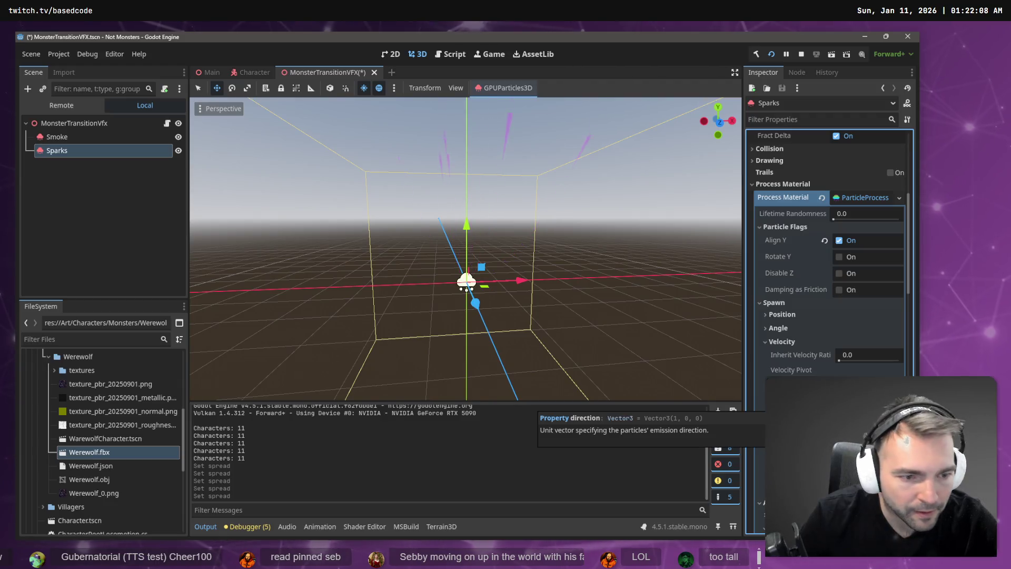
Try a Flatness of 1.0, undo it and leave Flatness at 0.0
scroll(788, 346, "down", 4)
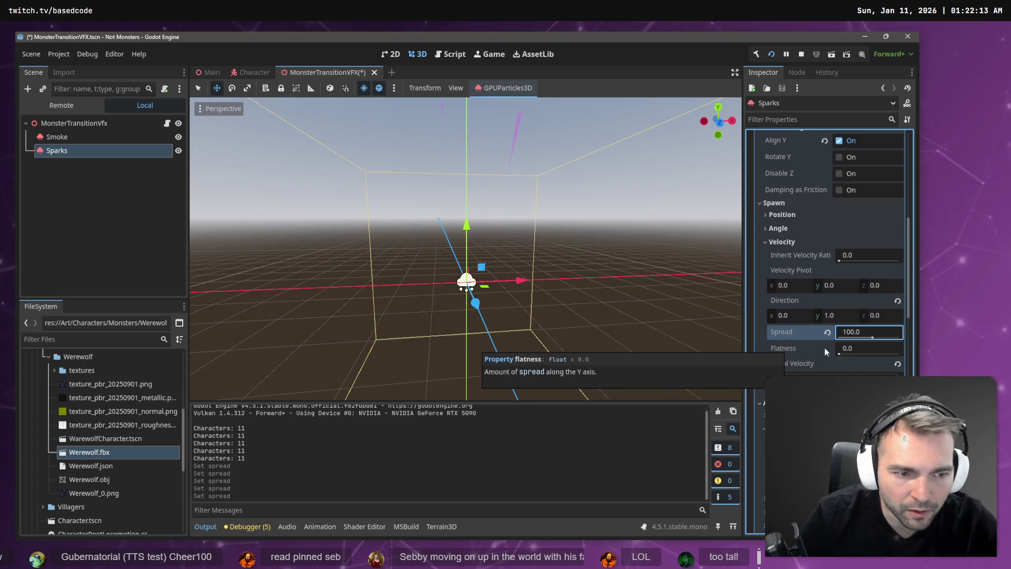
left_click(853, 347)
type("1")
key("Return")
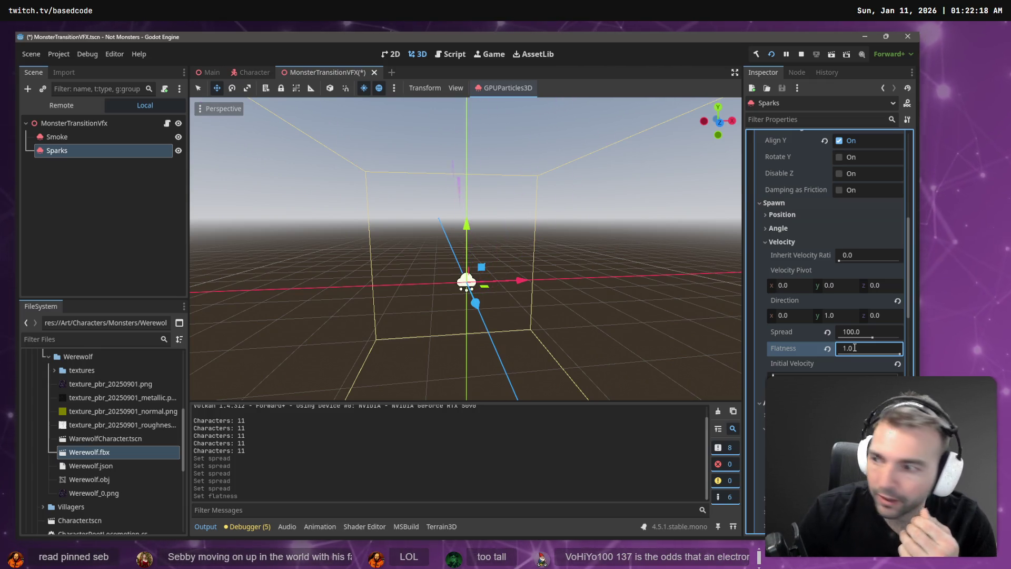
key("ctrl+z")
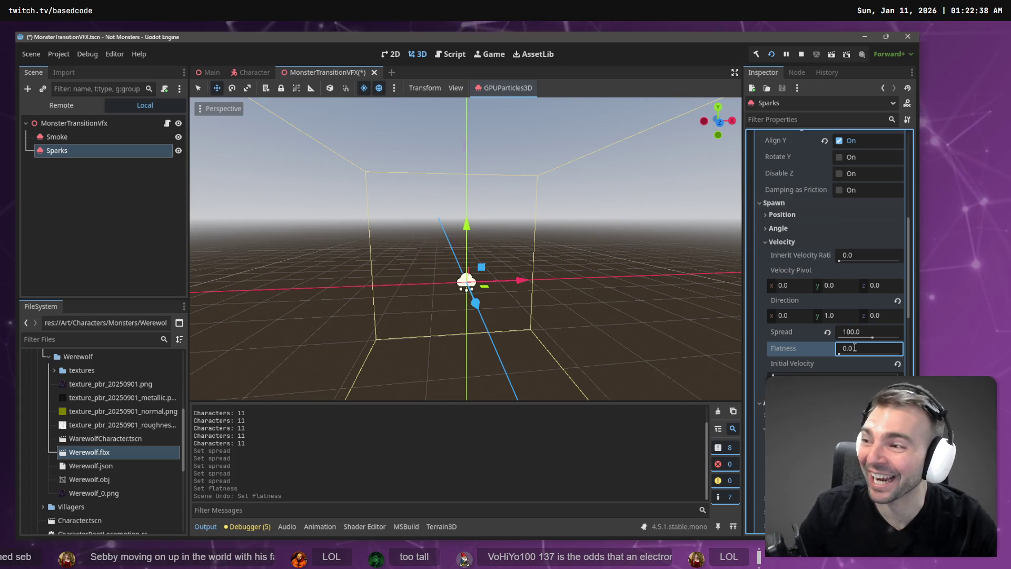
key("Return")
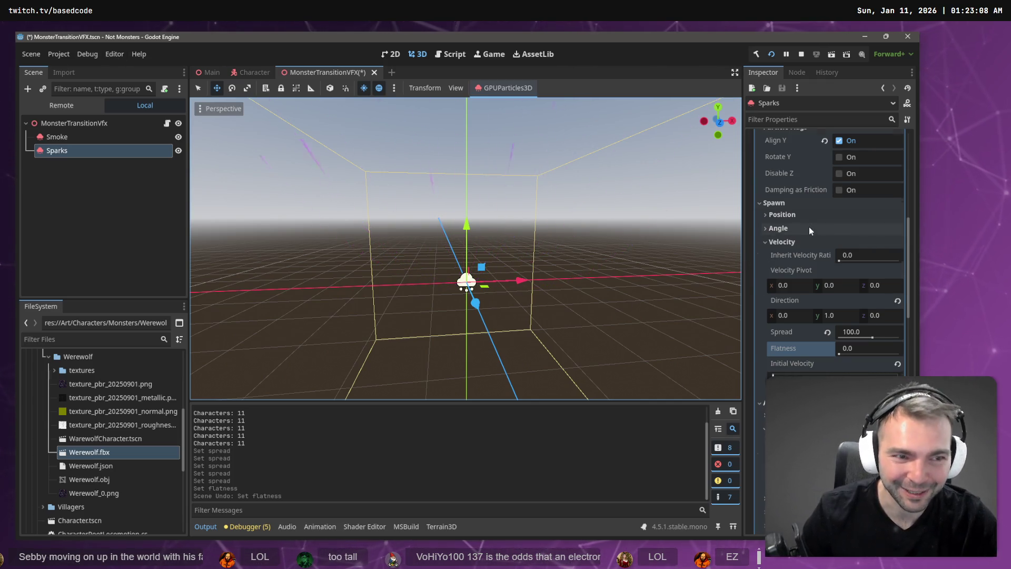
Set Amount to 100 particles, trying a 0.5 s Lifetime and undoing it
scroll(808, 226, "up", 10)
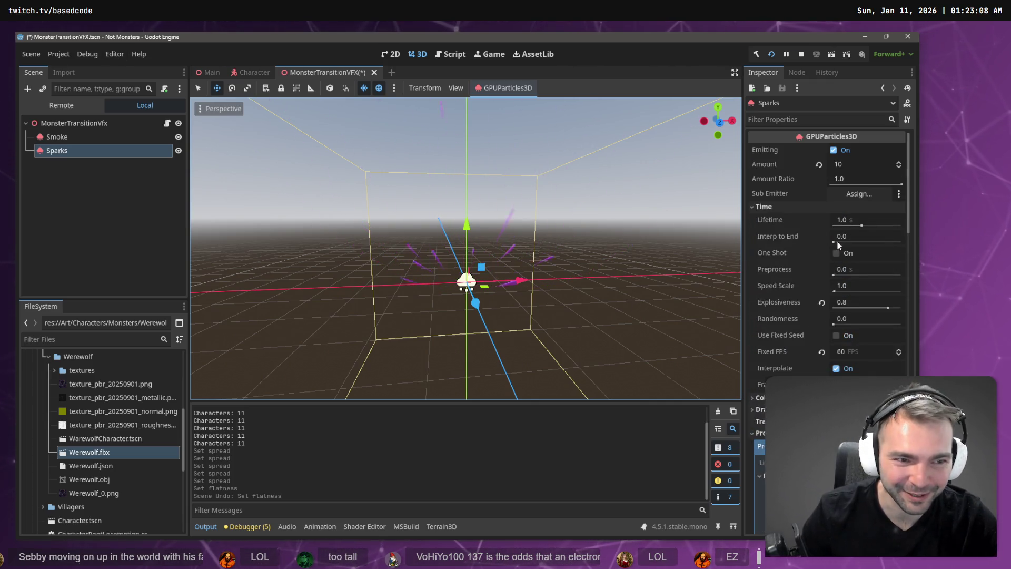
left_click(851, 164)
type("00")
key("Return")
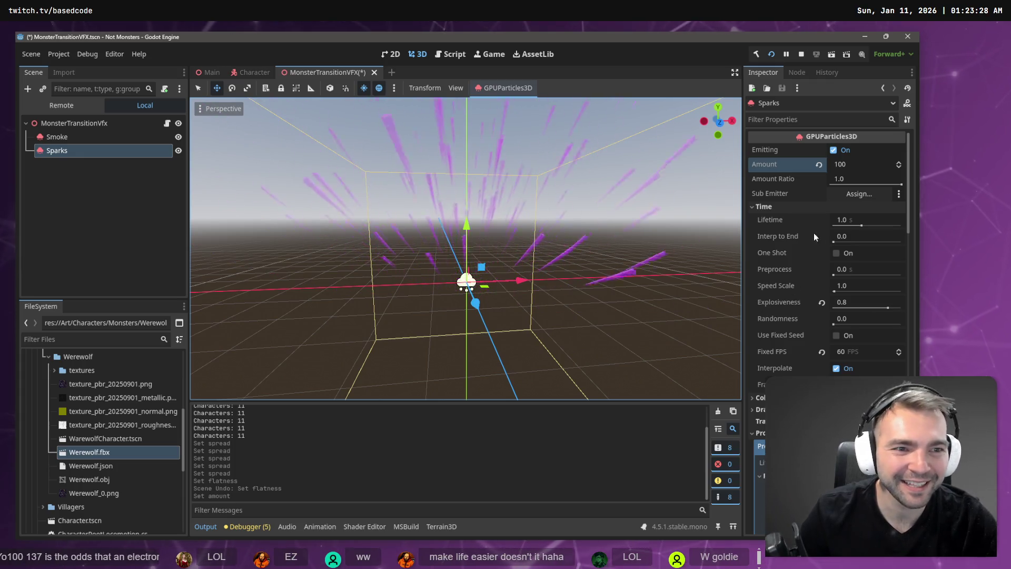
left_click(847, 220)
type("0.5")
key("Return")
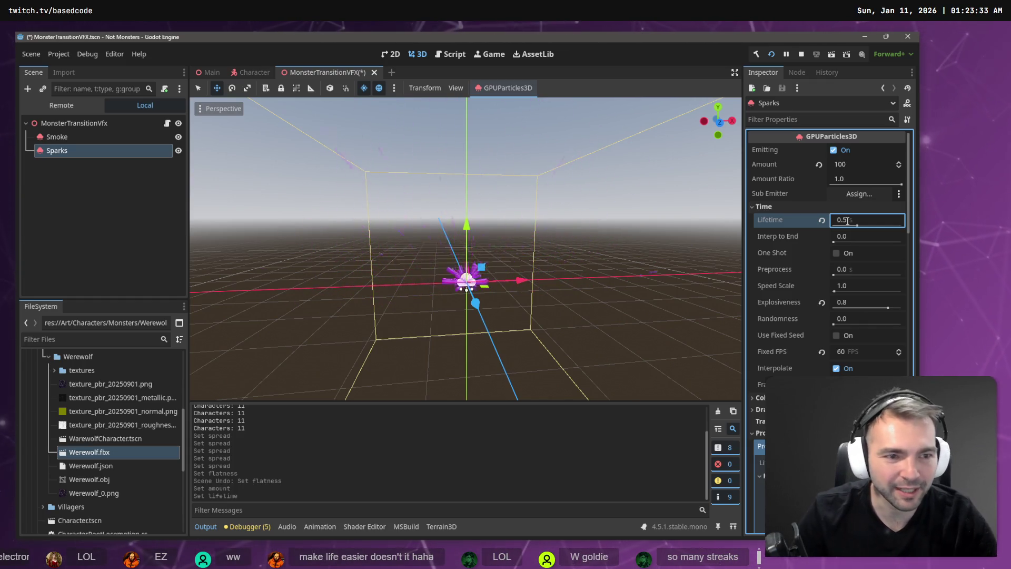
key("ctrl+z")
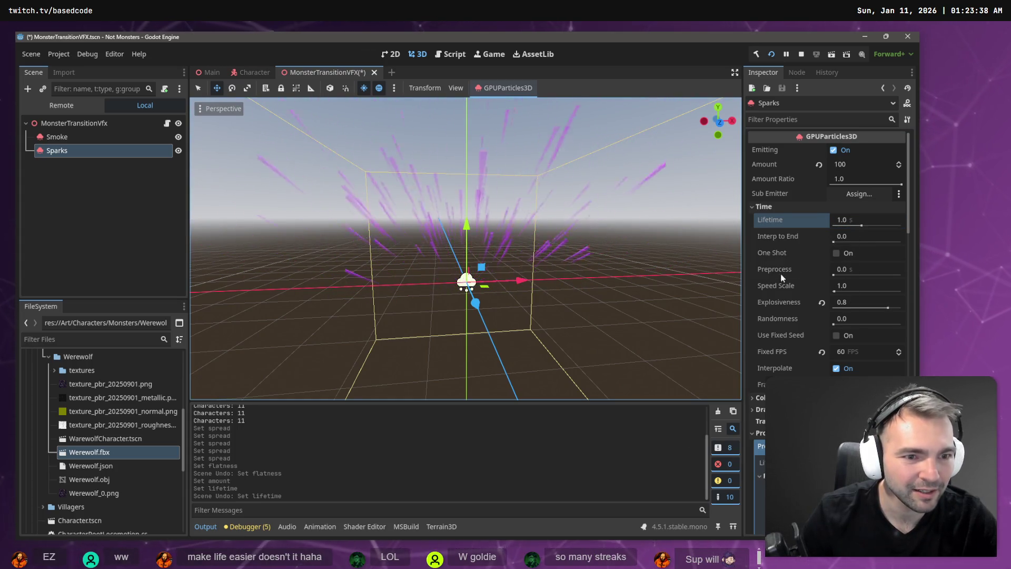
Set Speed Scale to 0.5 after trying 0.2
left_click(857, 287)
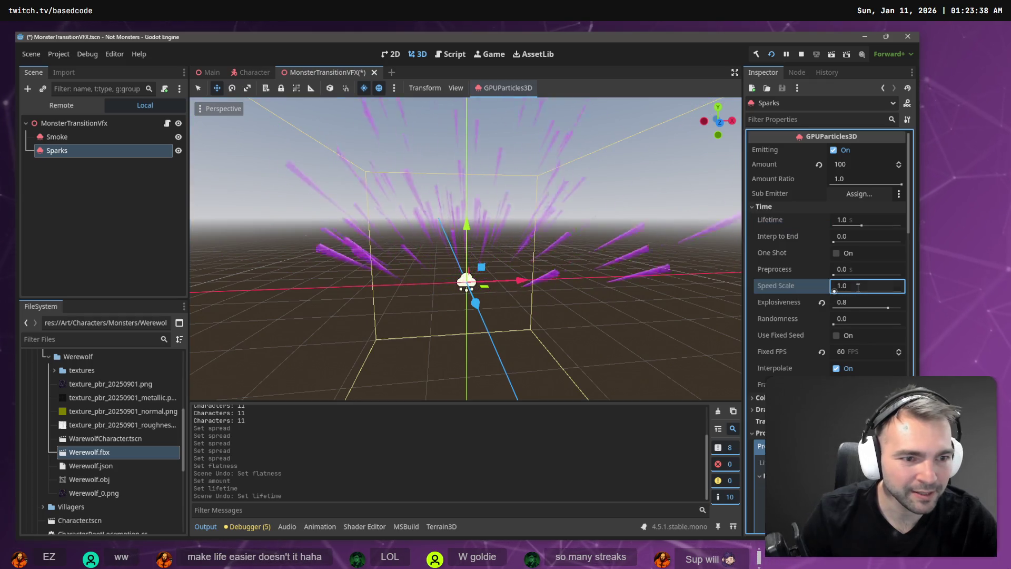
type("0.2")
key("Return")
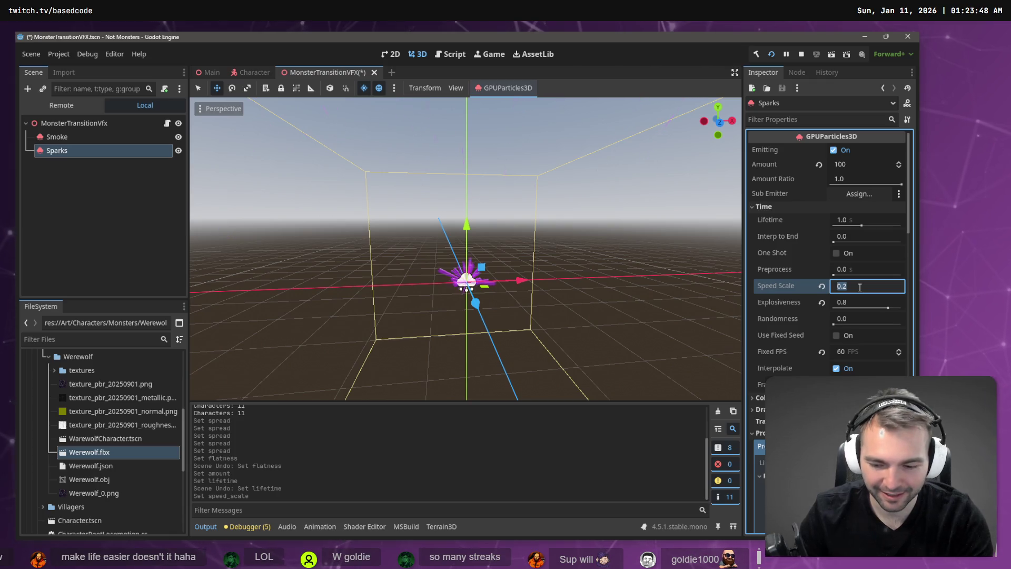
type("0.5")
key("Return")
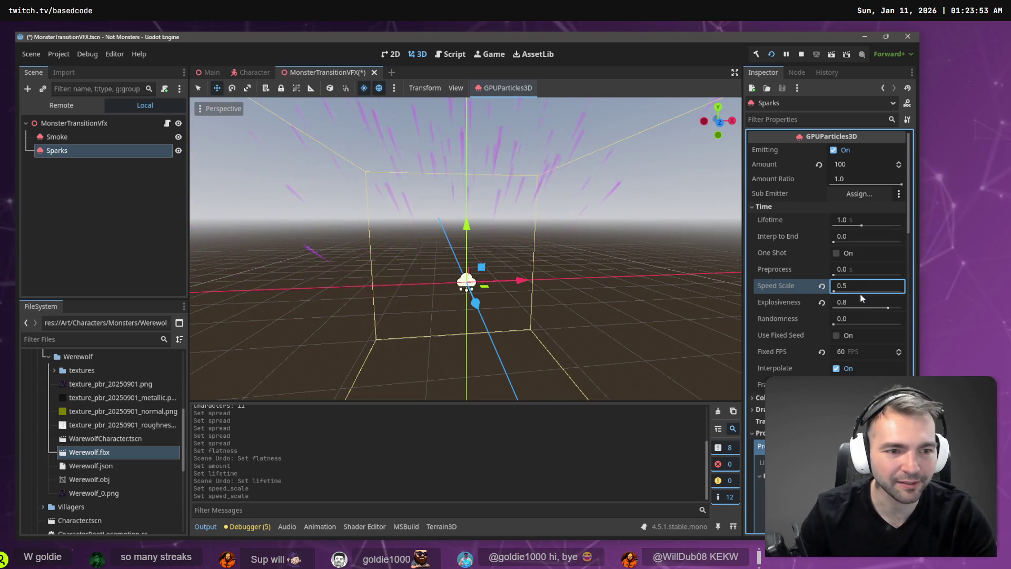
Try an Explosiveness of 0.1, then restore it to 0.8
left_click(858, 302)
type("0.1")
key("Return")
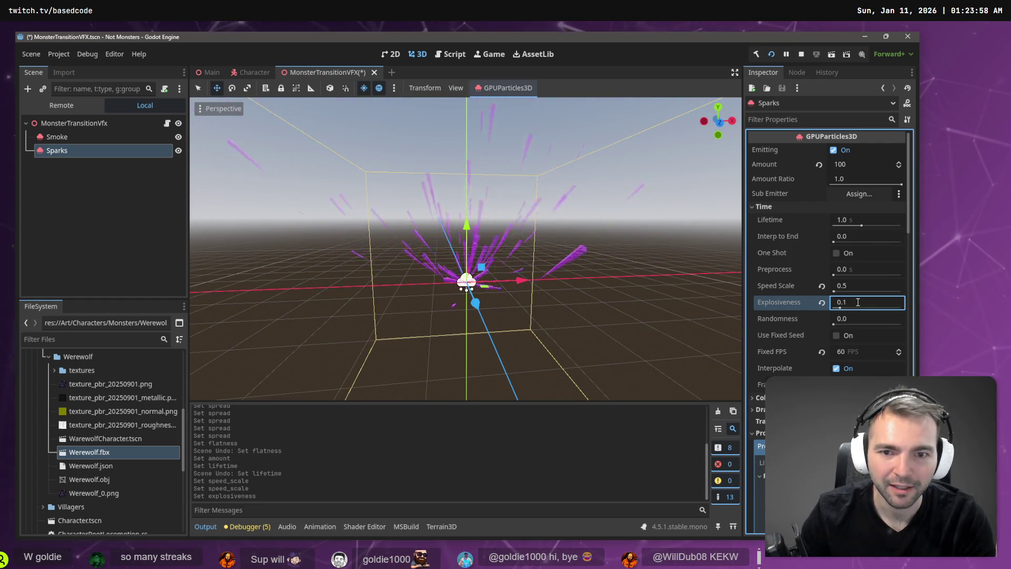
left_click(857, 301)
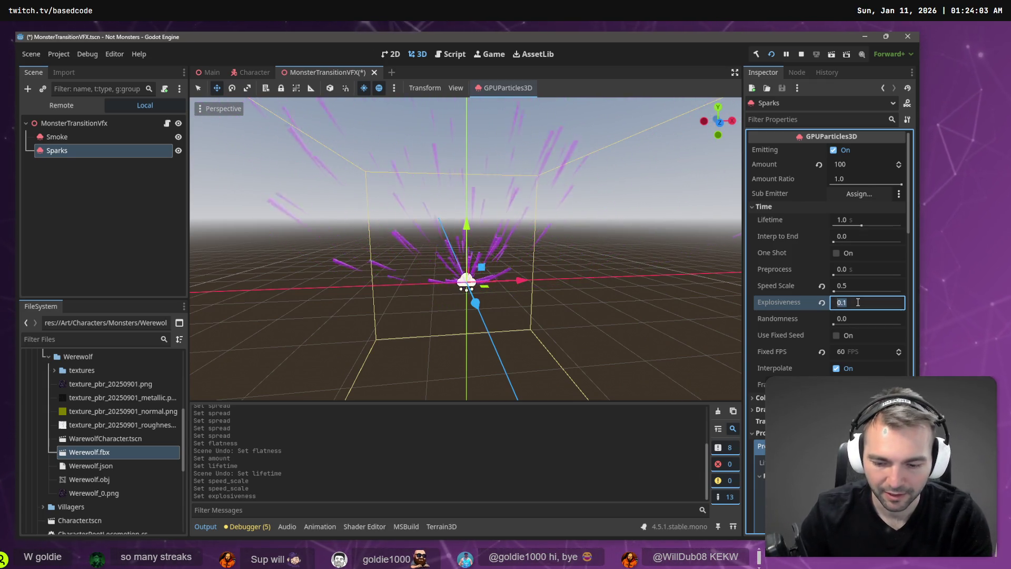
type("0.8")
key("Return")
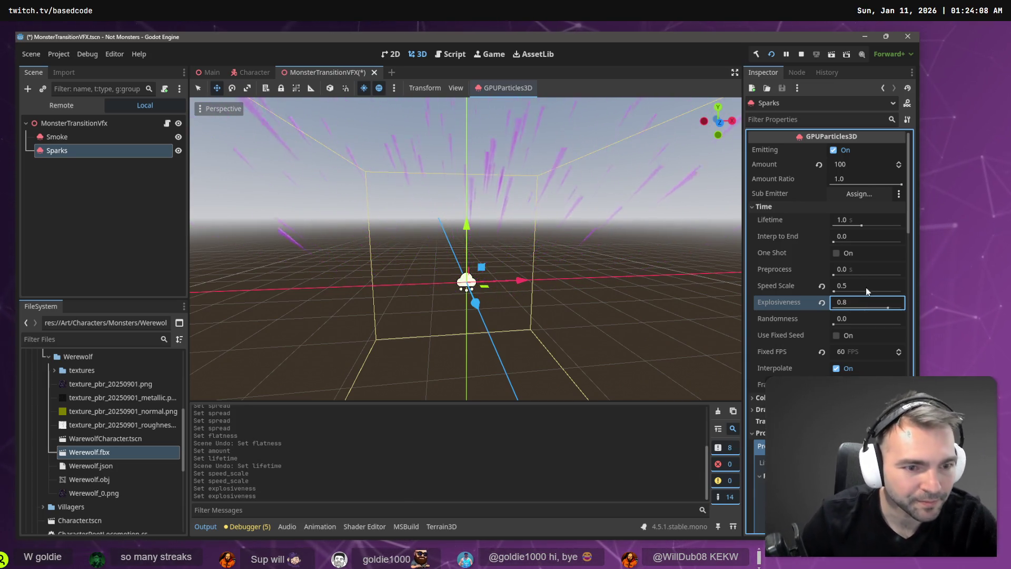
Try a Randomness of 1.0 and undo it back to 0.0
left_click(857, 318)
type("1")
key("Return")
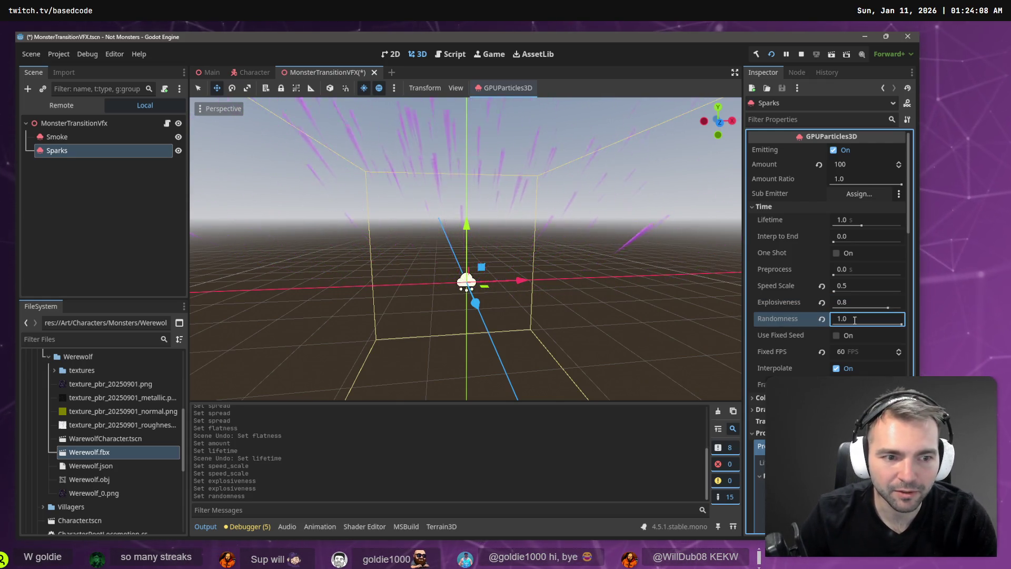
key("ctrl+z")
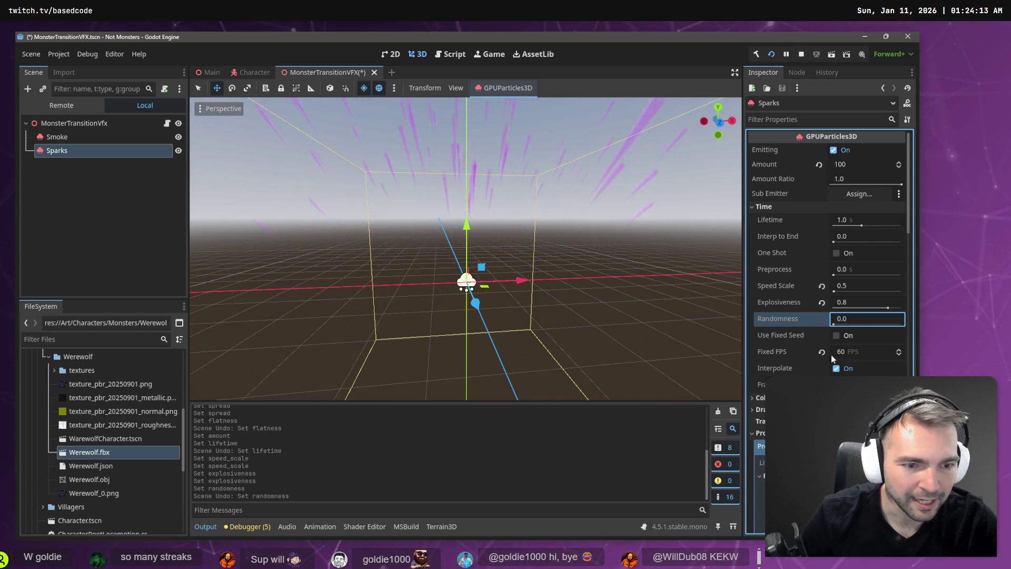
scroll(826, 327, "down", 2)
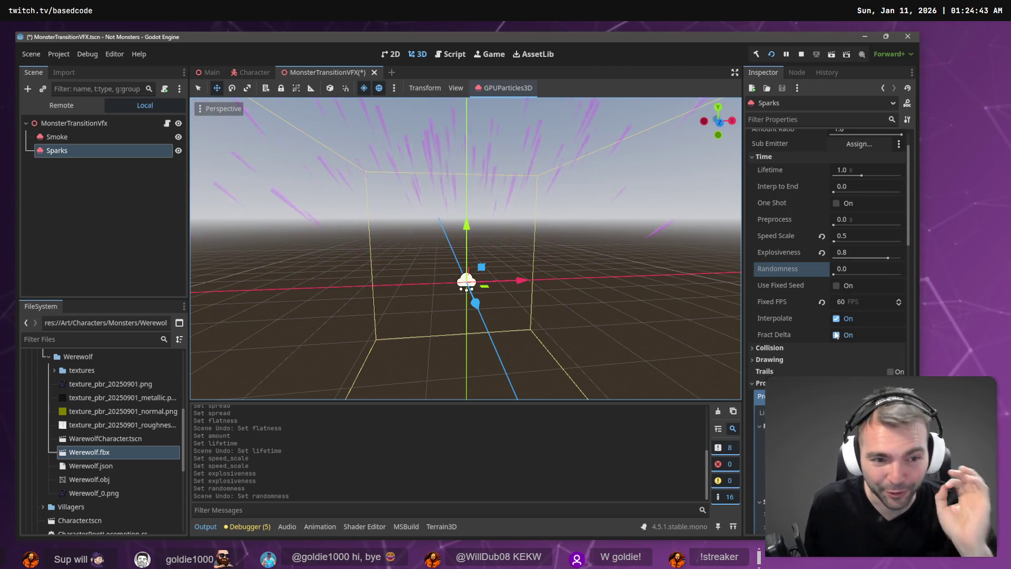
scroll(839, 346, "down", 5)
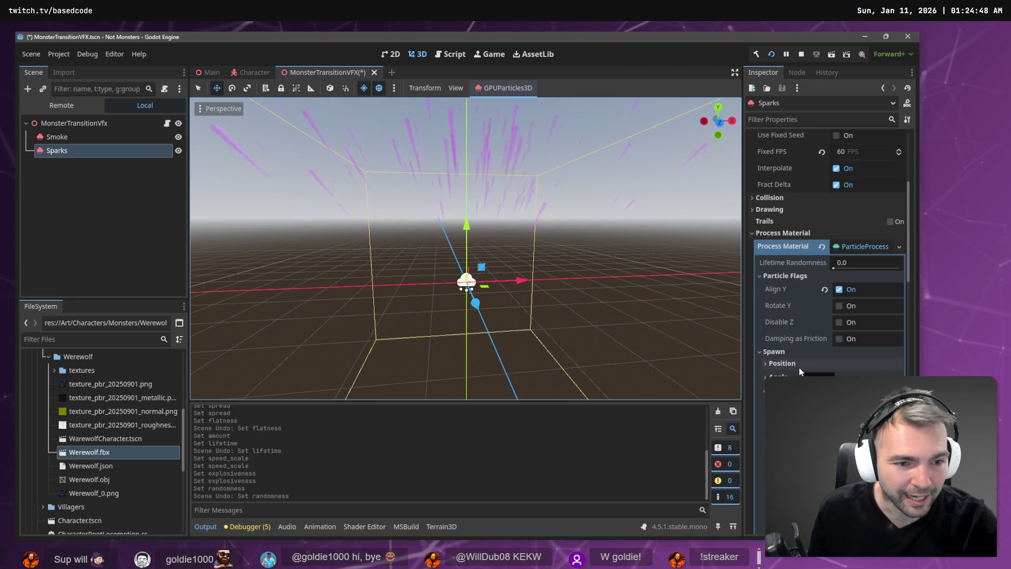
scroll(826, 263, "down", 2)
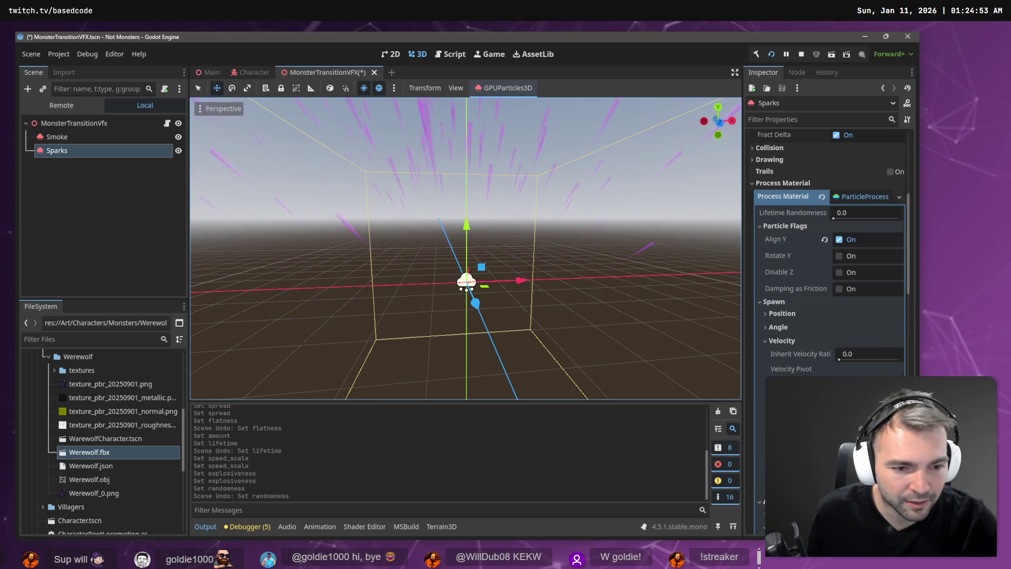
scroll(801, 346, "down", 4)
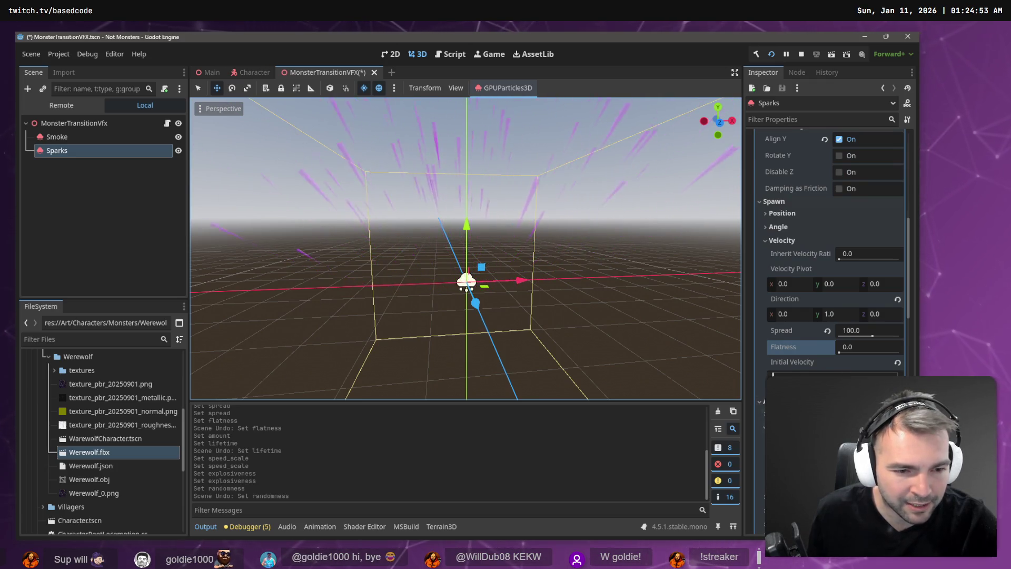
scroll(827, 263, "down", 2)
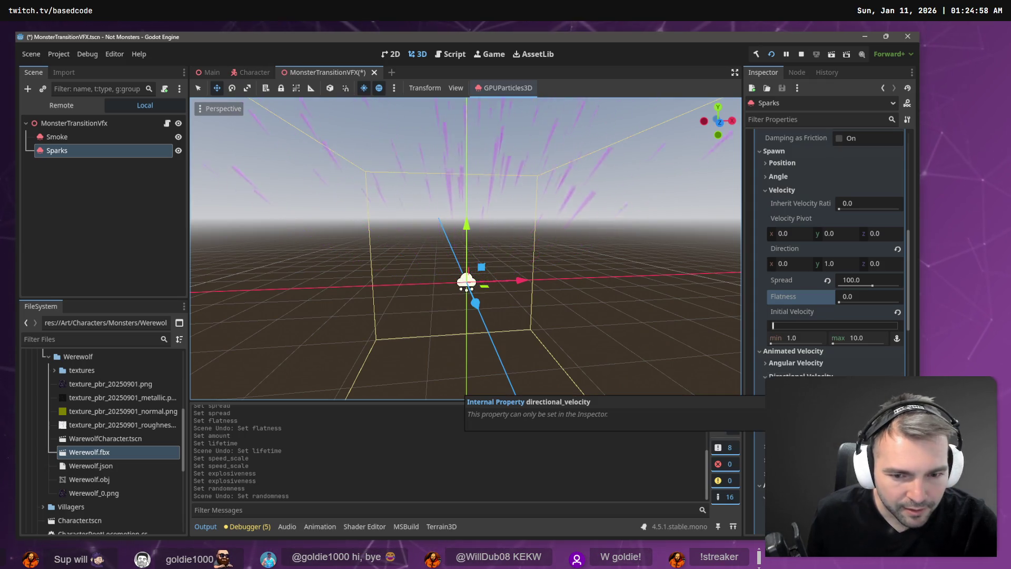
Try an orbit velocity max of 100 and a radial velocity edit, undoing both to 0
scroll(822, 366, "down", 2)
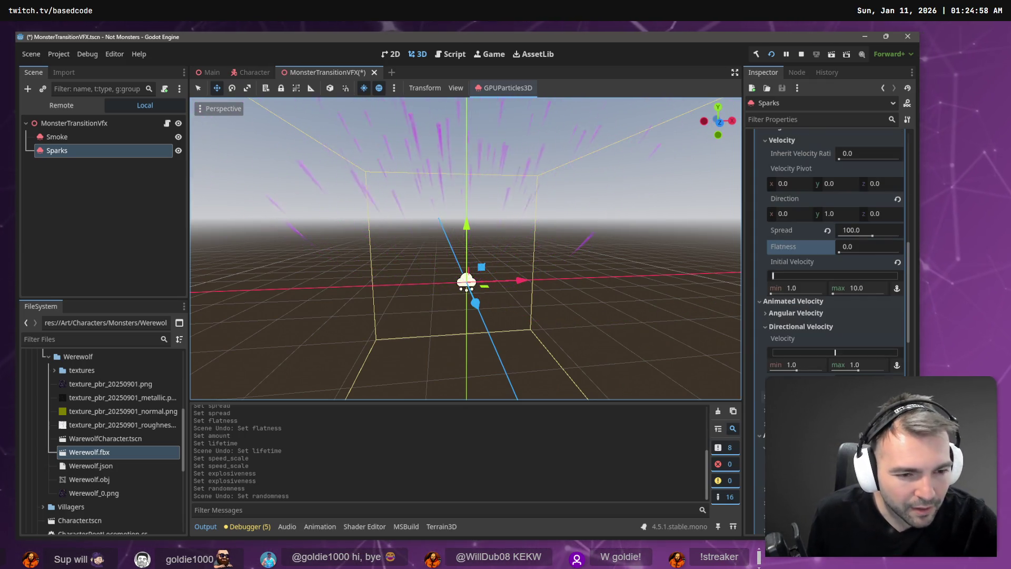
scroll(877, 334, "down", 4)
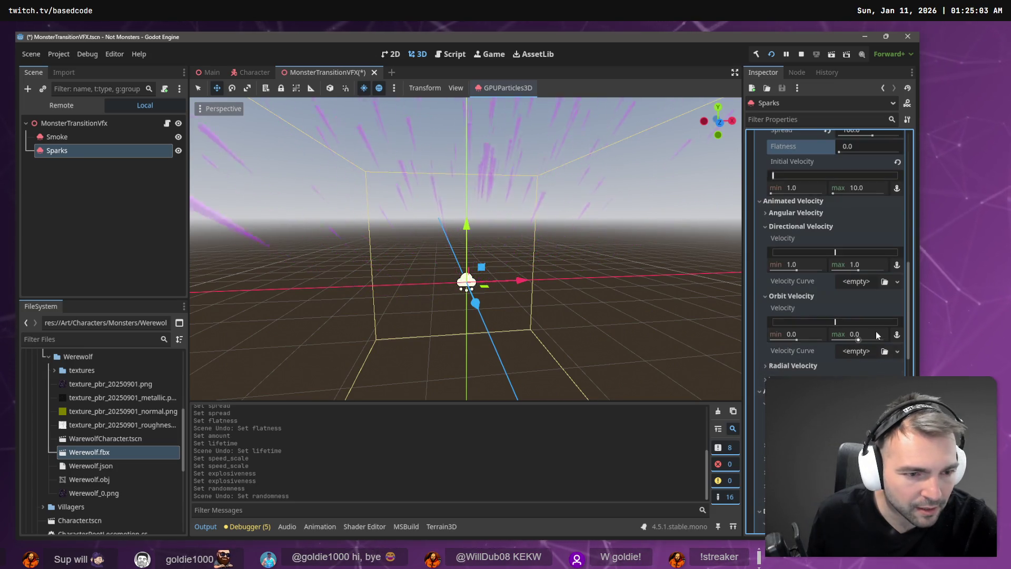
type("100")
key("Return")
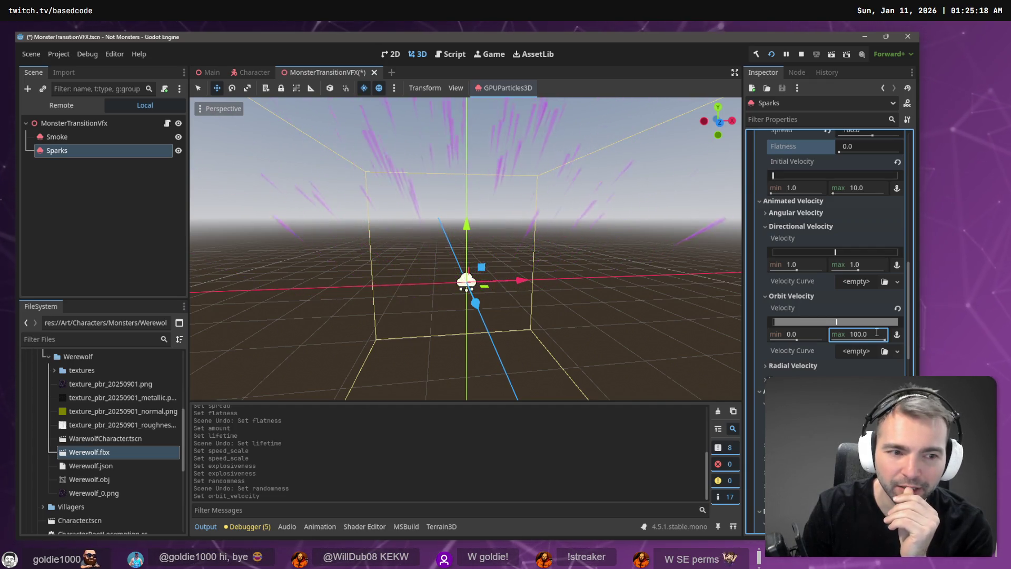
key("ctrl+z")
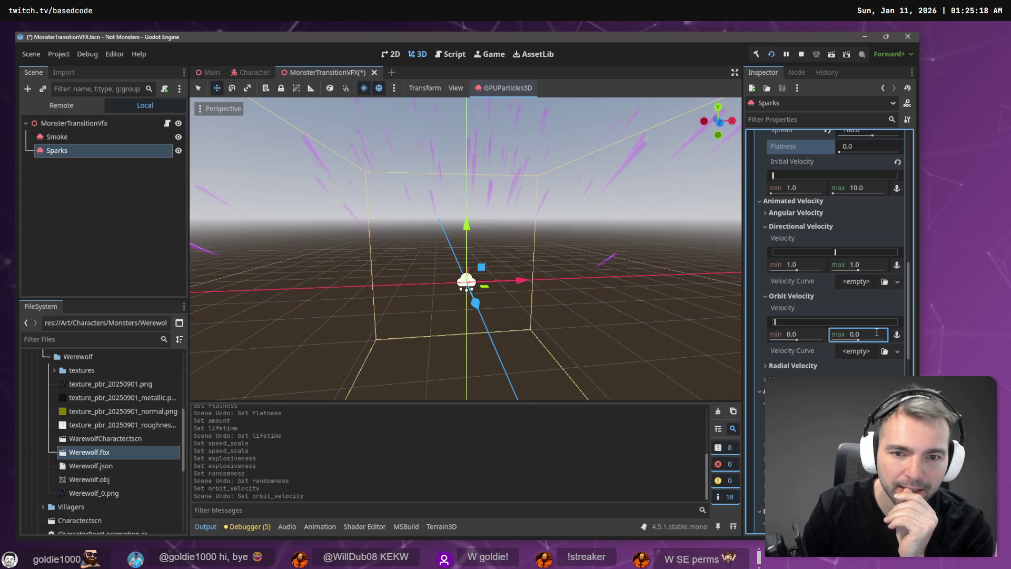
left_click(804, 369)
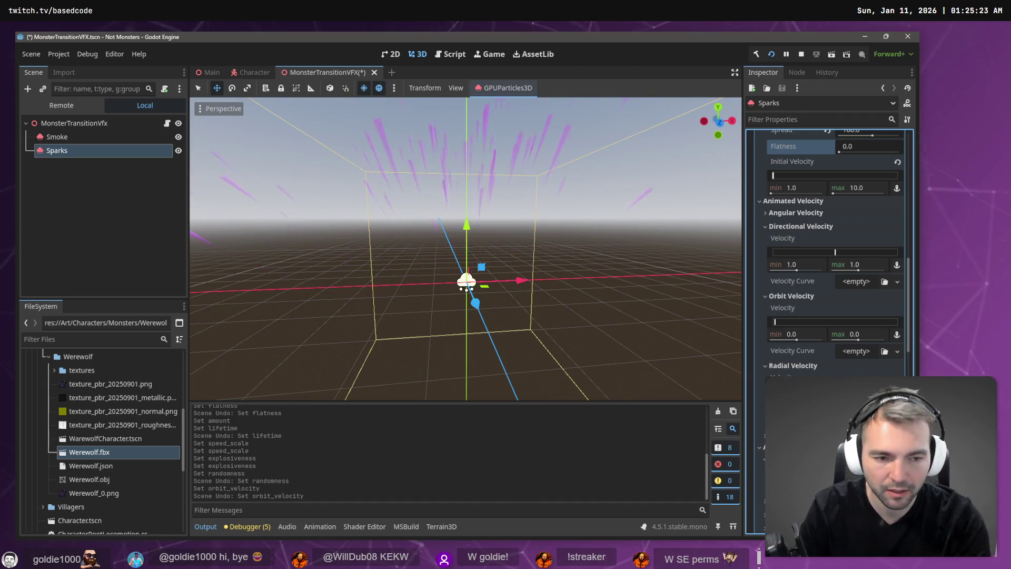
key("Return")
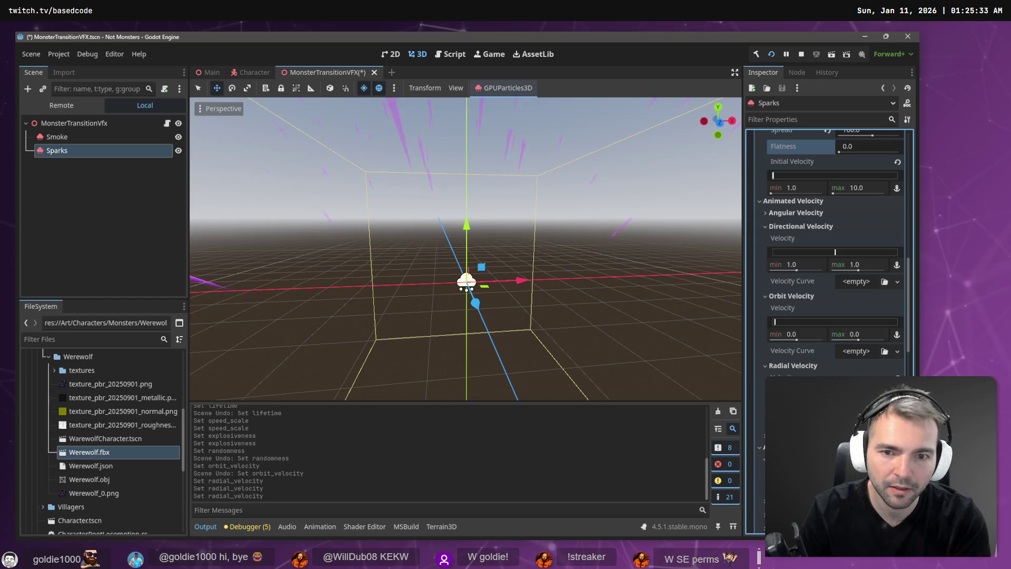
key("ctrl+z")
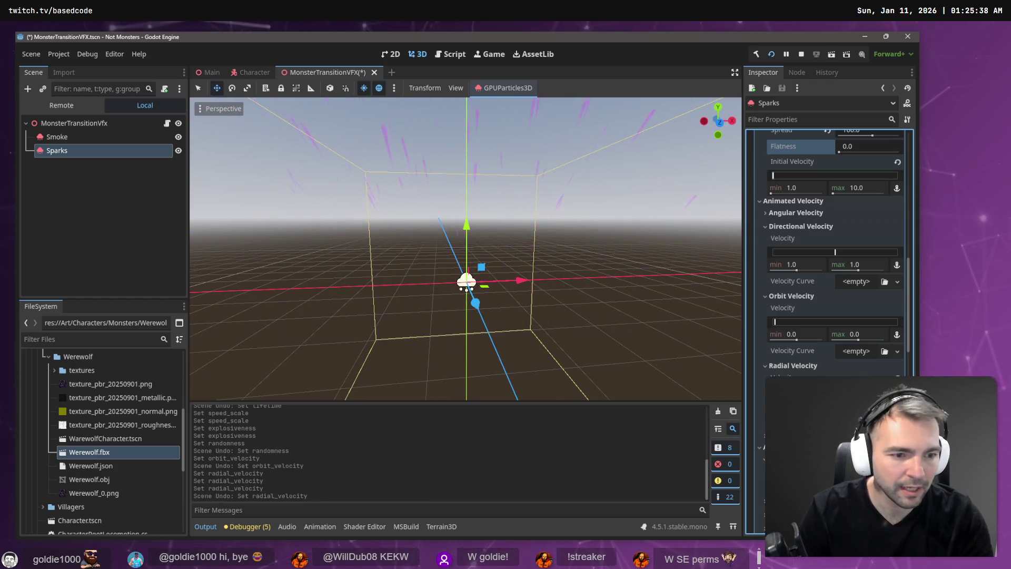
key("ctrl+z")
key("ctrl+z")
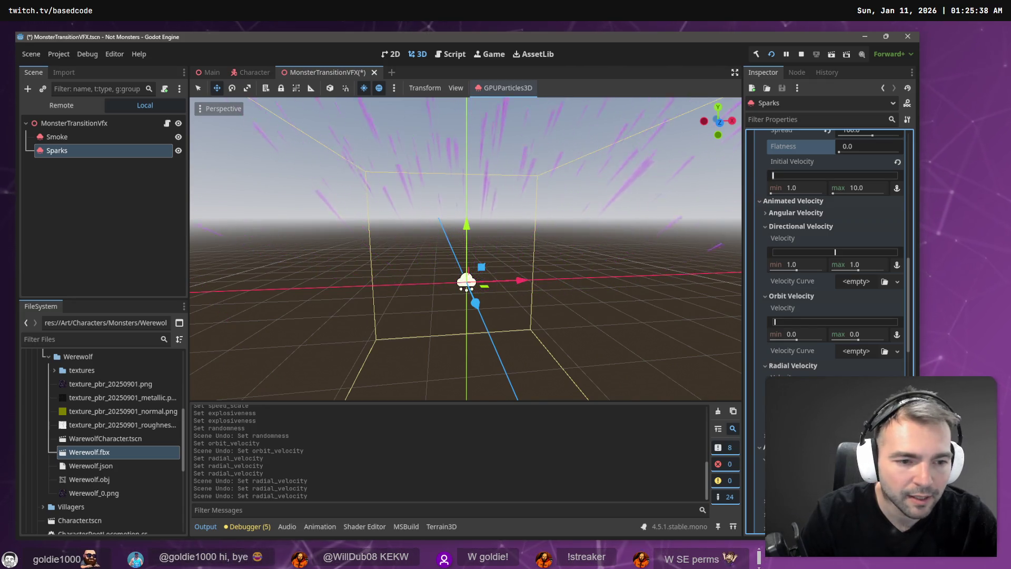
scroll(832, 252, "down", 2)
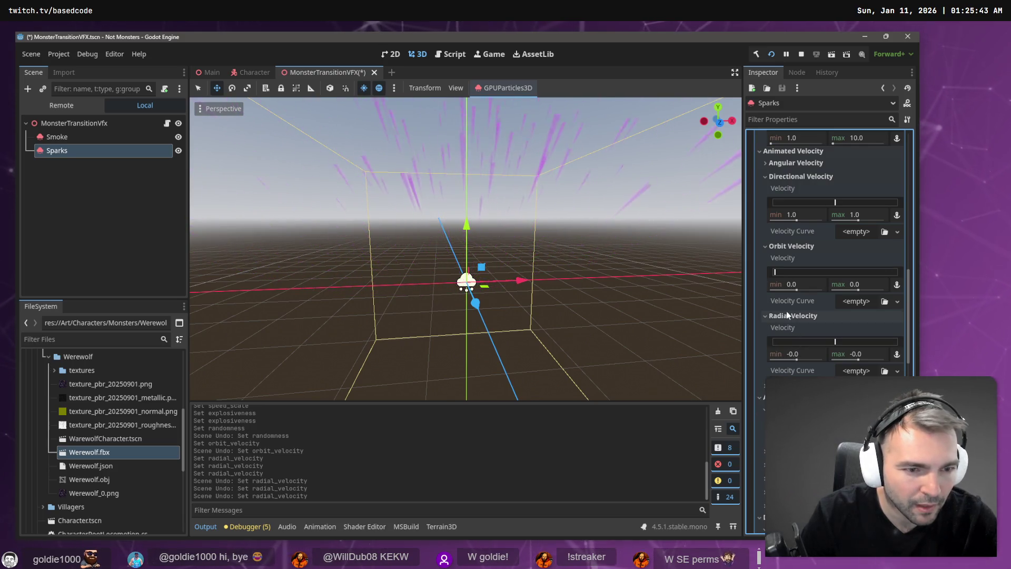
Collapse the Radial, Orbit and Directional Velocity sections and set gravity y to 20
left_click(789, 316)
left_click(792, 246)
left_click(800, 177)
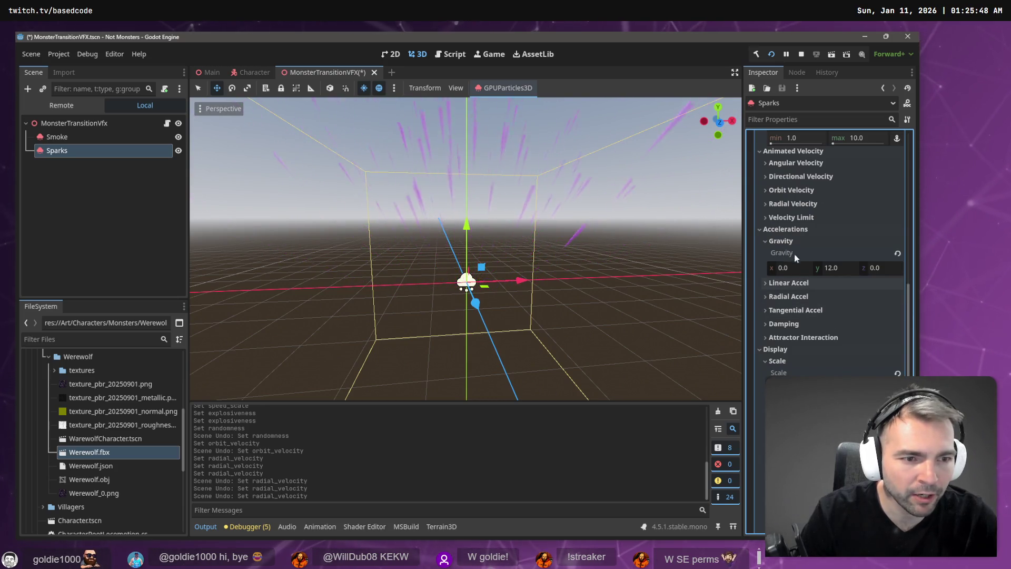
left_click(842, 267)
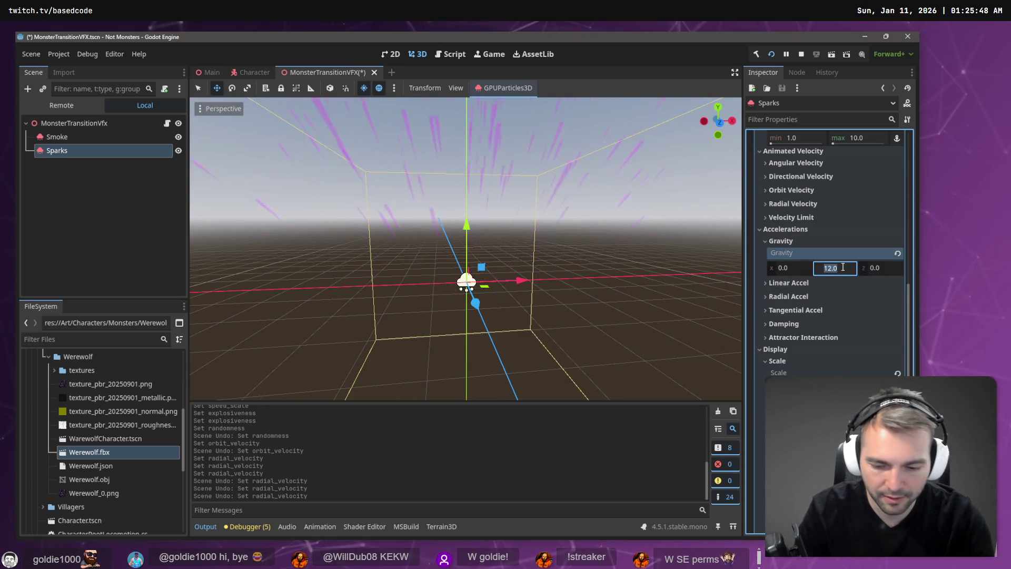
type("0")
key("Return")
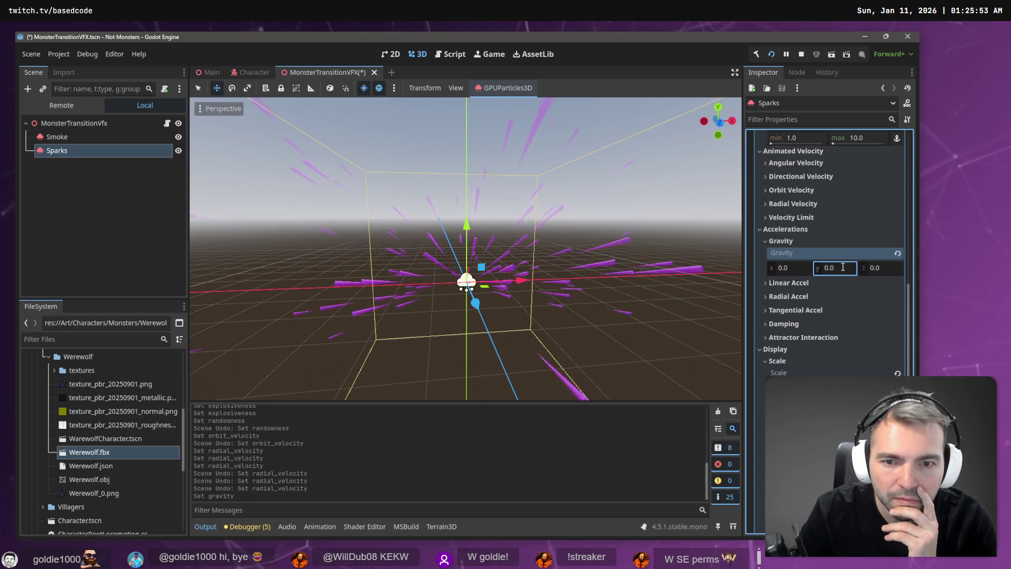
left_click(842, 267)
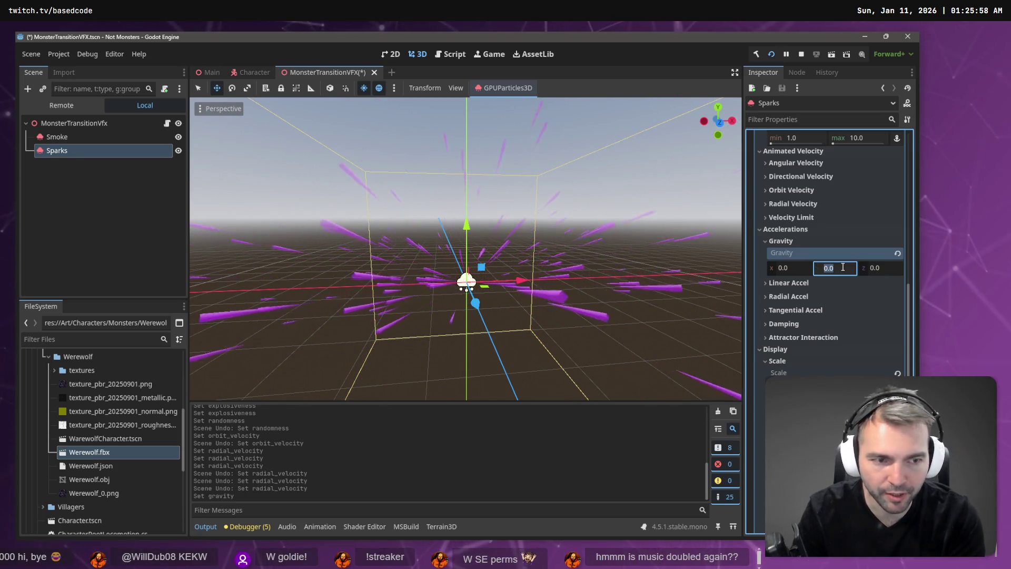
type("20")
key("Return")
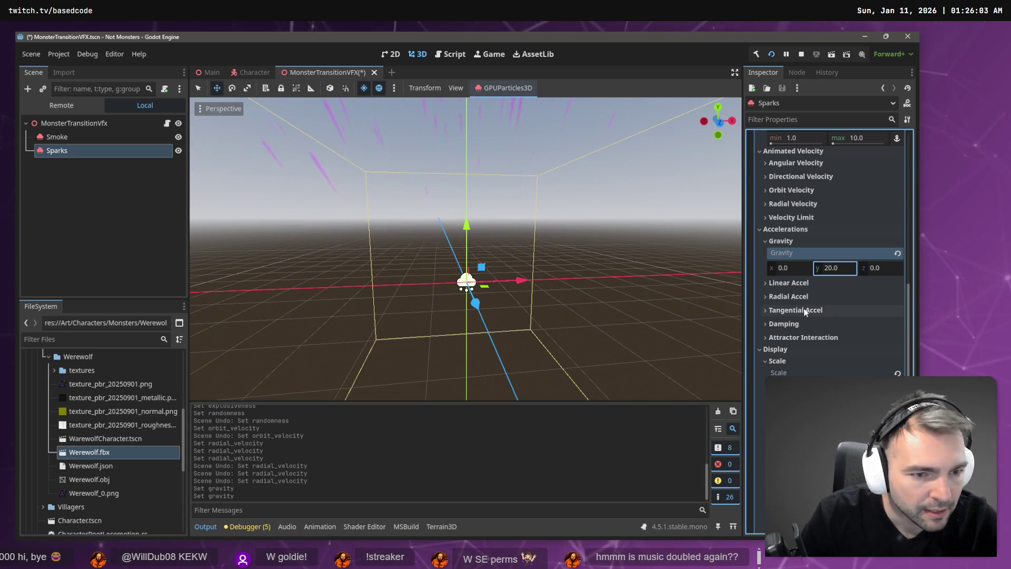
Try a maximum Damping of 10, then set it back to 0
scroll(779, 289, "down", 2)
left_click(780, 273)
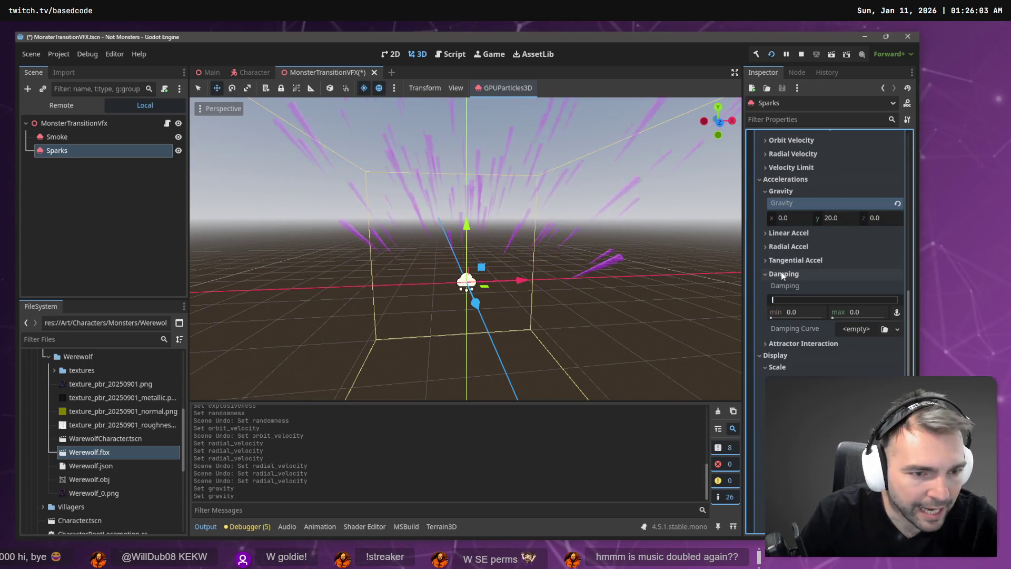
left_click(872, 312)
type("10")
key("Return")
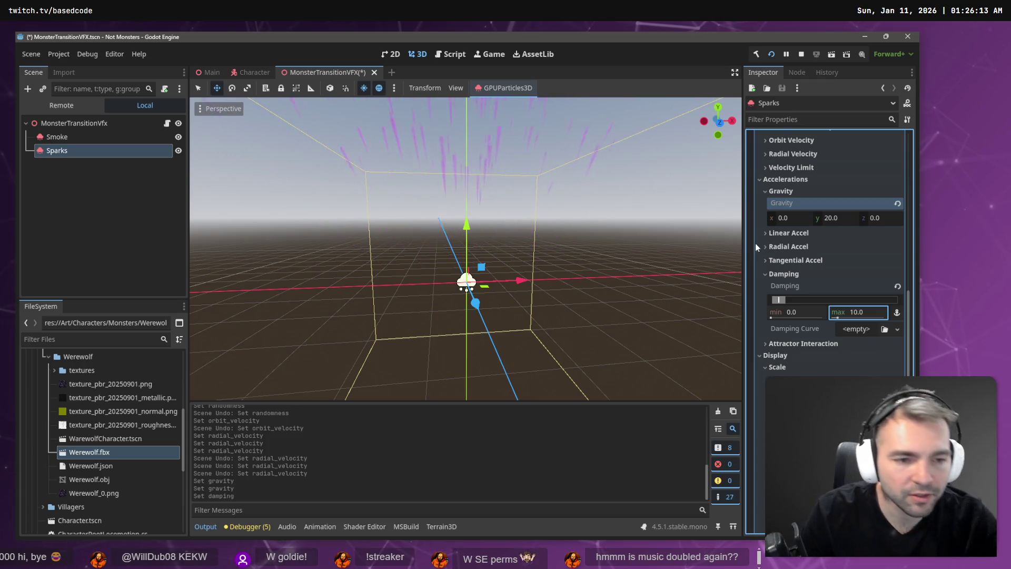
left_click(874, 313)
type("0")
key("Return")
scroll(813, 300, "down", 2)
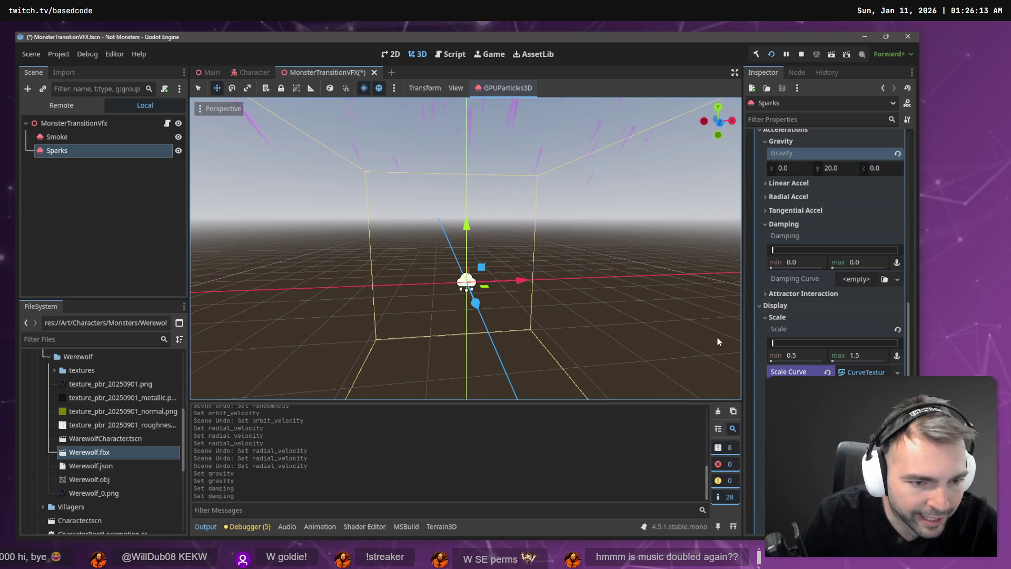
Collapse the Scale settings and enable Turbulence with a Noise Scale of 1.0
left_click(868, 357)
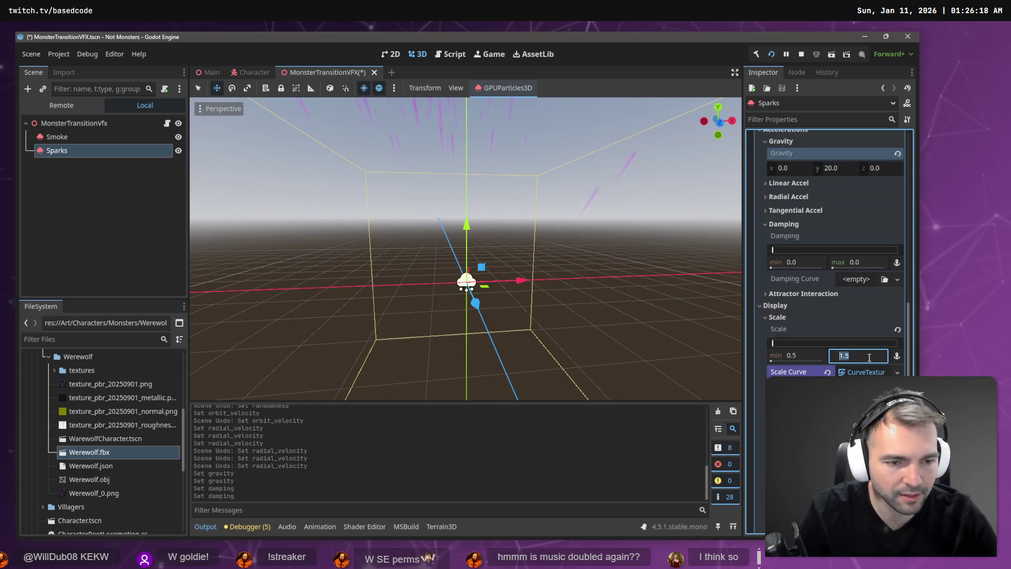
left_click(864, 371)
left_click(777, 217)
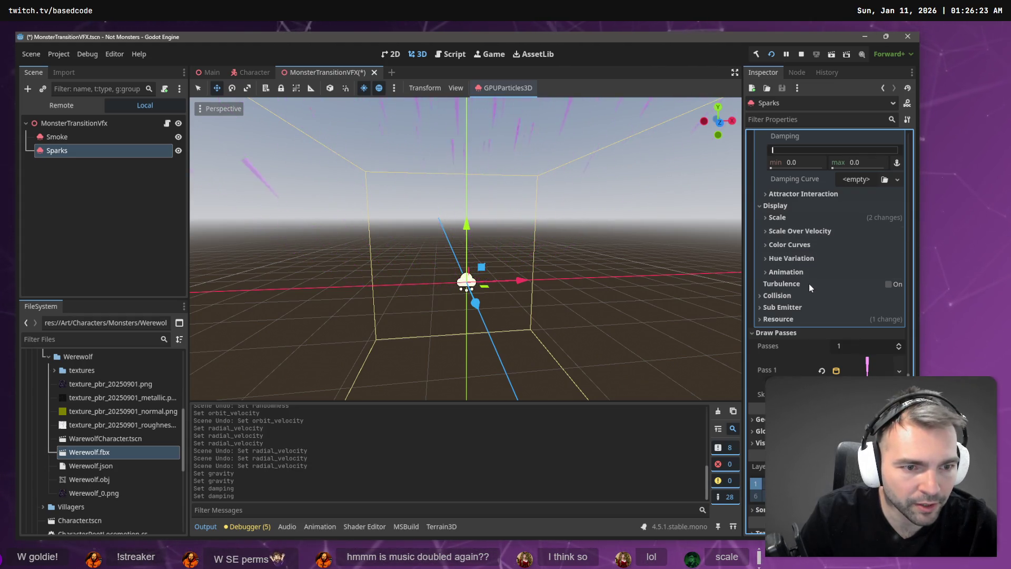
left_click(889, 284)
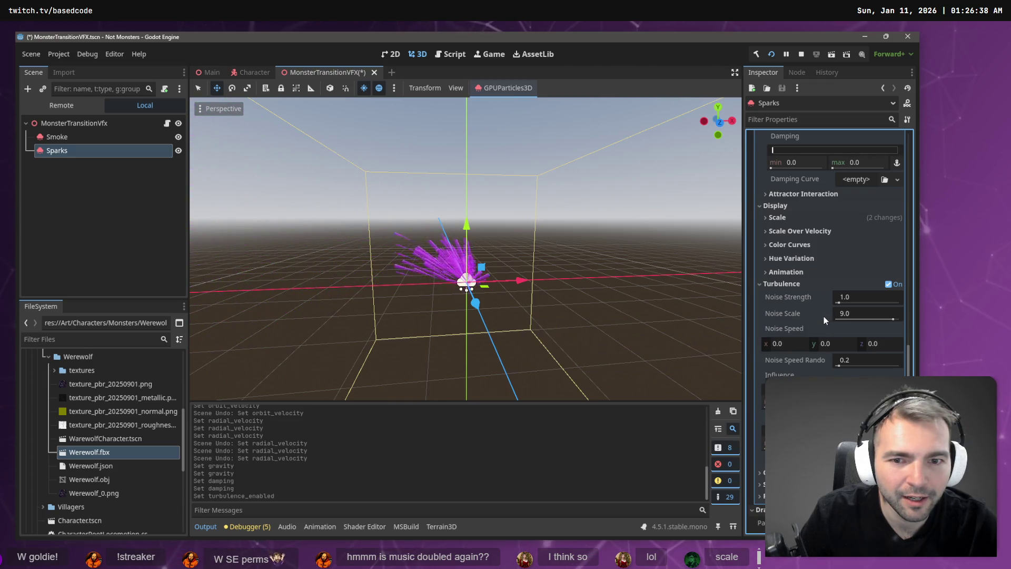
left_click(871, 314)
type("1")
key("Return")
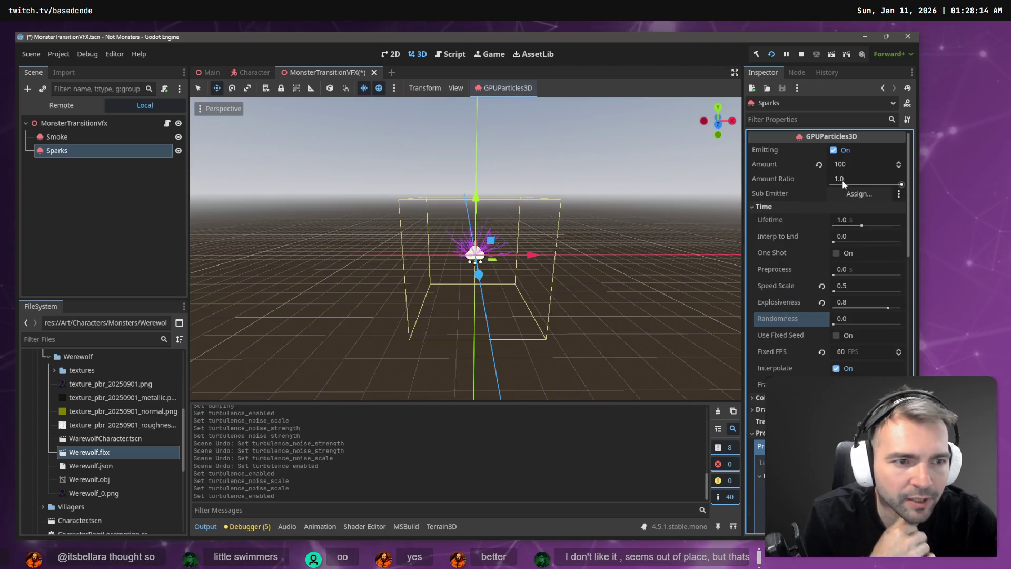
Lower the Amount Ratio to 0.5
left_click(845, 179)
type(".5")
key("Return")
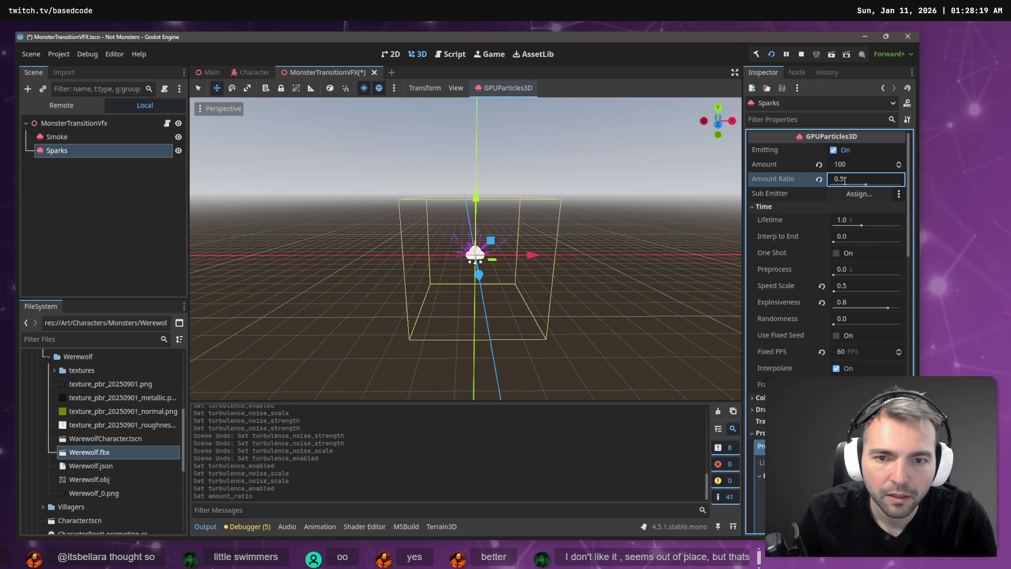
Revert Amount Ratio to 1.0 and try Sparks as its own sub emitter, then undo it
key("ctrl+z")
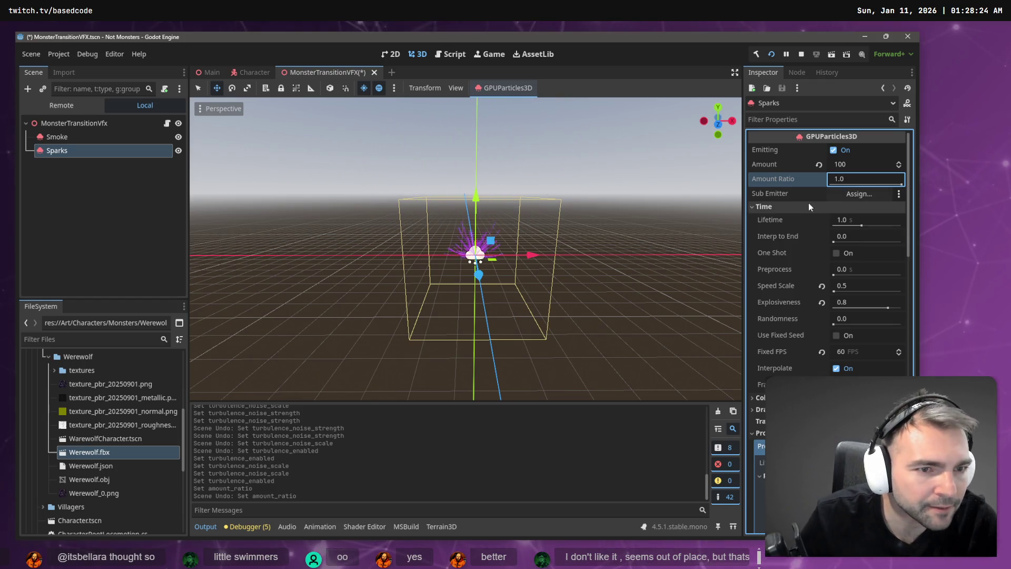
left_click(852, 196)
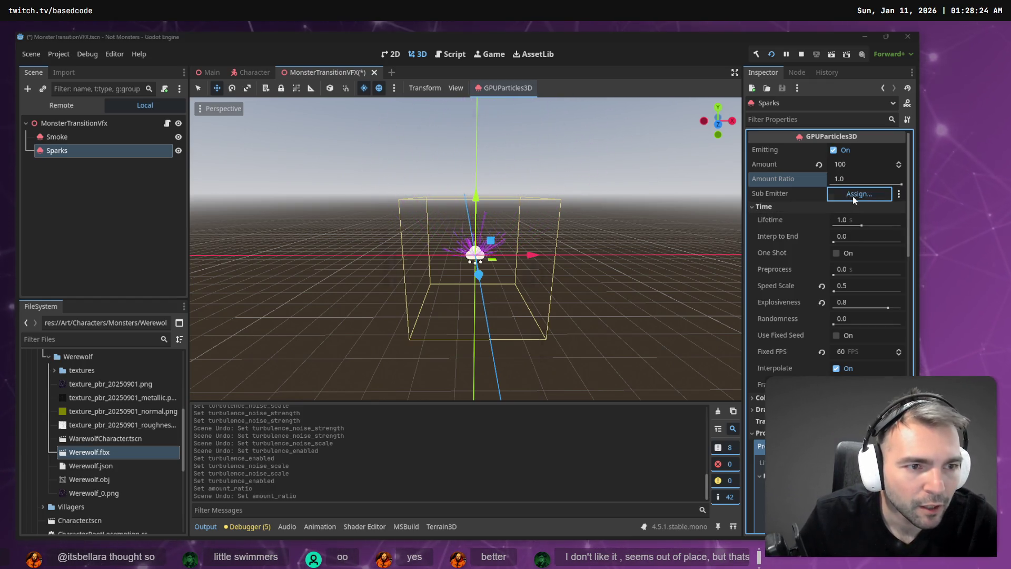
left_click(427, 194)
double_click(427, 194)
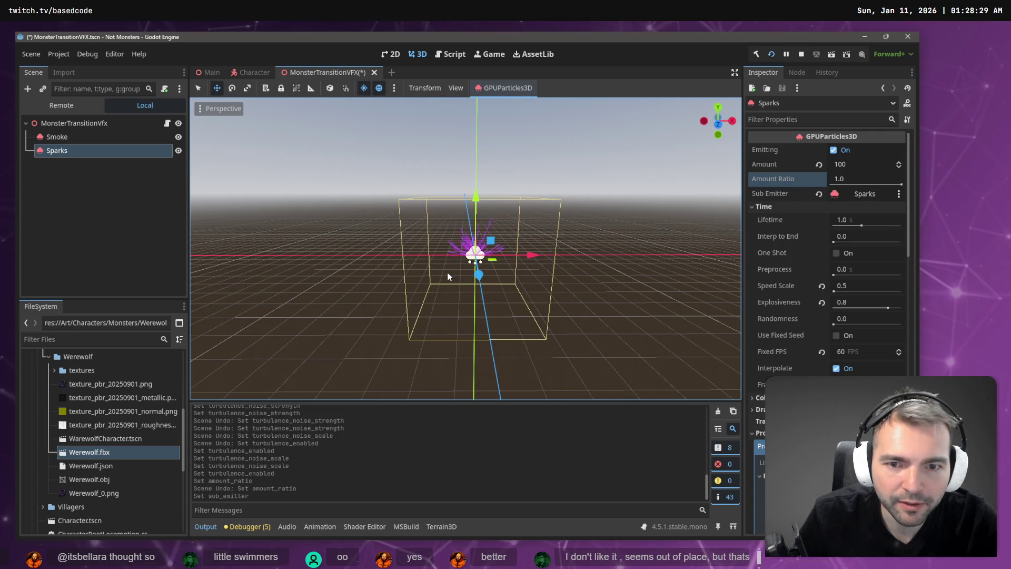
left_click_drag(447, 273, 447, 226)
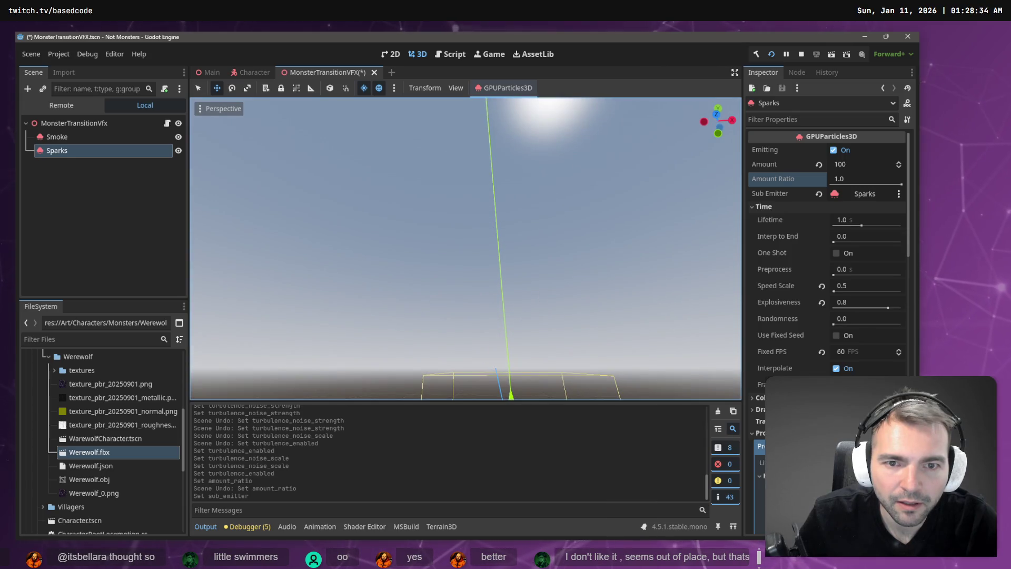
key("f")
key("ctrl+z")
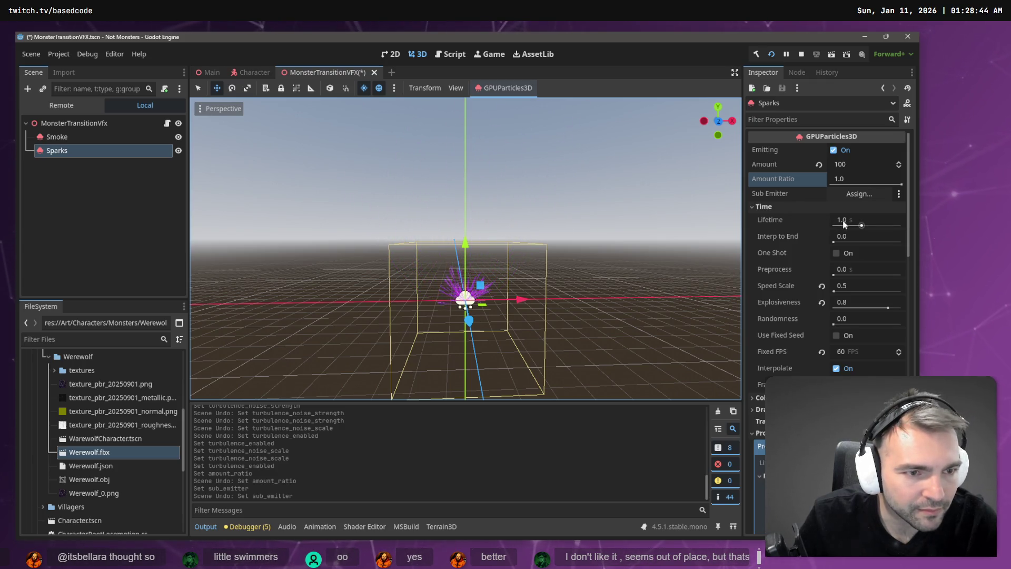
mouse_move(788, 235)
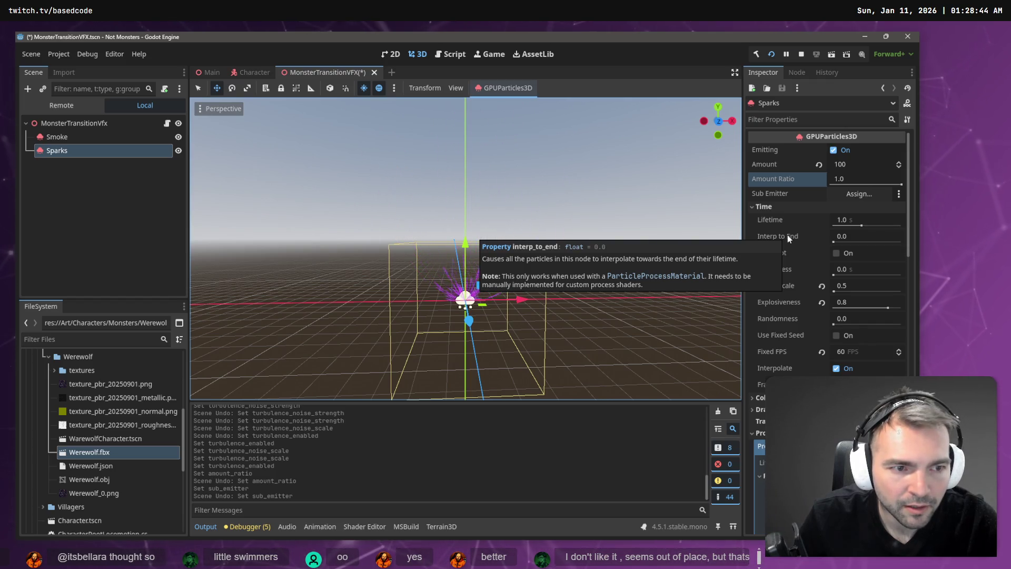
Try Interp to End values of 1.0, 0.5 and 0.2
left_click(859, 237)
type("1")
key("Return")
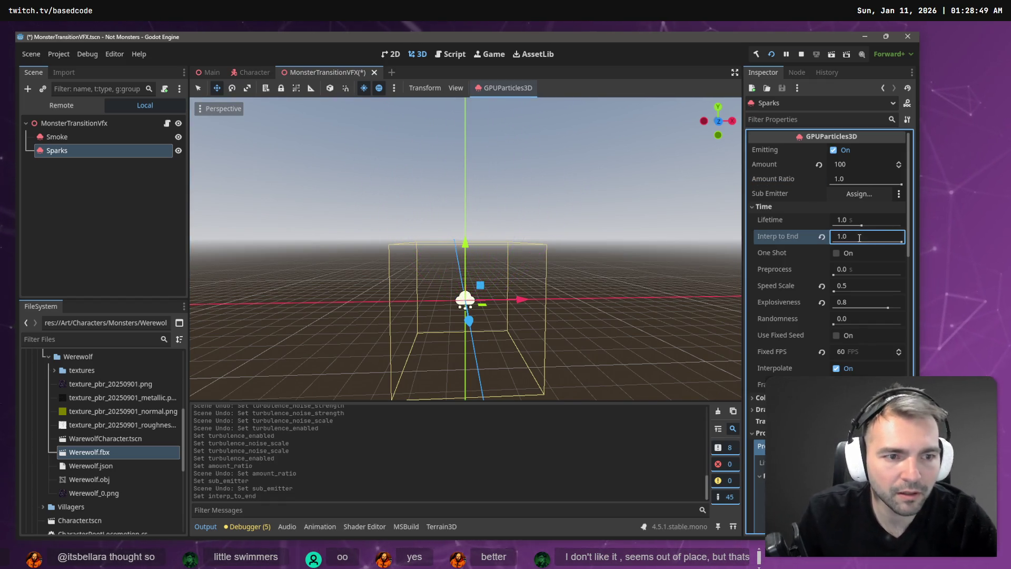
left_click(858, 235)
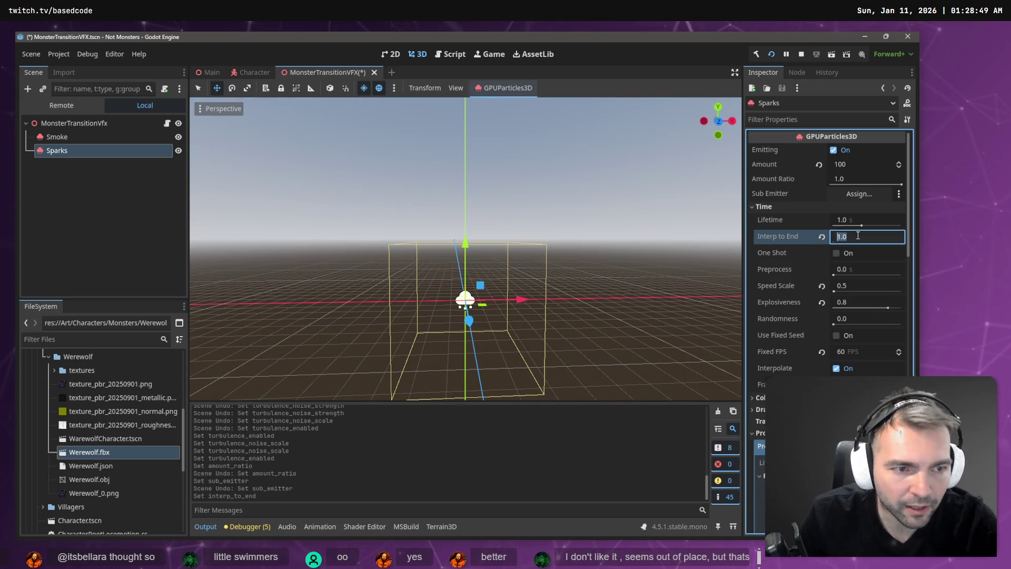
type(".5")
type("0.5")
key("Return")
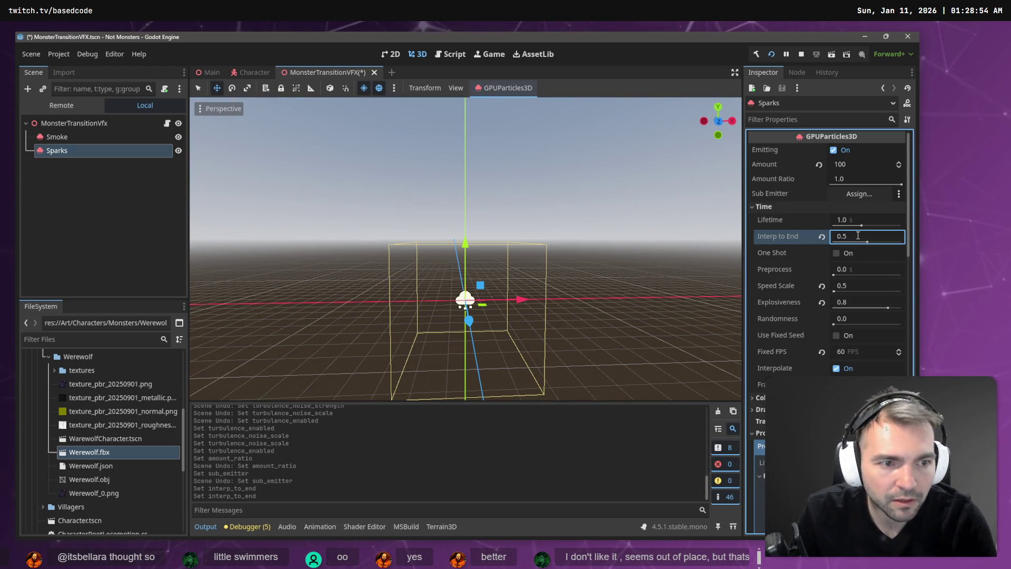
left_click_drag(866, 241, 848, 240)
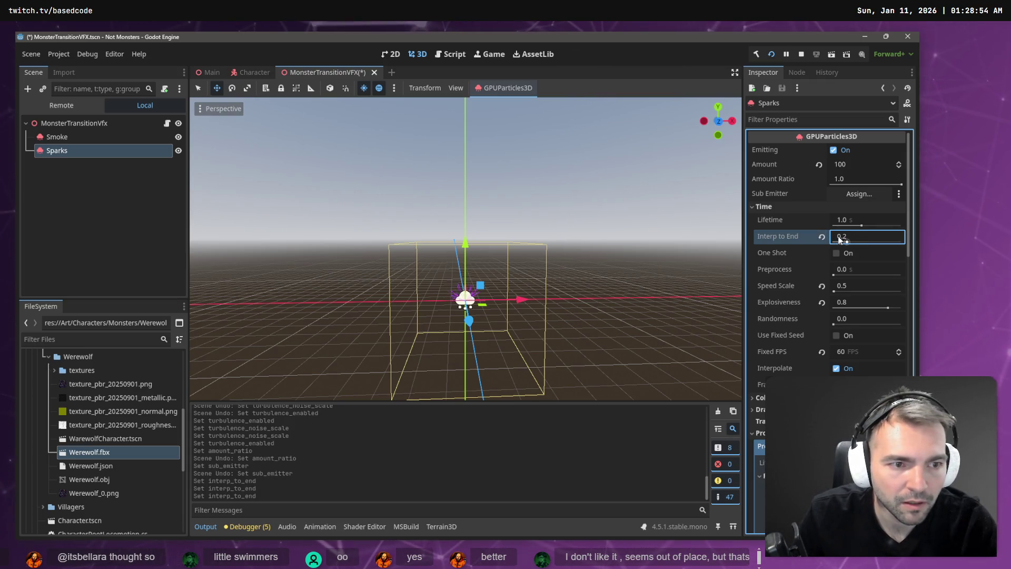
scroll(466, 247, "up", 3)
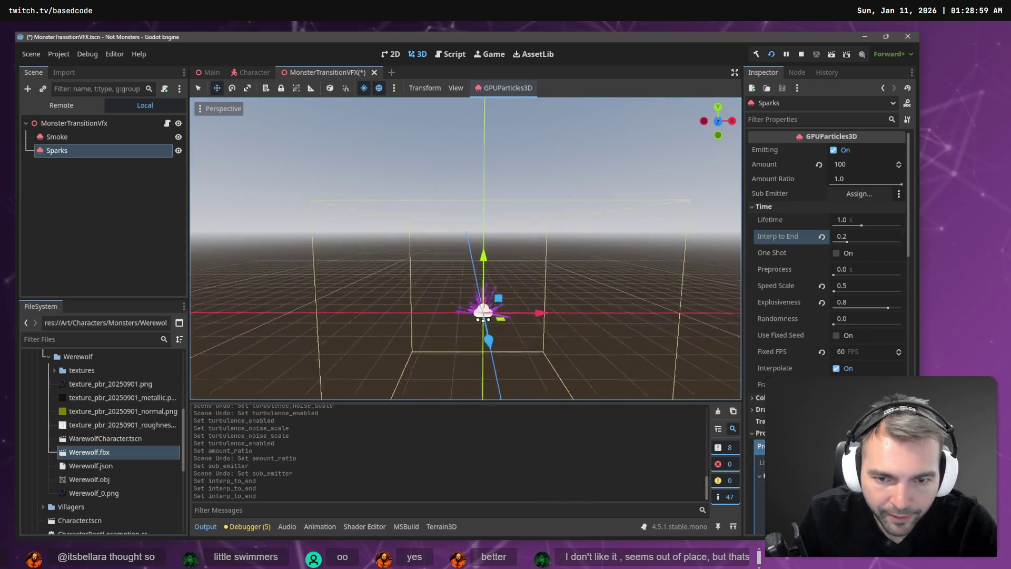
scroll(466, 316, "up", 2)
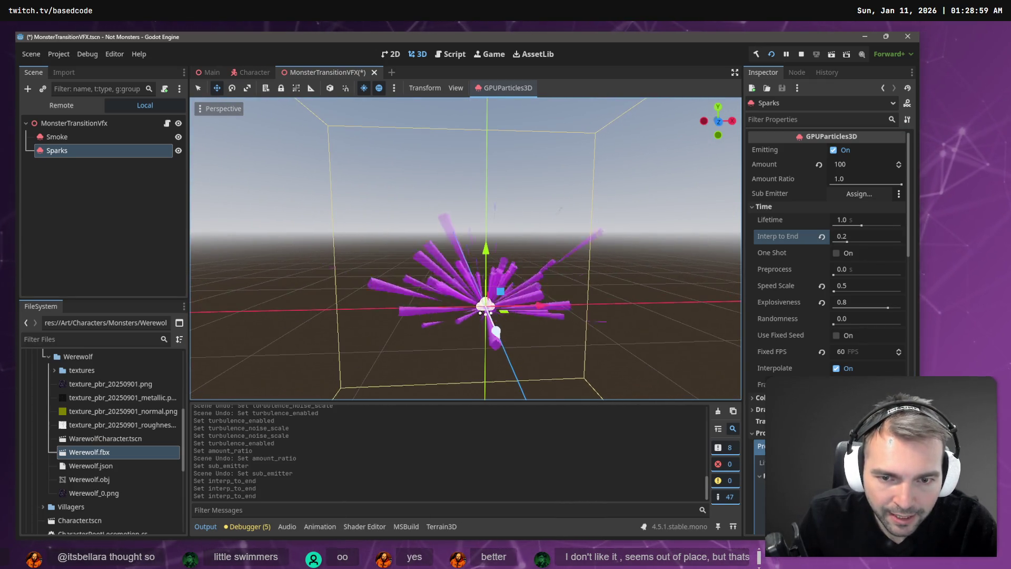
Settle Interp to End at 0.1 after trying 1.0 and 0.0
left_click(858, 236)
type("1")
key("Return")
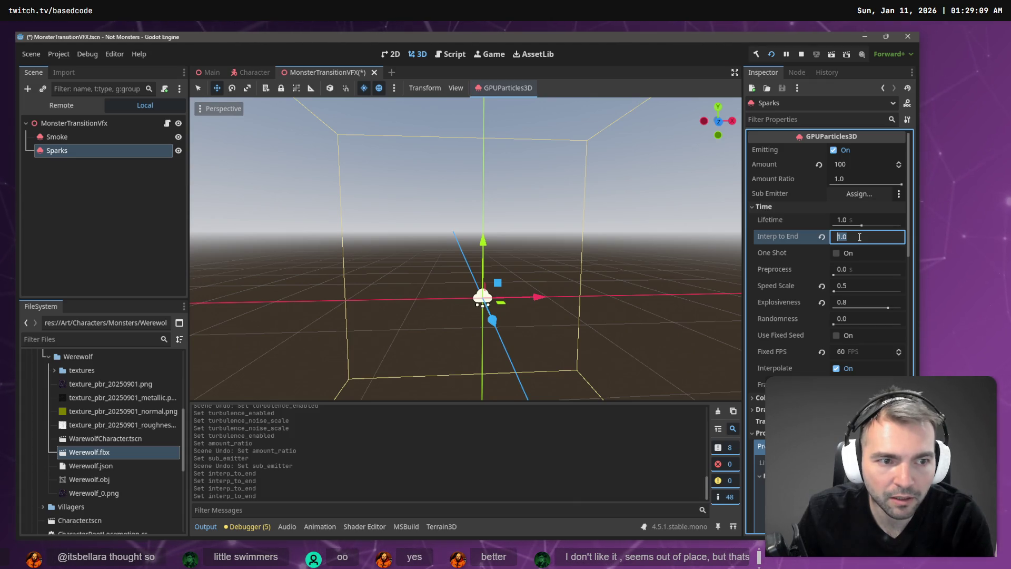
type("0")
key("Return")
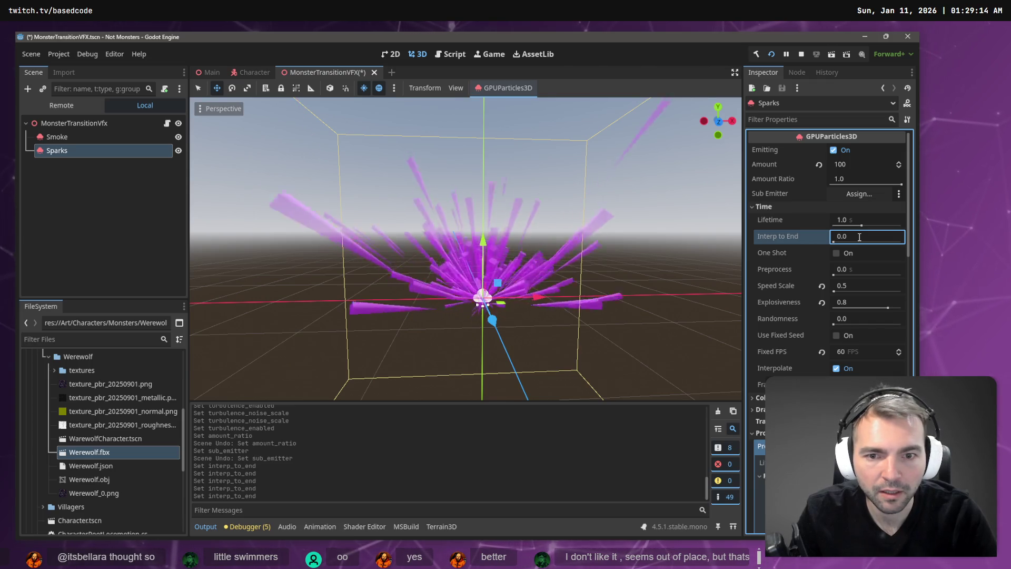
double_click(859, 237)
type("0.1")
key("Return")
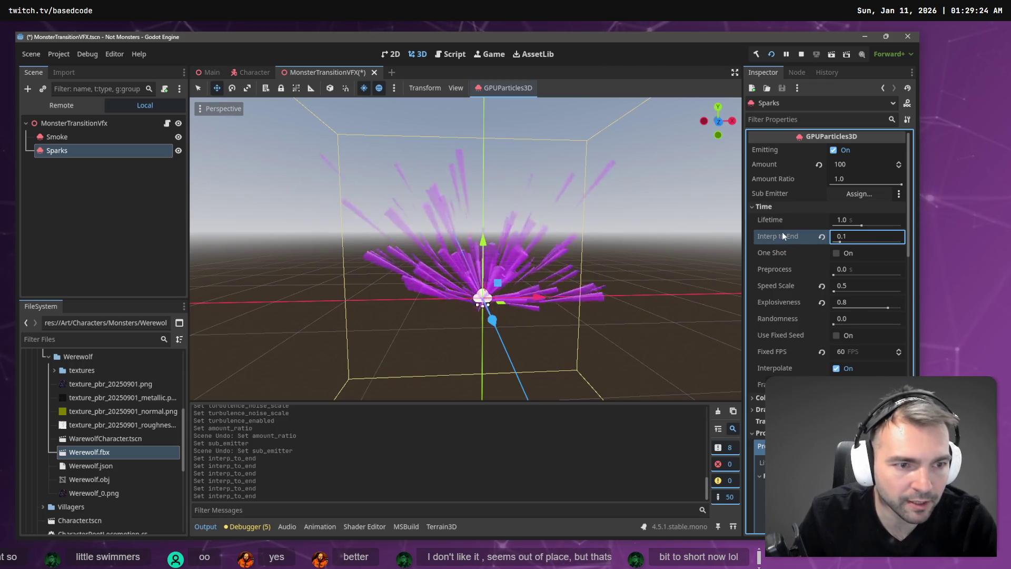
mouse_move(780, 232)
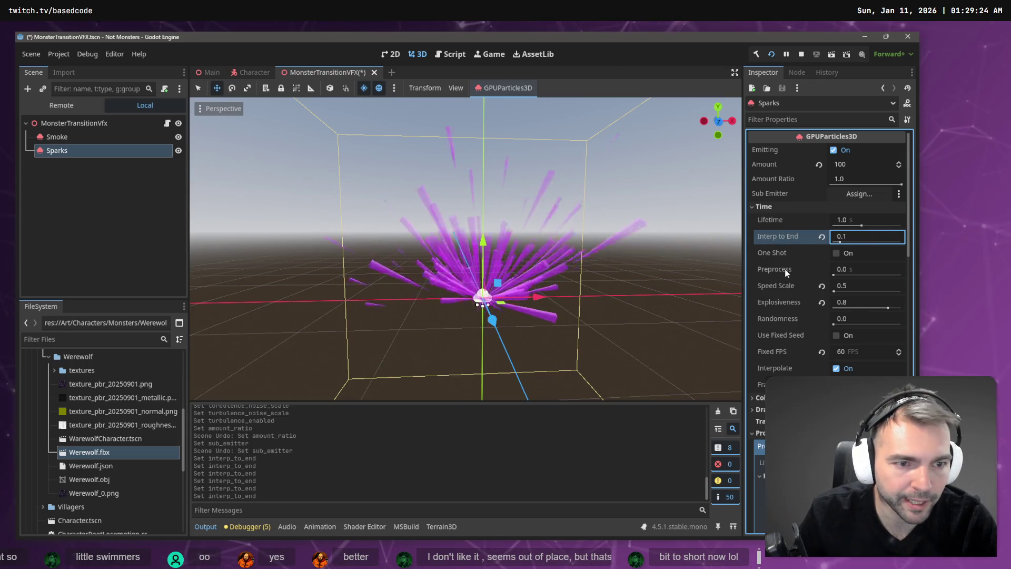
mouse_move(785, 272)
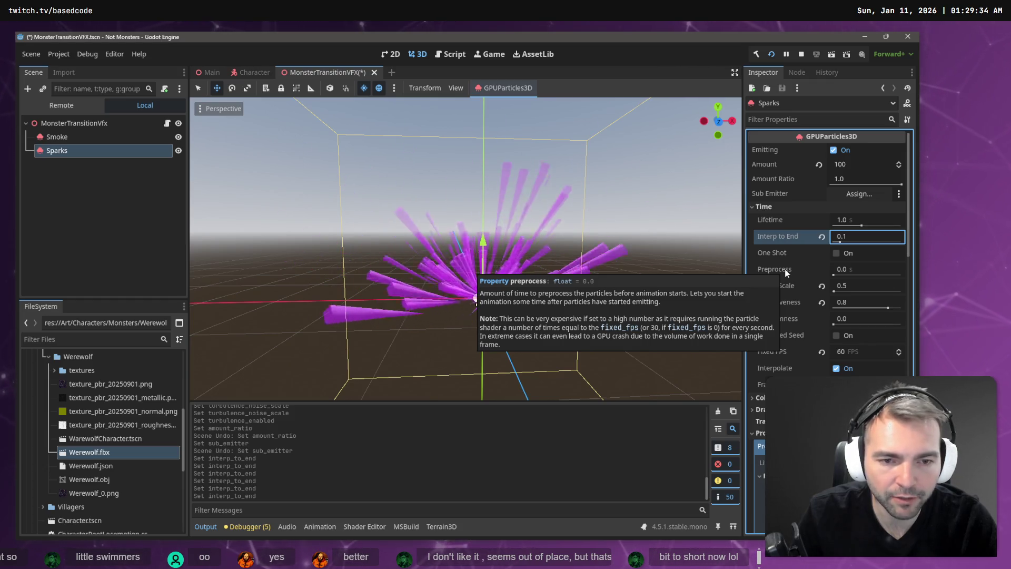
key("Return")
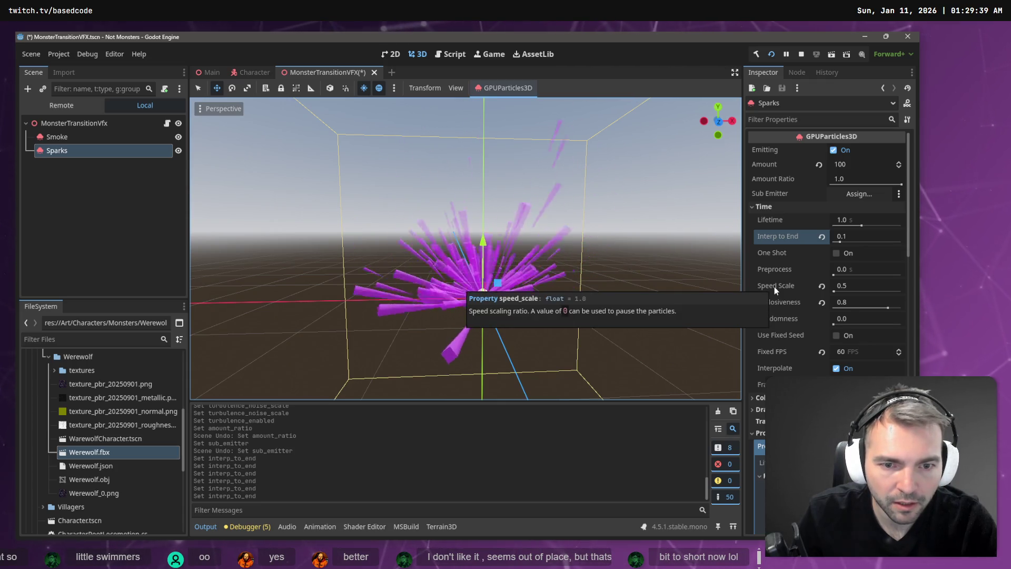
left_click(857, 285)
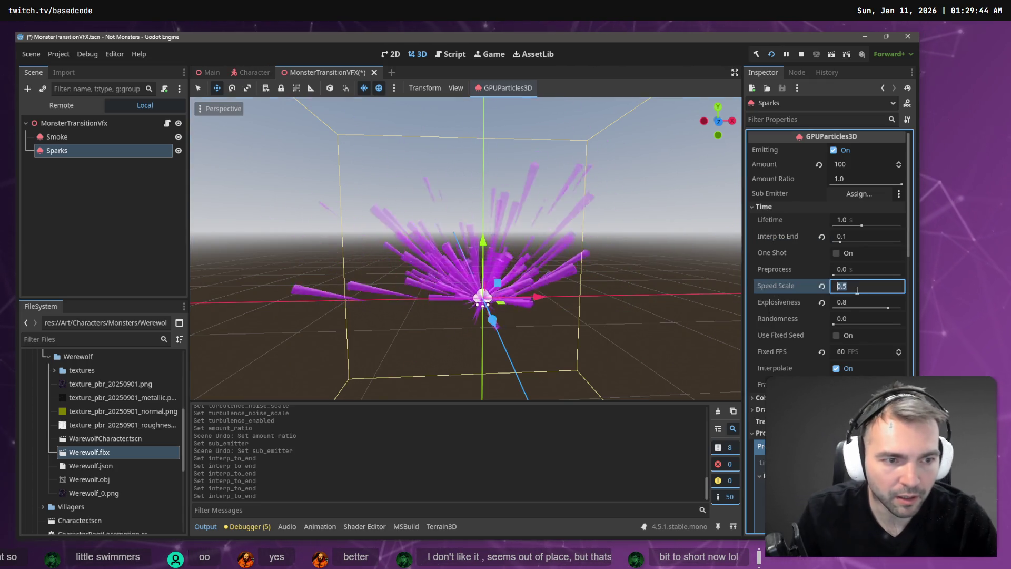
type("0.1")
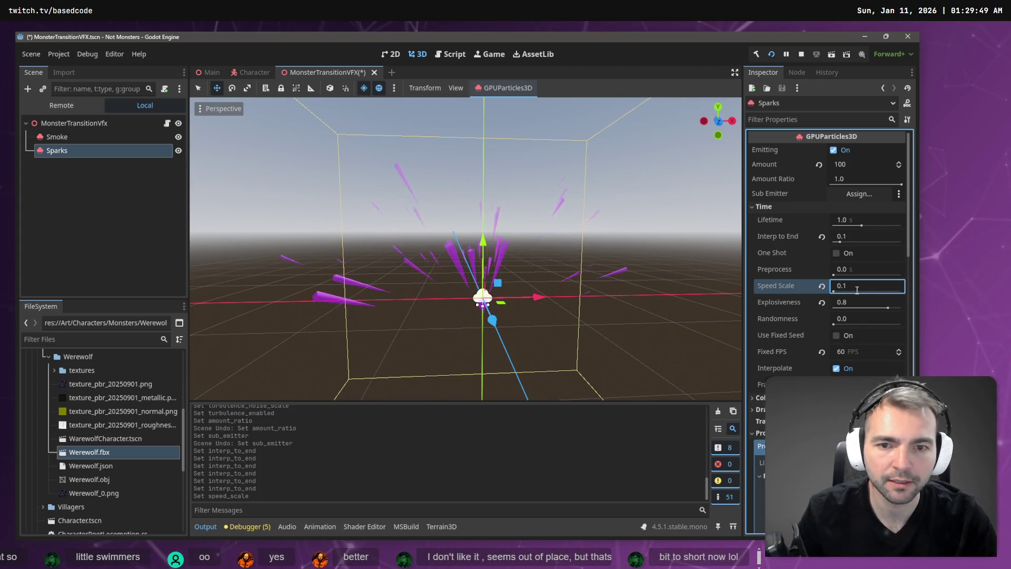
type("0.5")
key("Return")
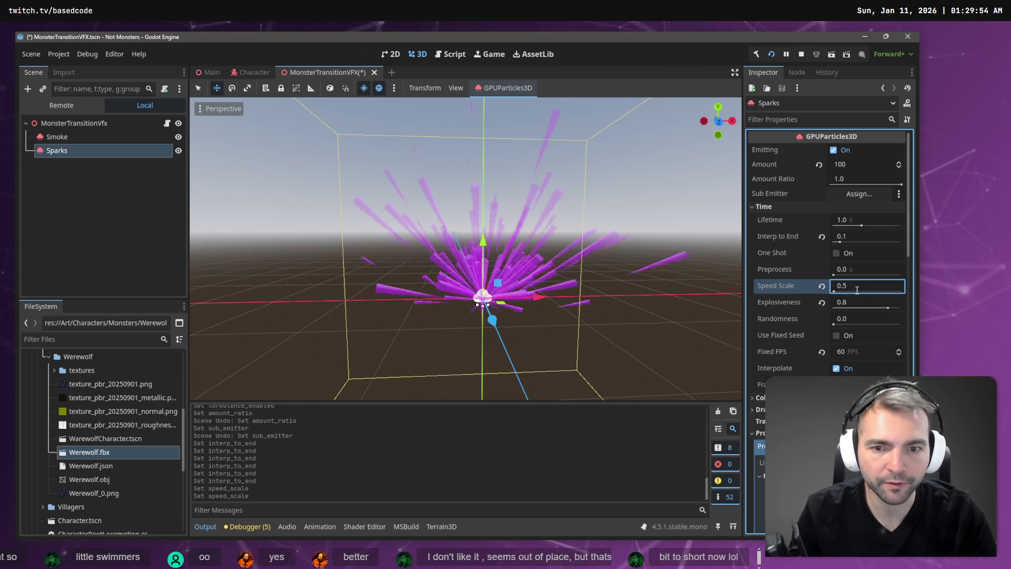
type("1.0")
key("Return")
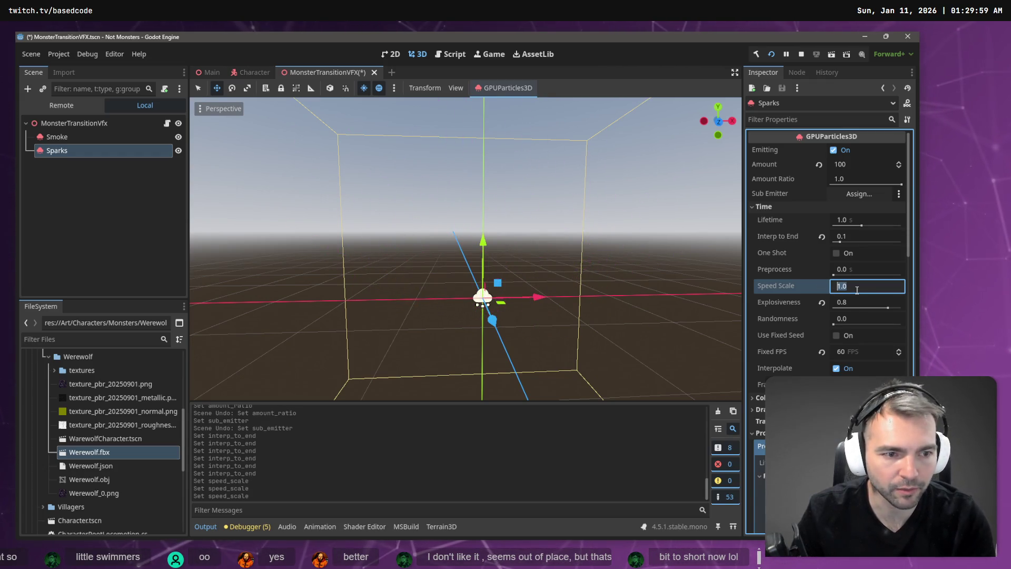
type("0.5")
key("Return")
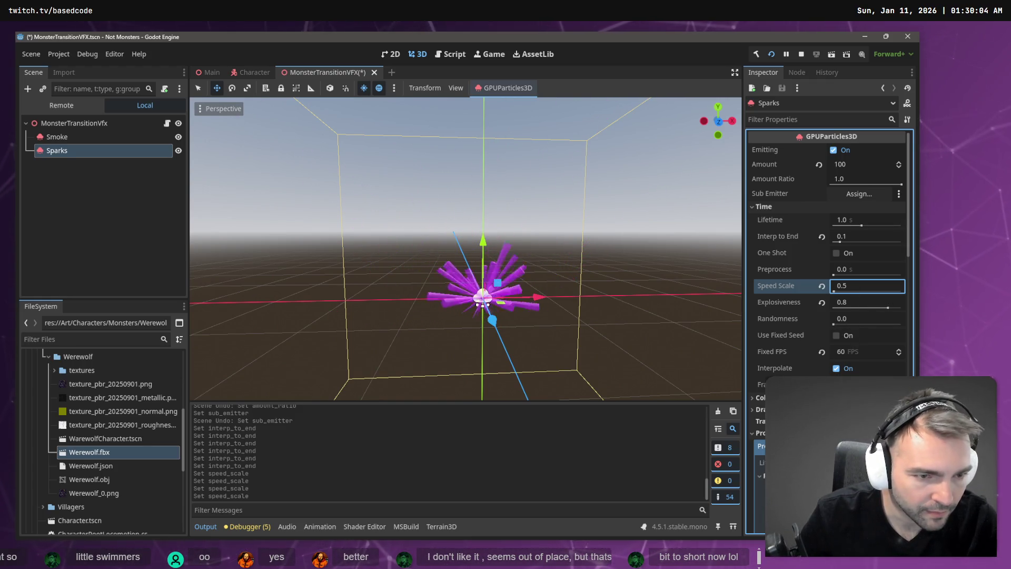
scroll(591, 271, "down", 1)
scroll(590, 271, "down", 2)
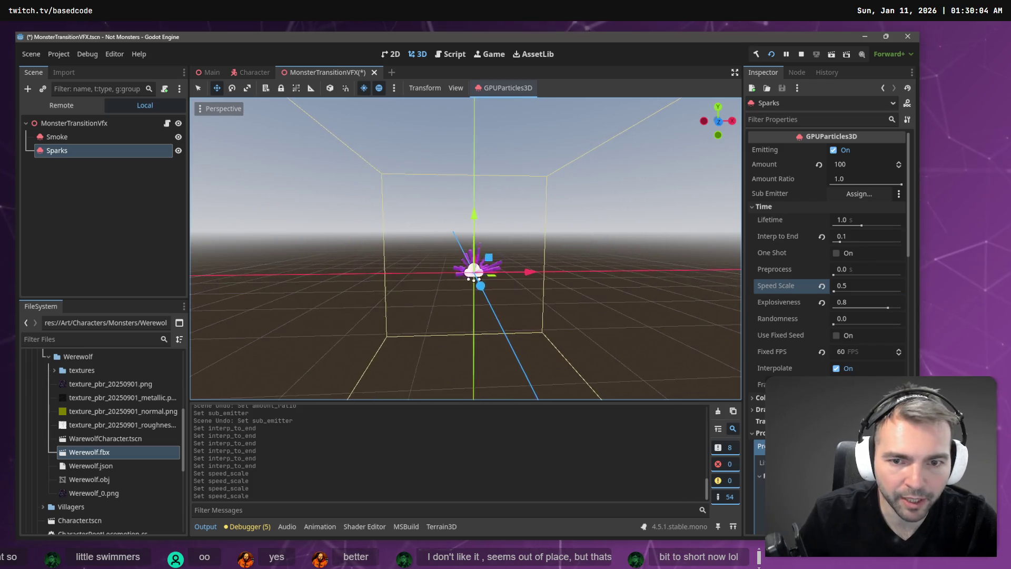
key("F5")
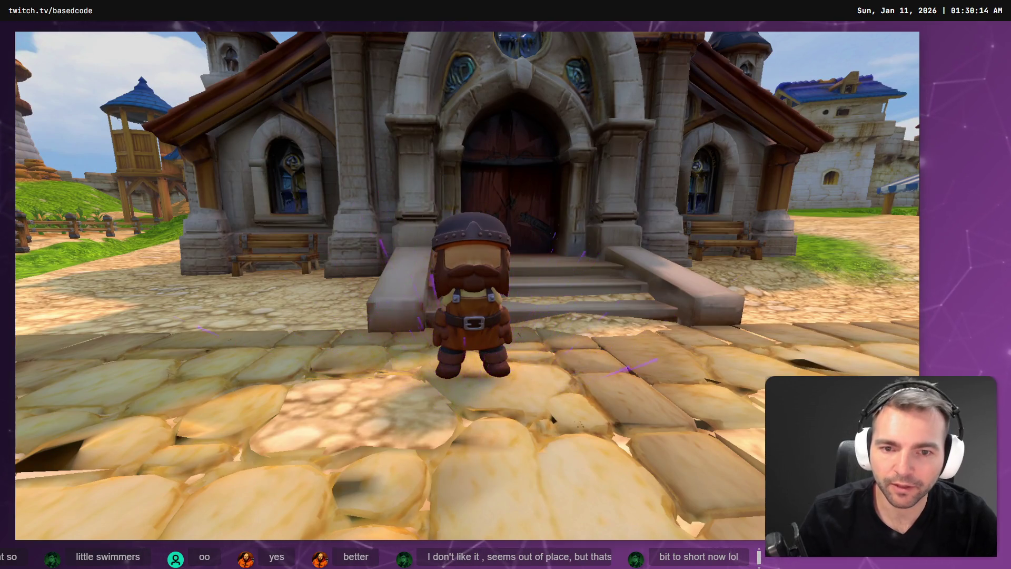
key("F8")
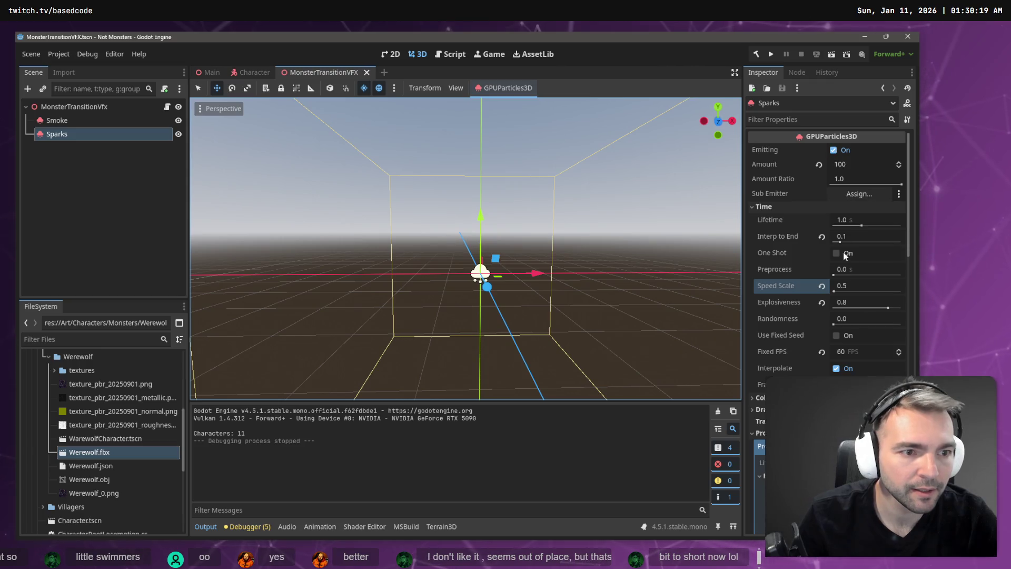
Enable One Shot on Sparks, save MonsterTransitionVFX and run the game with F5
left_click(837, 252)
key("ctrl+s")
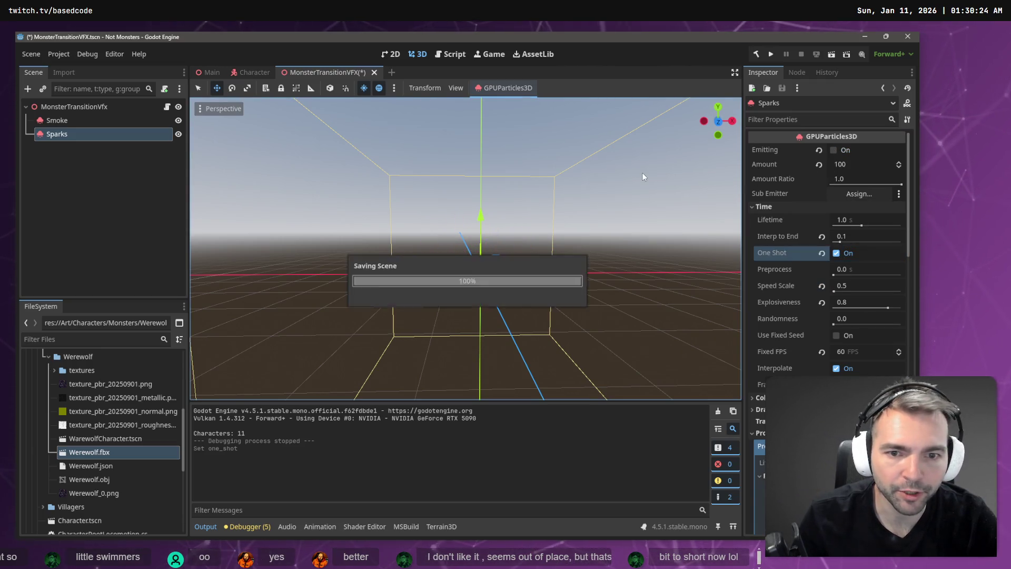
key("F5")
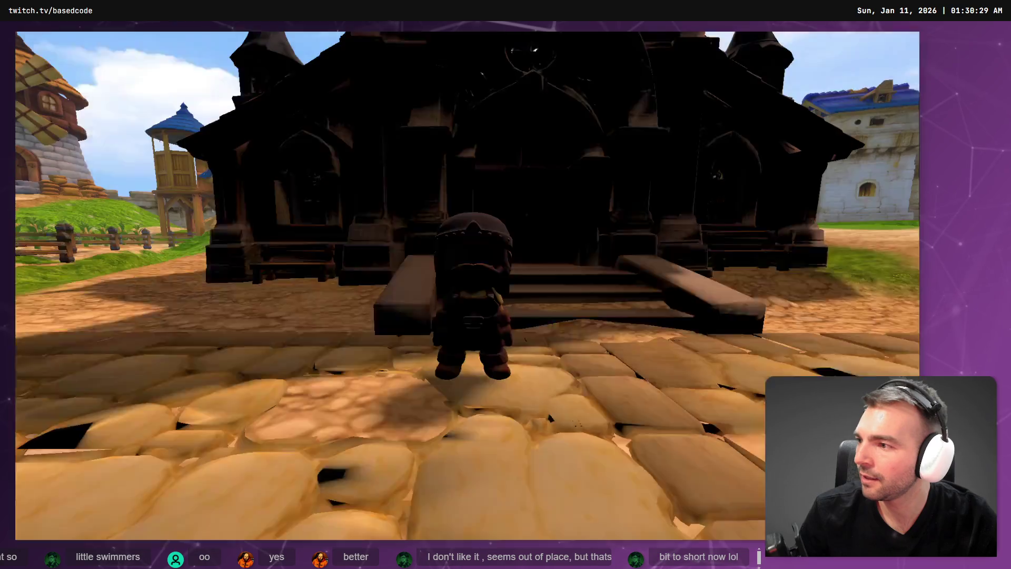
Run the dwarf, swap characters six times to watch the transition, then stop with F8
key("w")
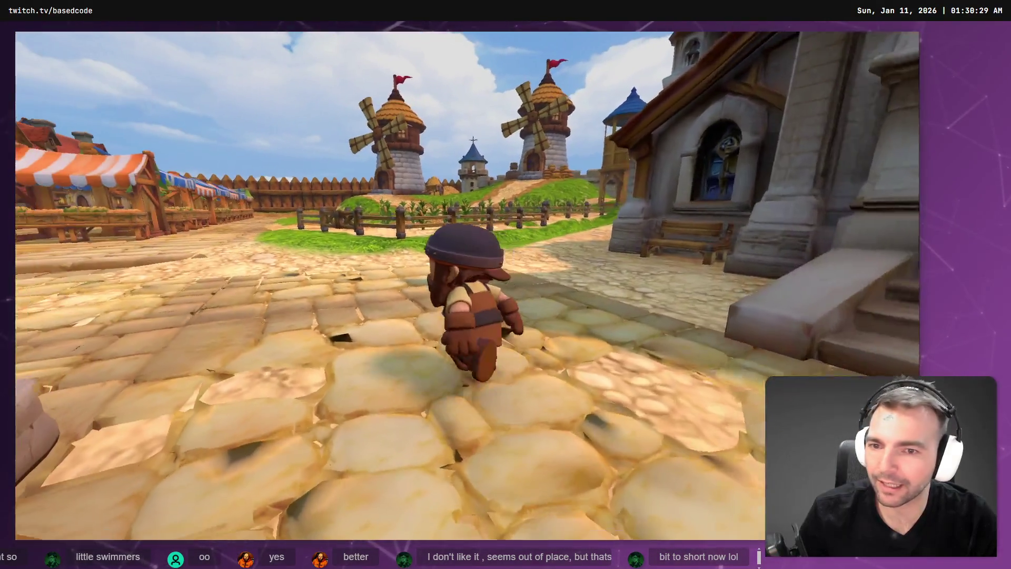
key("e")
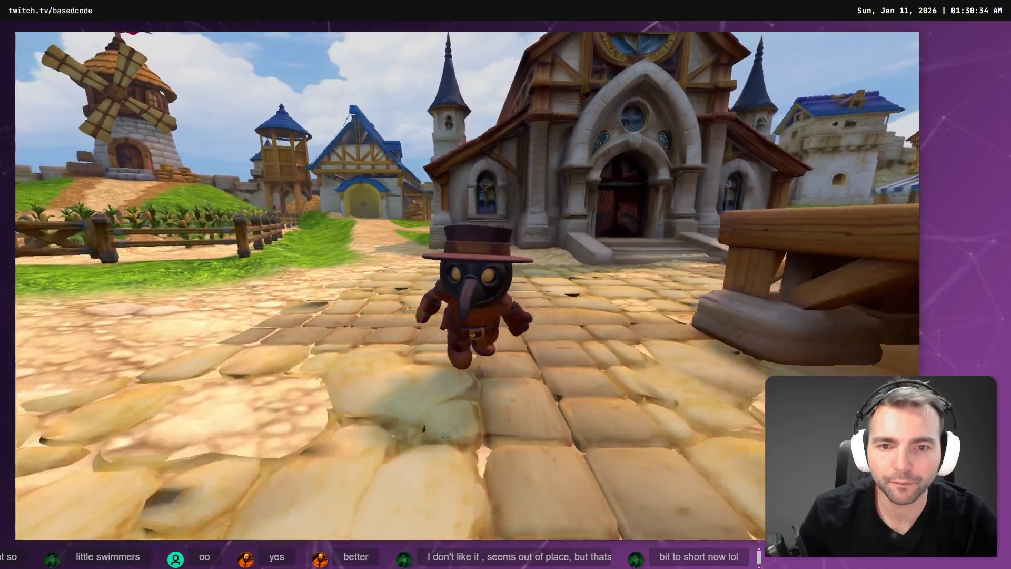
key("e")
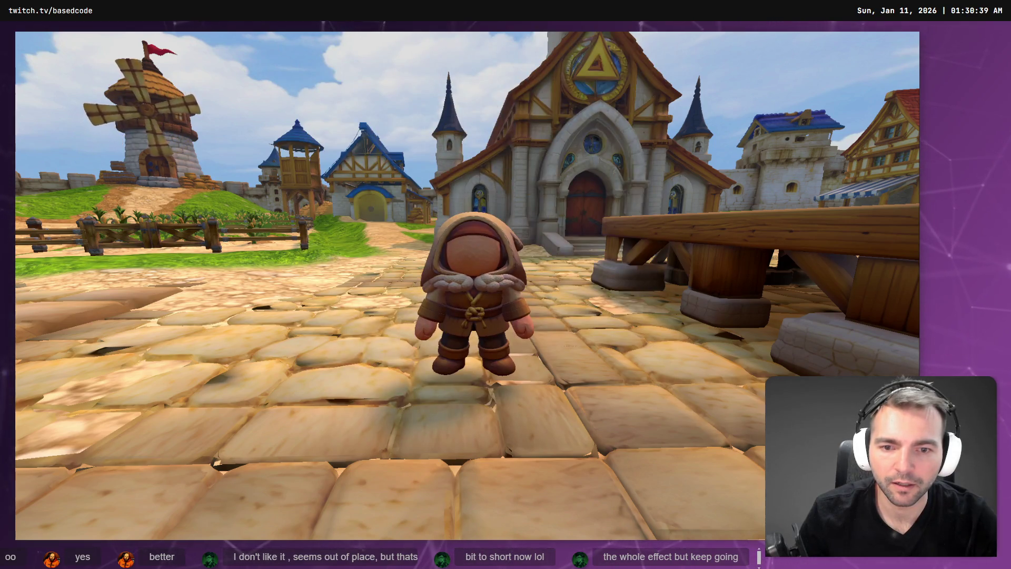
key("e")
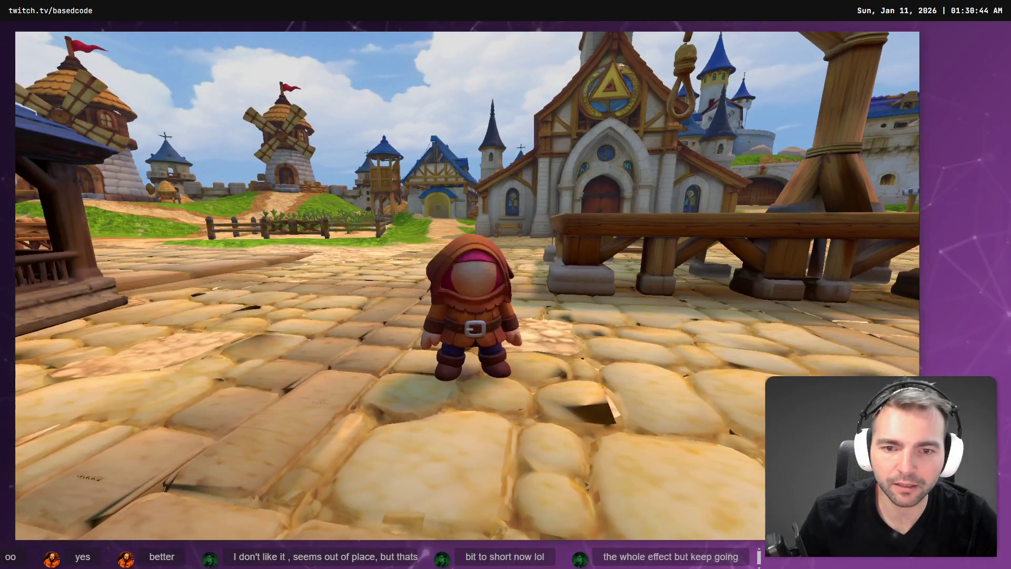
key("e")
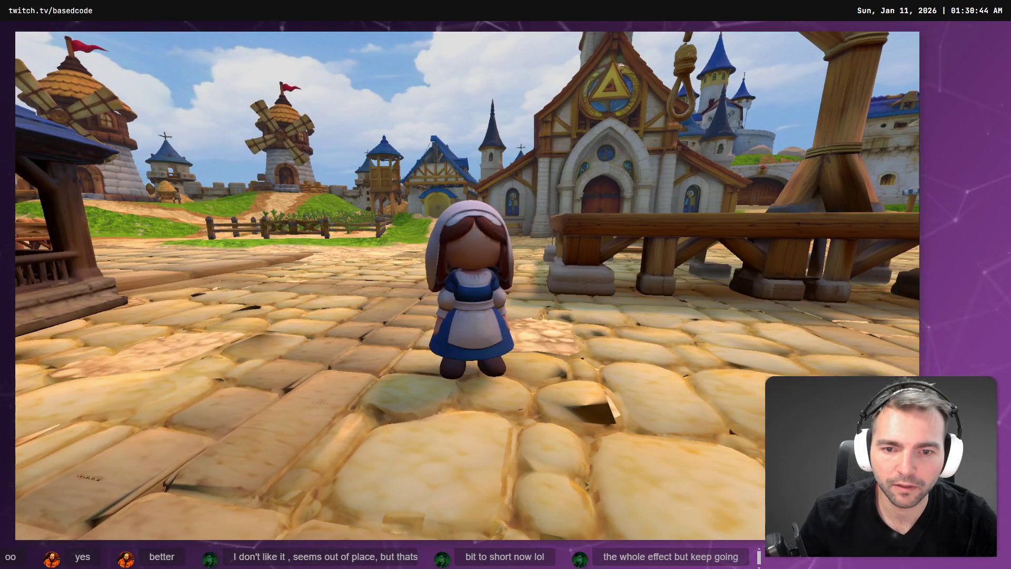
key("e")
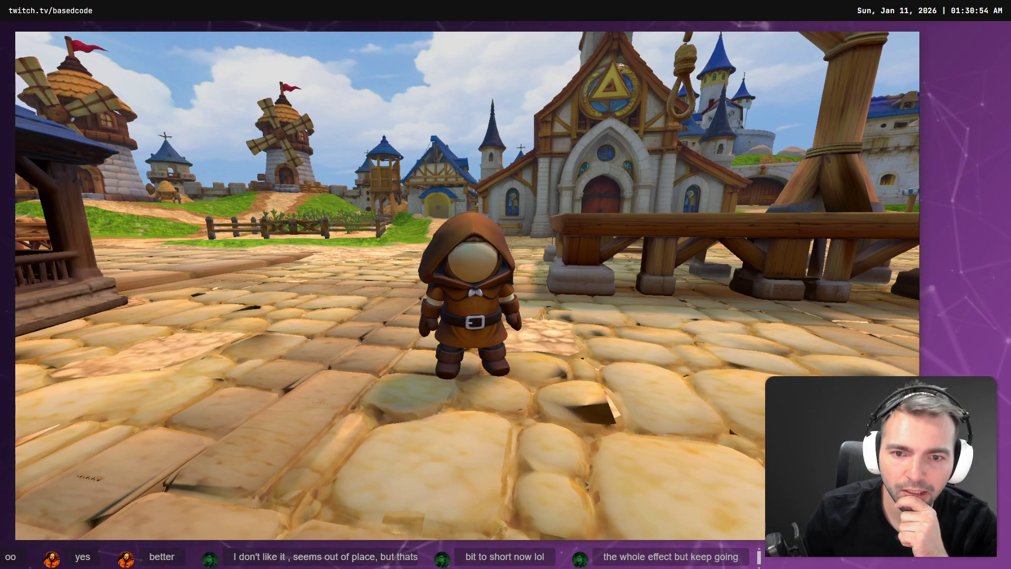
key("e")
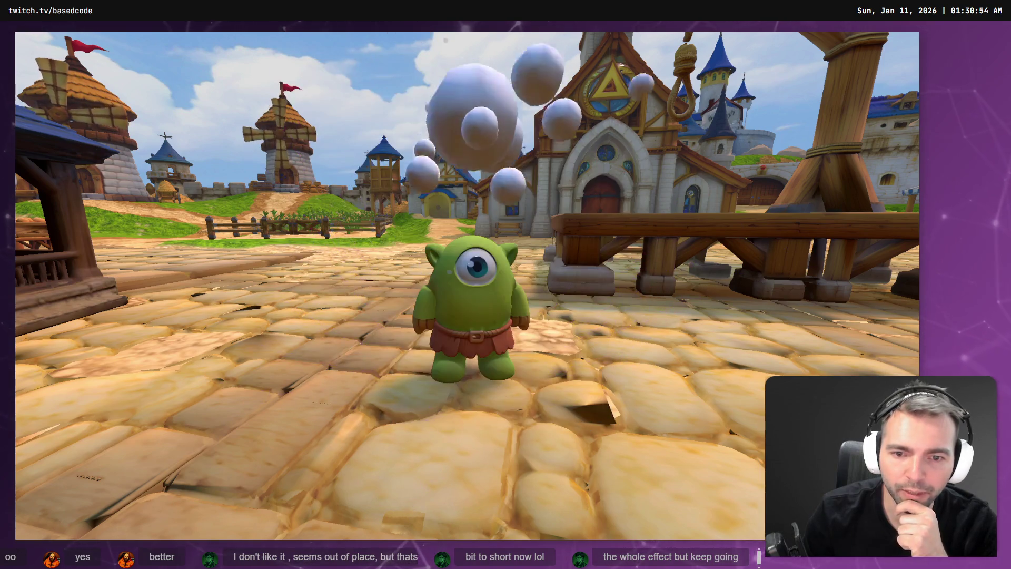
key("F8")
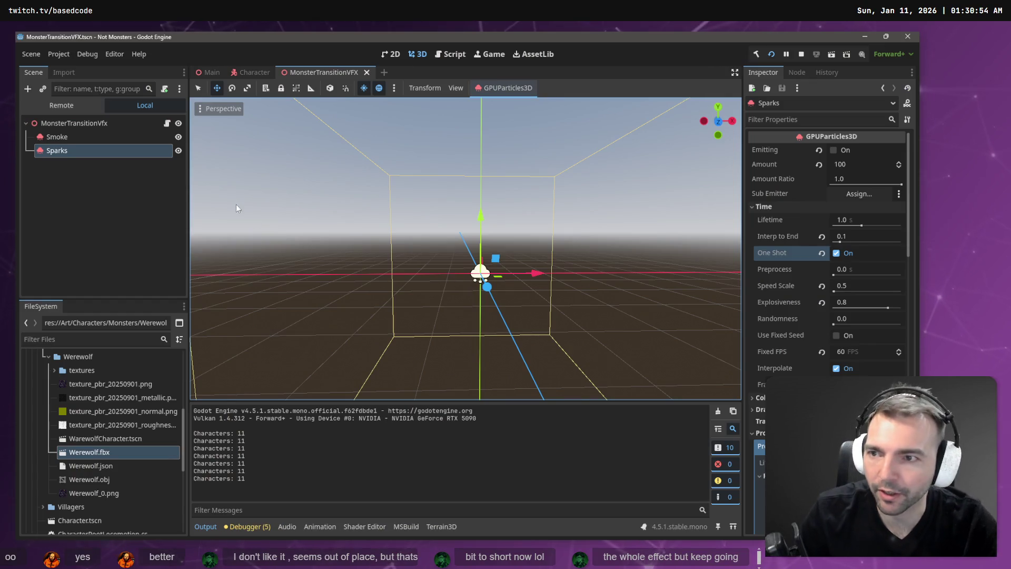
Raise the Sparks emitter along the Y axis and run the game with F5
left_click_drag(481, 216, 485, 203)
key("F5")
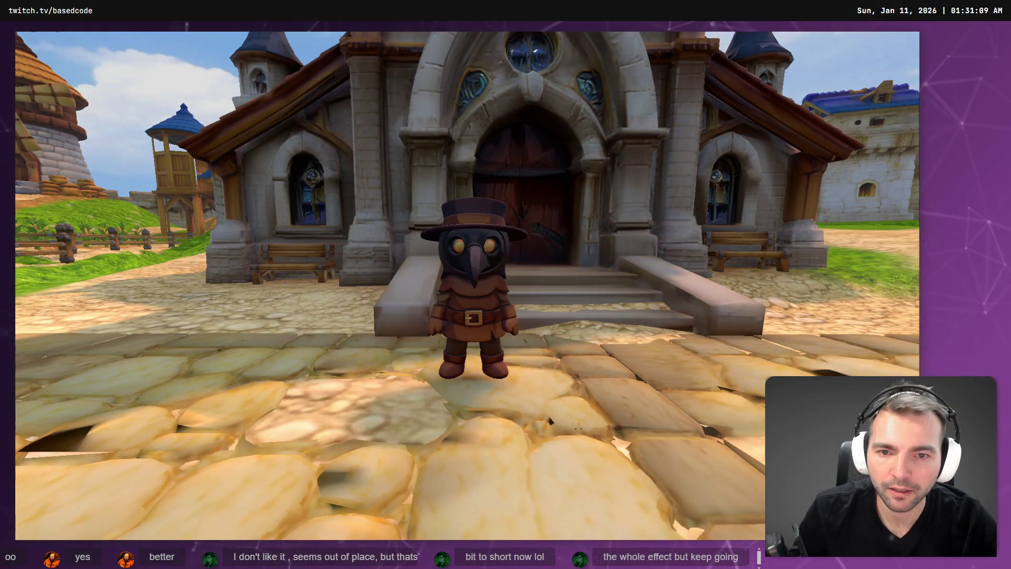
Move the character and swap monsters four times with Tab, then stop the game
key("s")
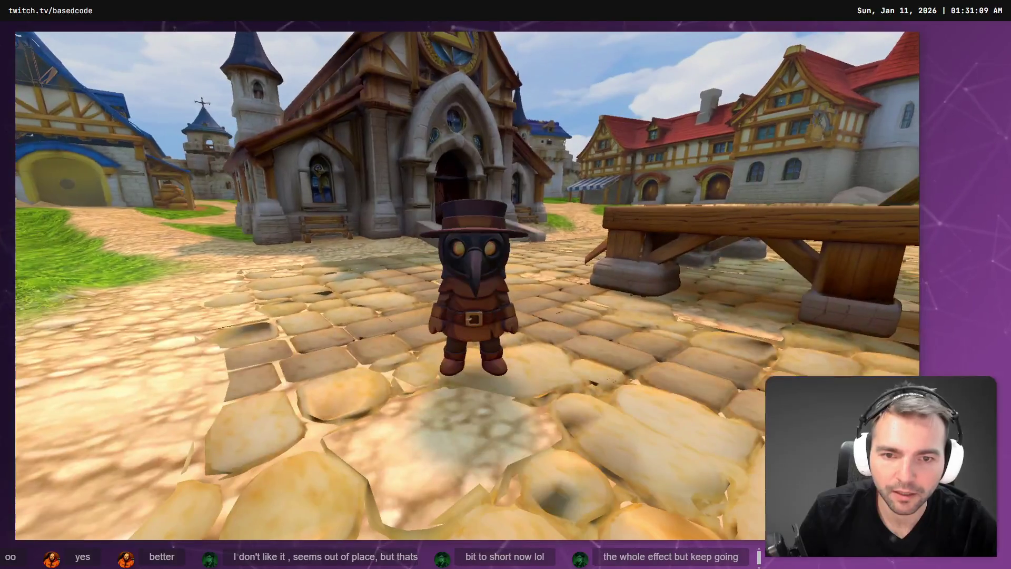
key("Tab")
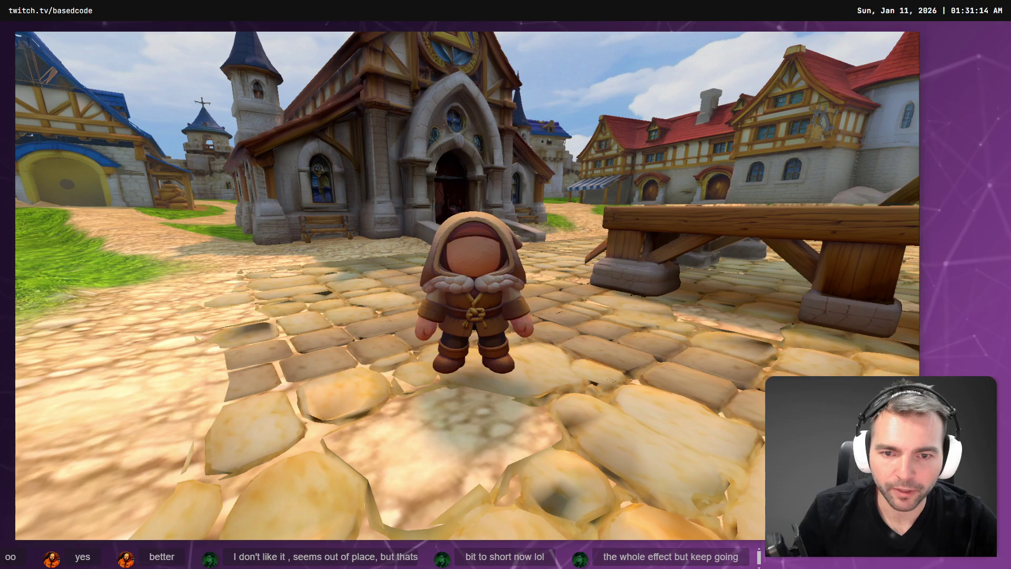
key("Tab")
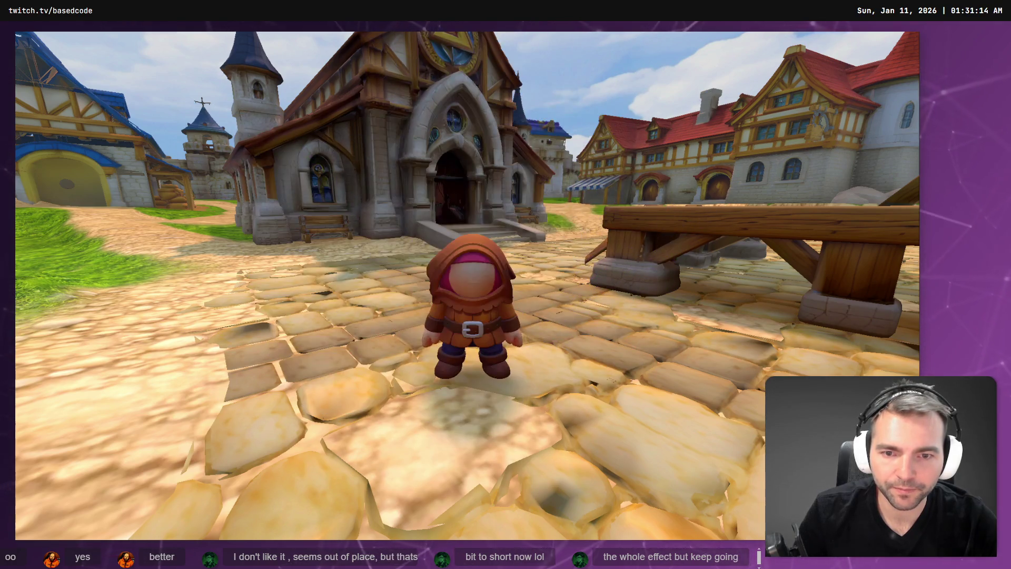
key("w")
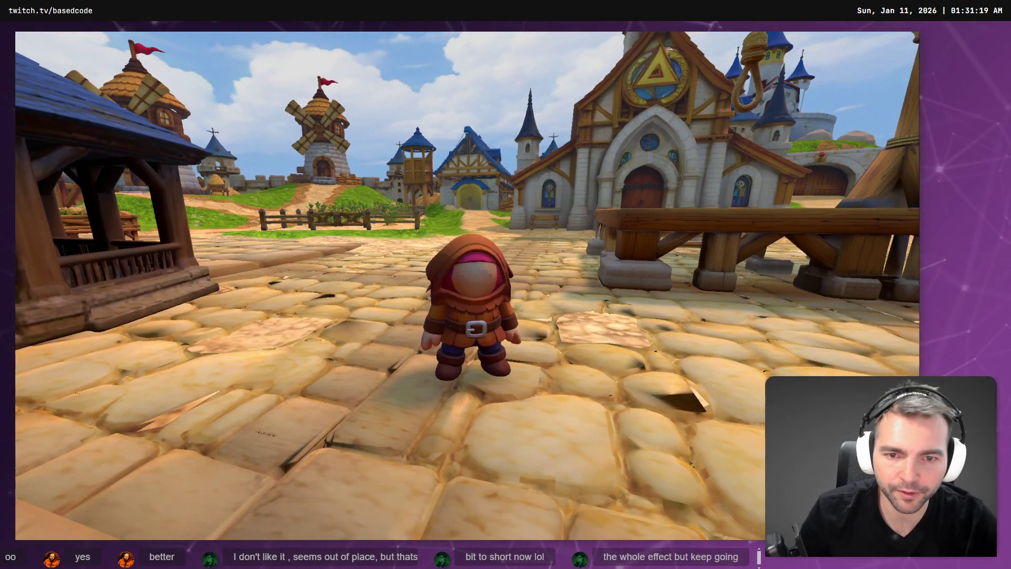
key("Tab")
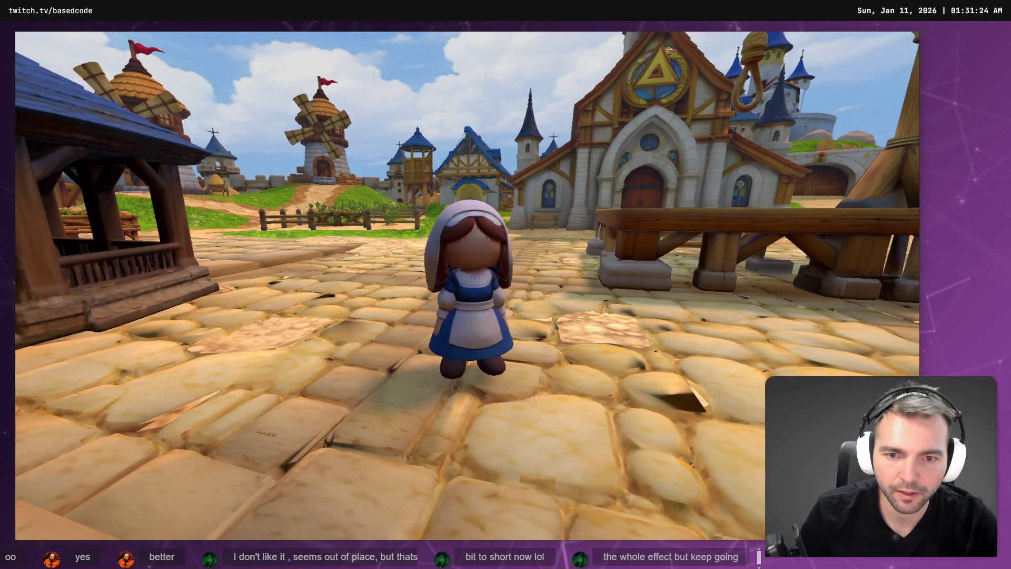
key("s")
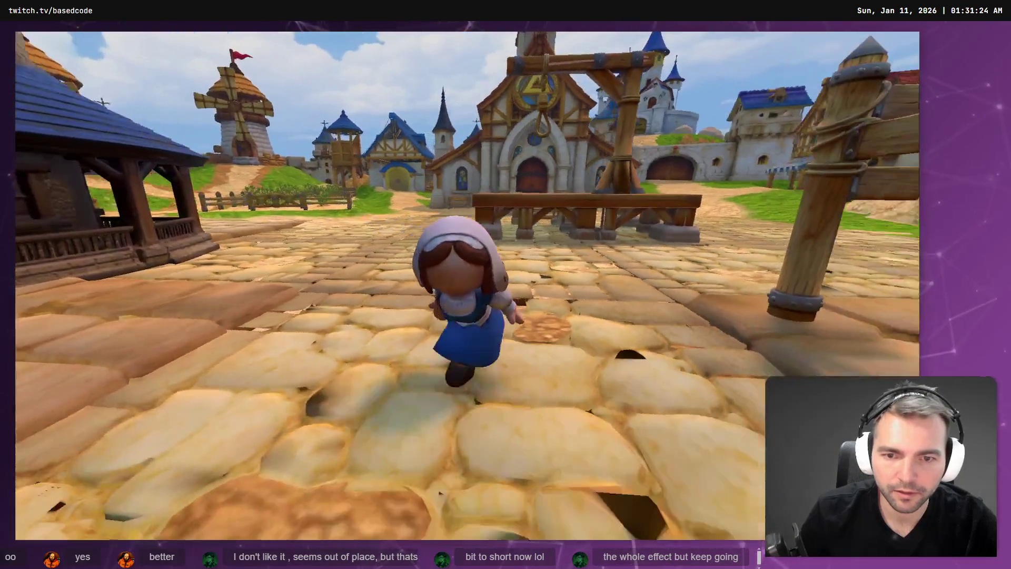
key("Tab")
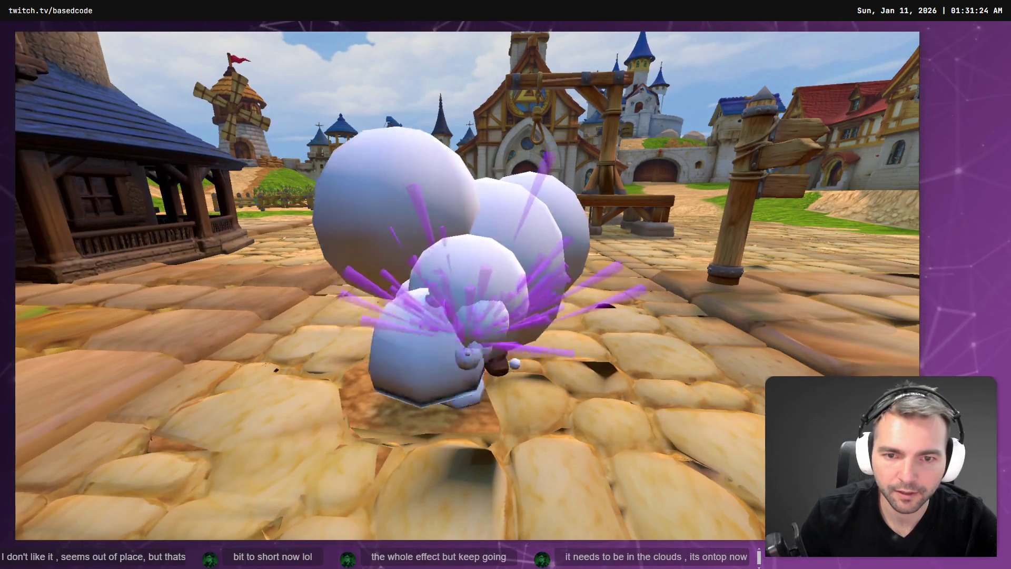
key("F8")
Move the Smoke node in the scene tree, relaunch and cycle monsters, then stop and deselect
left_click_drag(58, 138, 73, 157)
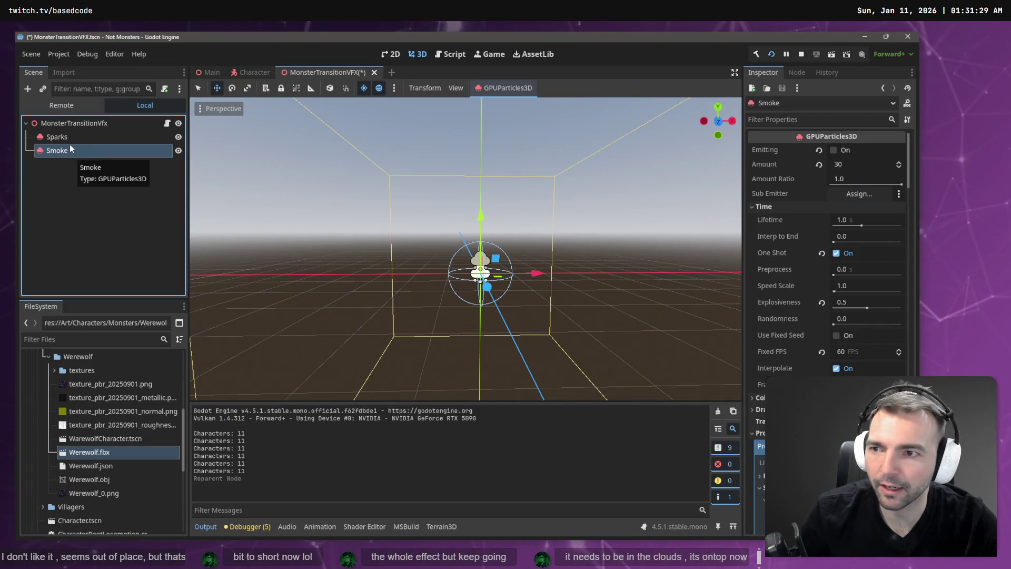
key("F5")
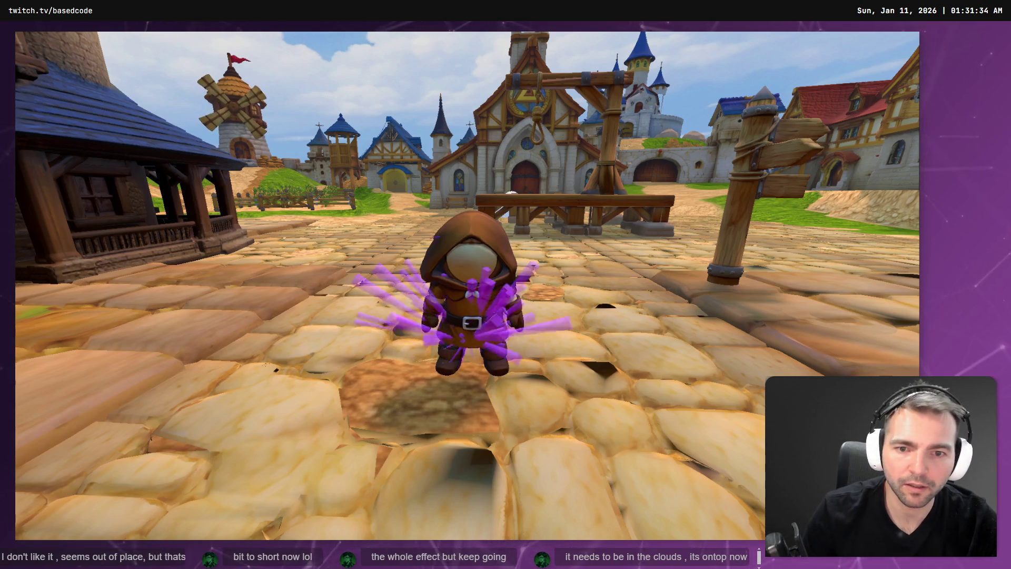
key("a")
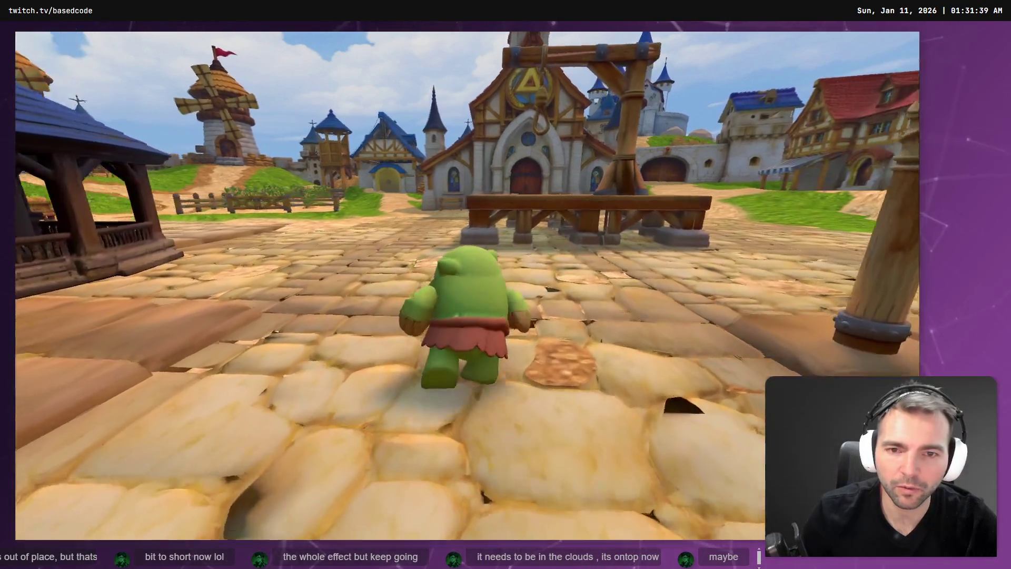
key("s")
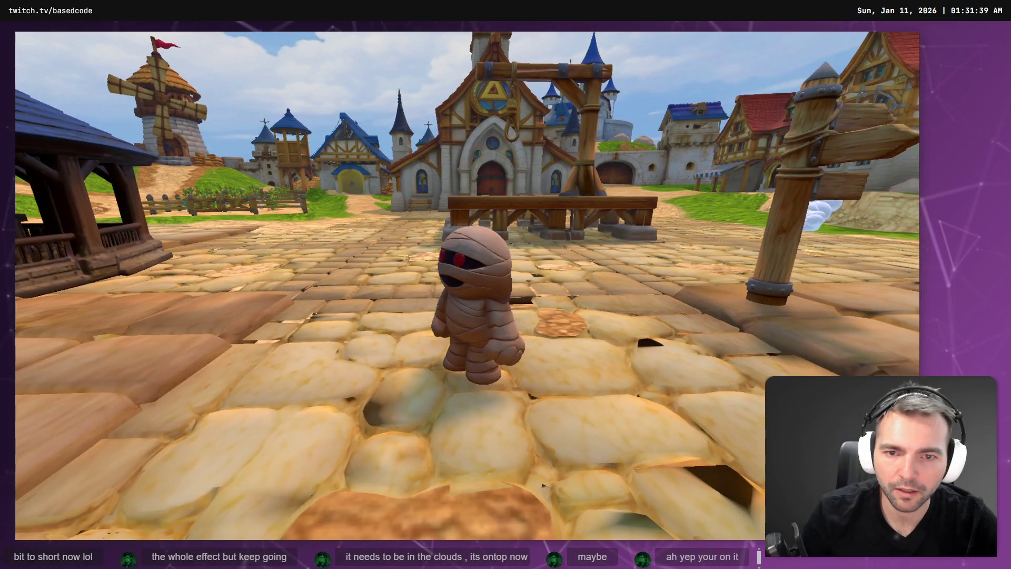
key("a")
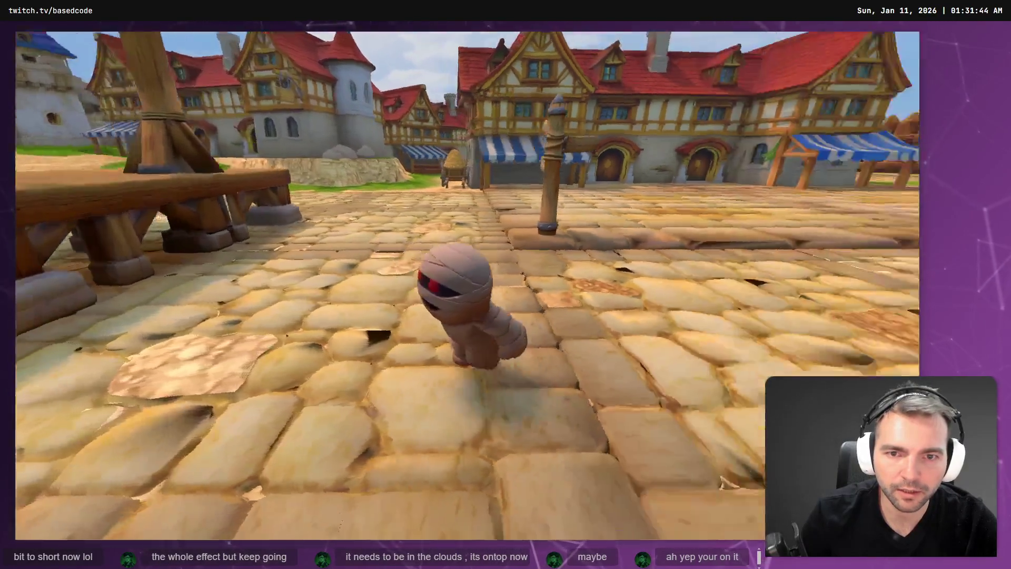
key("s")
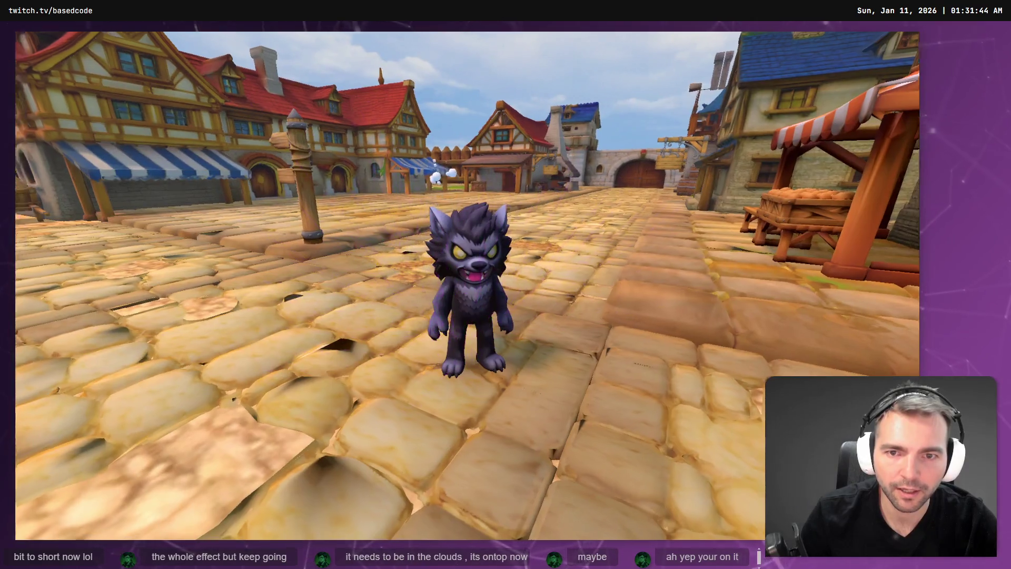
key("F8")
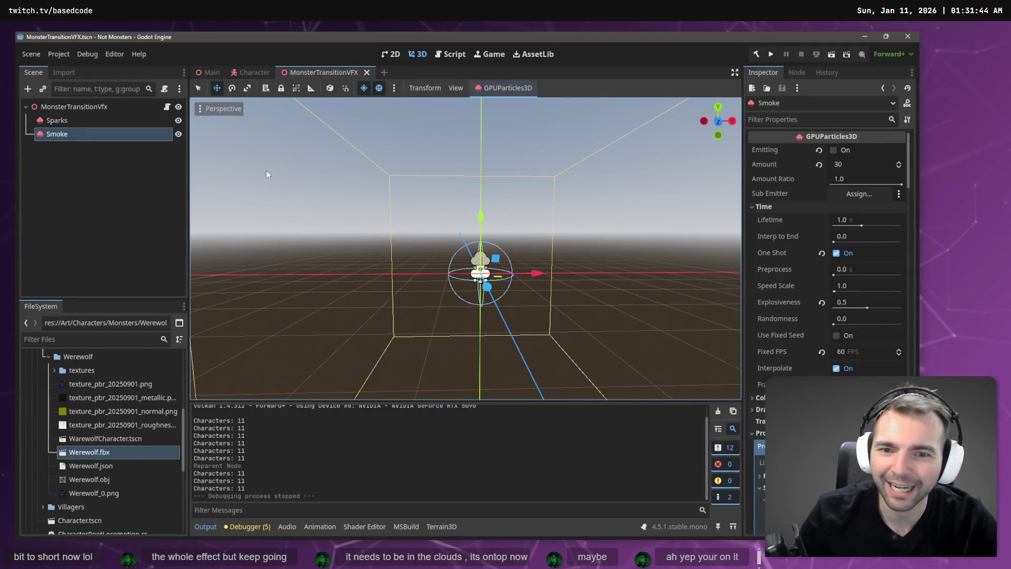
left_click(68, 226)
key("F5")
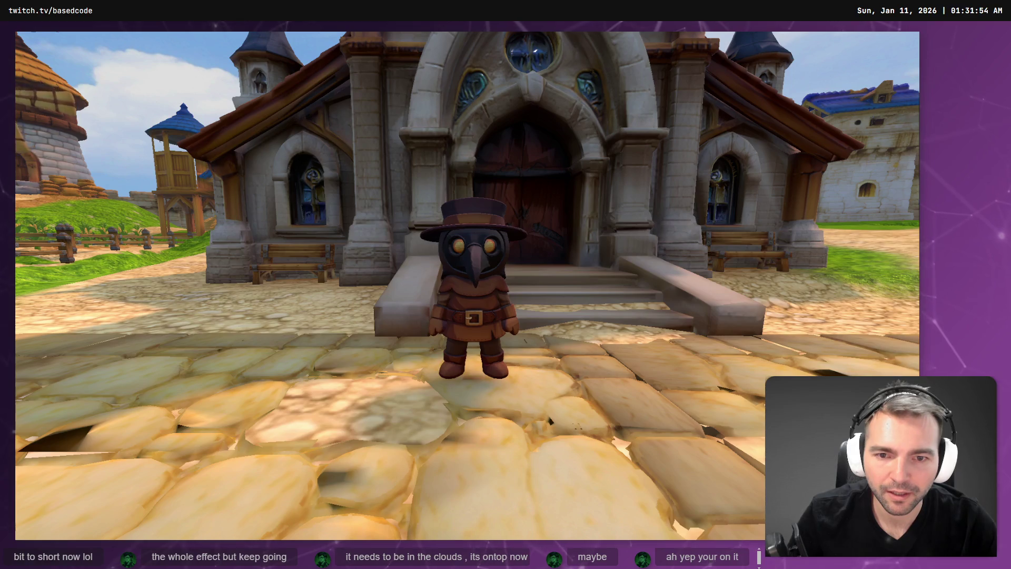
key("w")
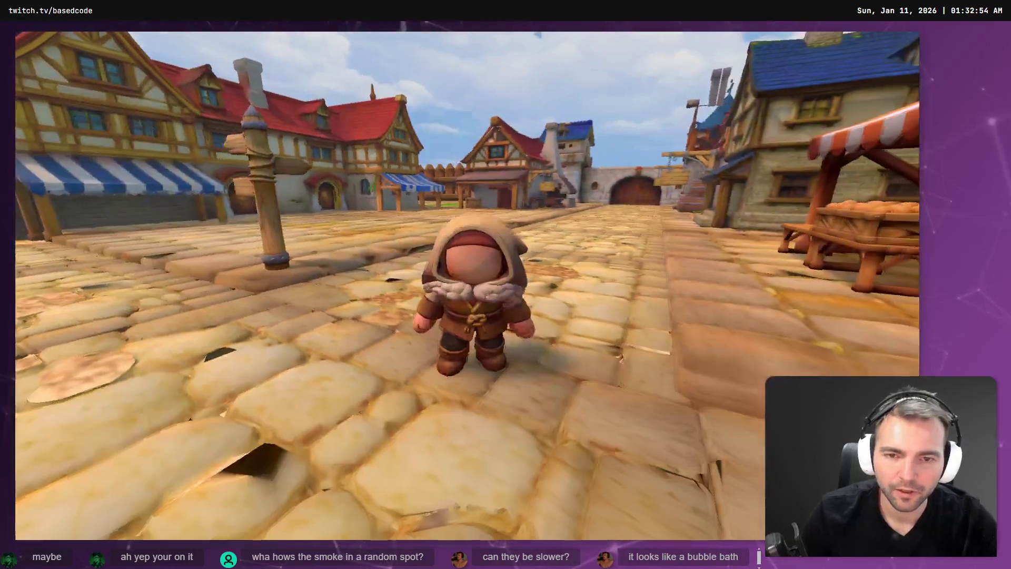
key("F8")
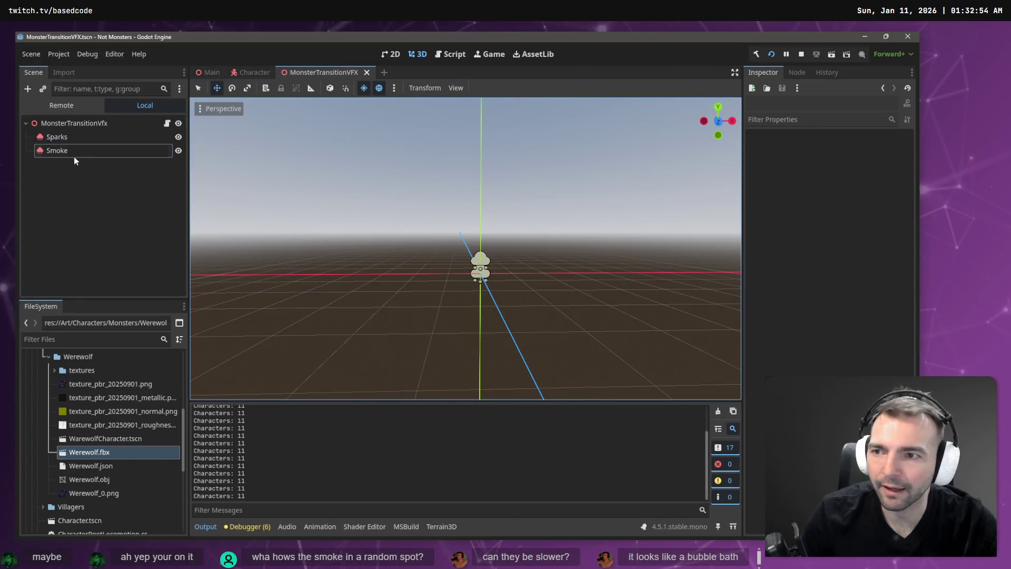
Edit the Smoke Alpha Curve so particles fade out near end of life, then save and run
left_click(74, 156)
mouse_move(788, 272)
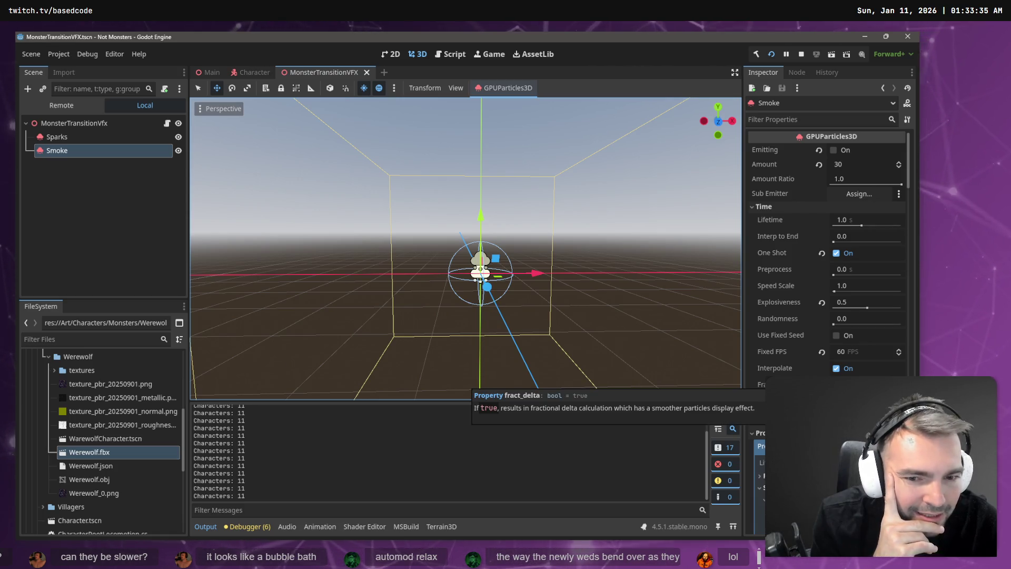
scroll(785, 344, "down", 15)
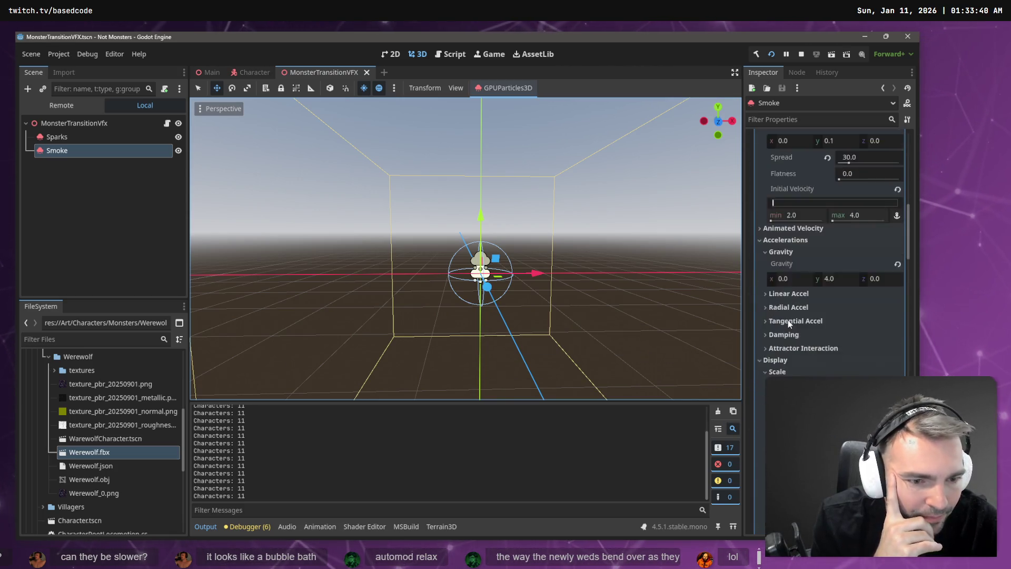
scroll(788, 320, "down", 3)
scroll(809, 279, "down", 8)
left_click(813, 278)
scroll(822, 275, "down", 4)
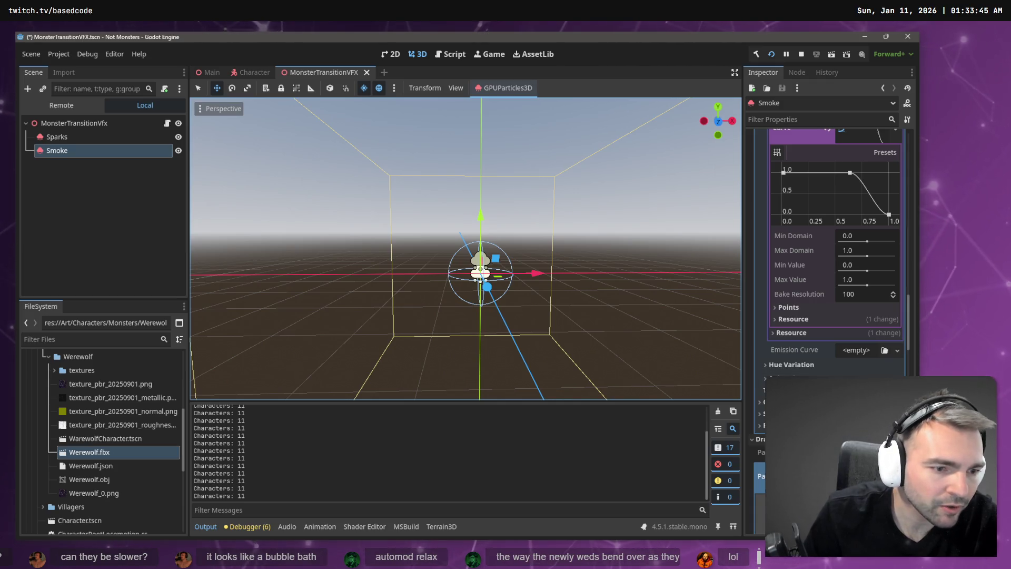
key("F5")
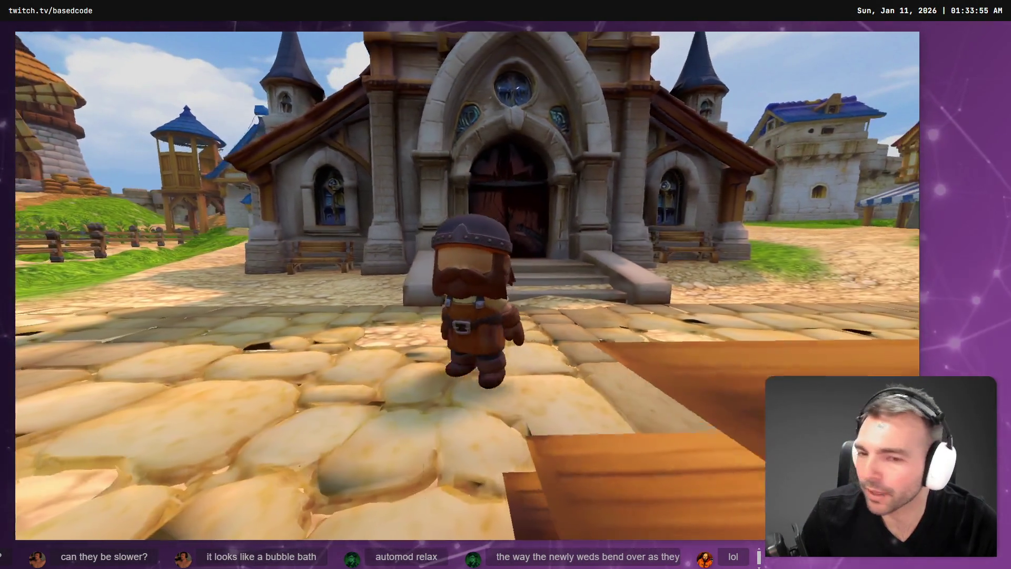
Trigger a monster transformation in-game and walk the new character toward the camera
key("space")
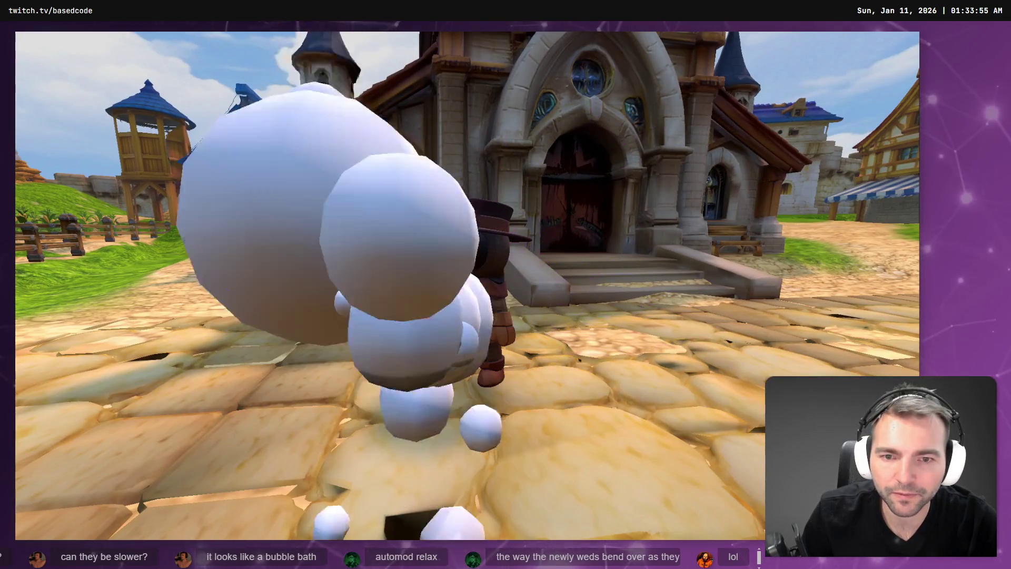
key("s")
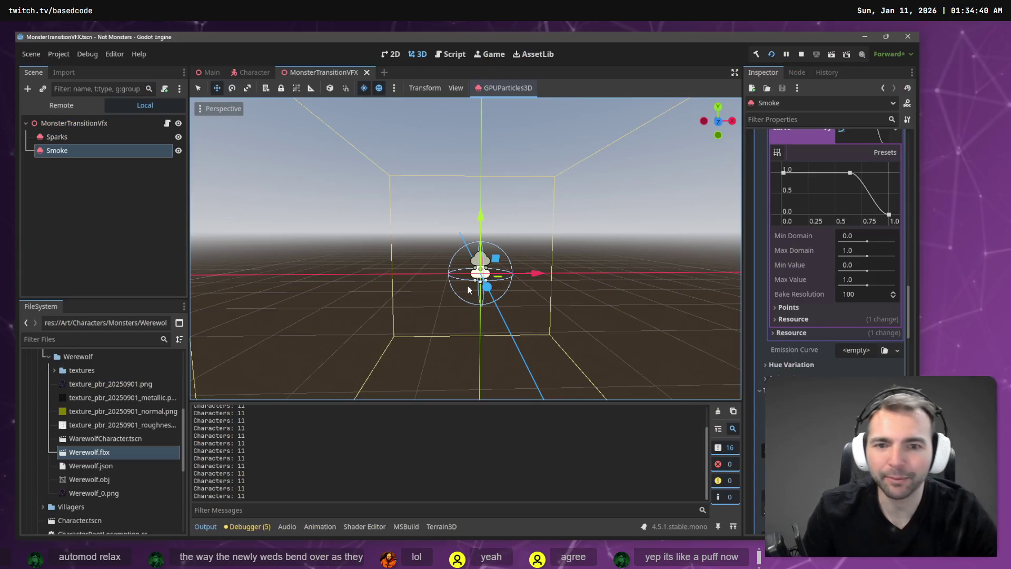
Nudge the Smoke emitter about 0.23 units up along the Y axis in the viewport
left_click(74, 139)
left_click(113, 155)
left_click_drag(479, 224, 480, 214)
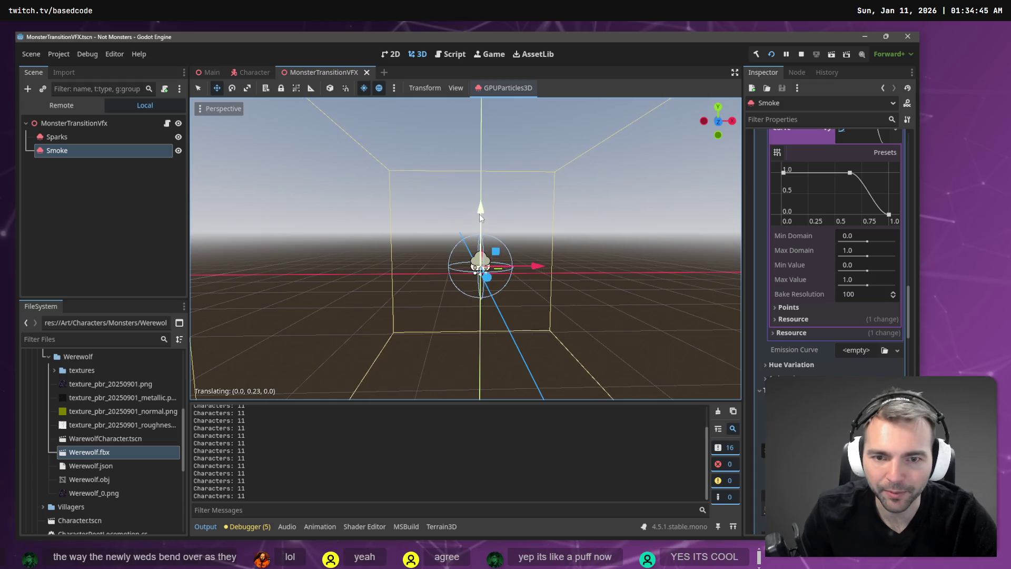
left_click(87, 140)
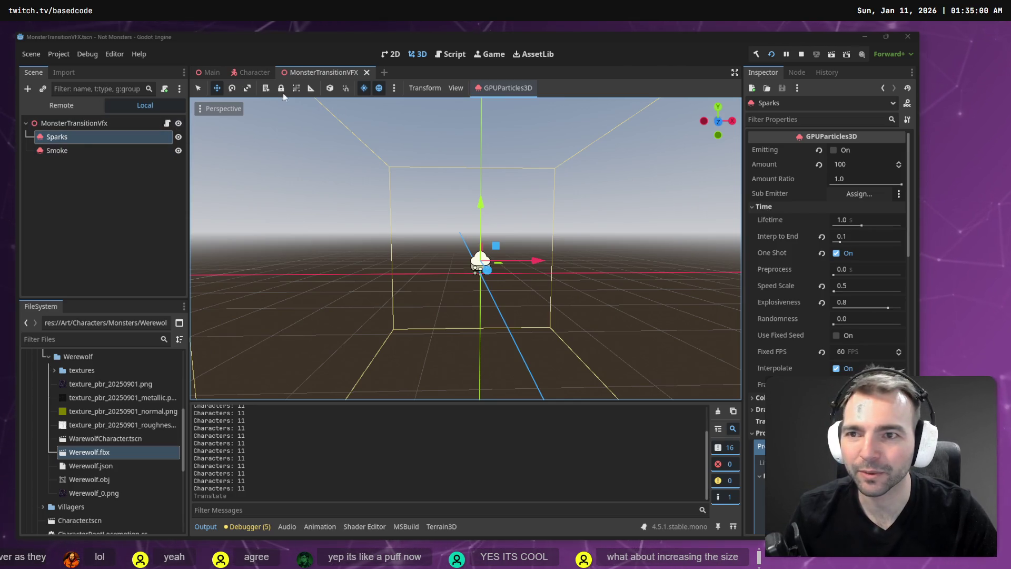
Set the Sparks Speed Scale to 0.3 and save the scene
left_click(62, 139)
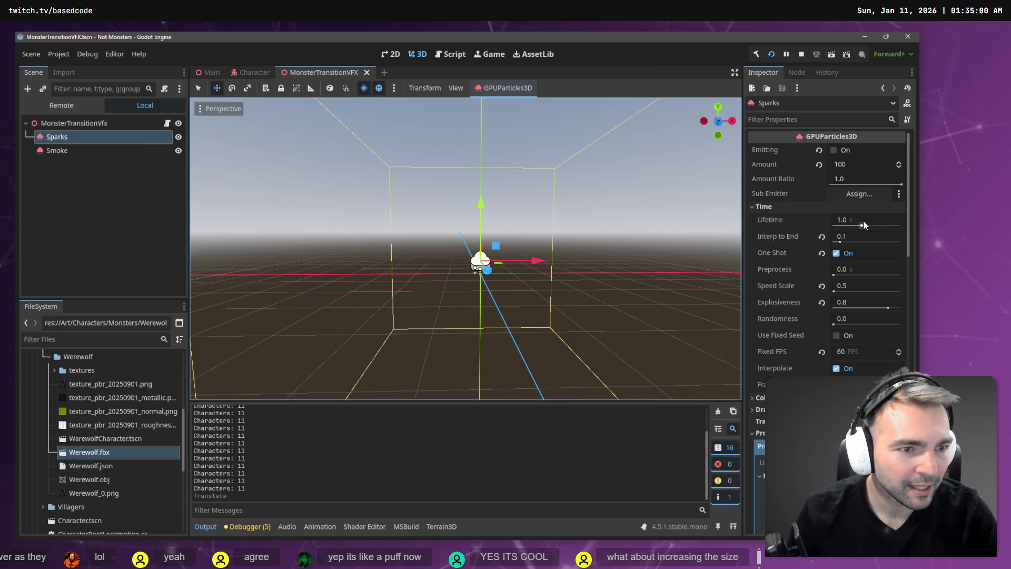
left_click(854, 285)
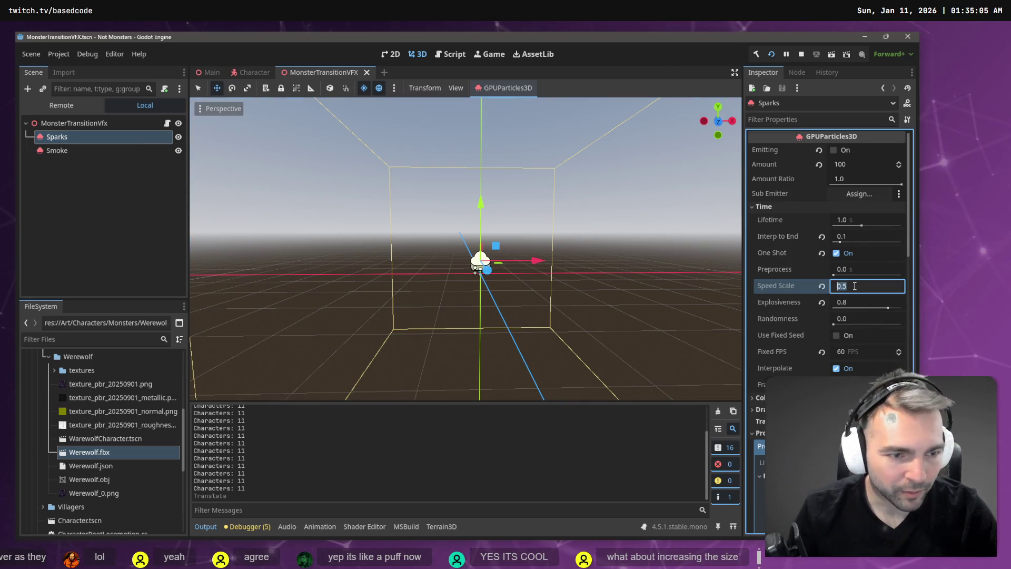
type("0.")
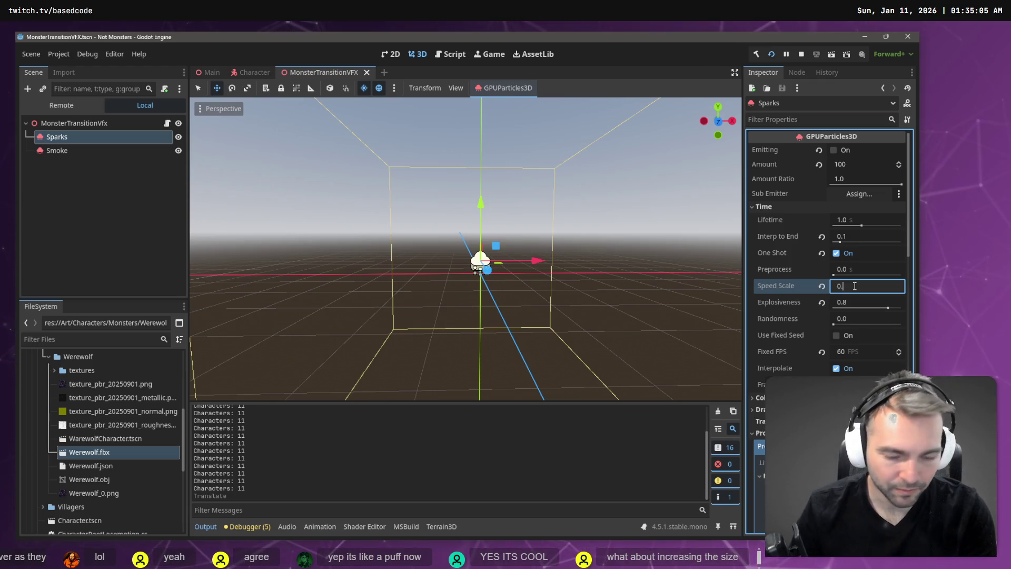
type("3")
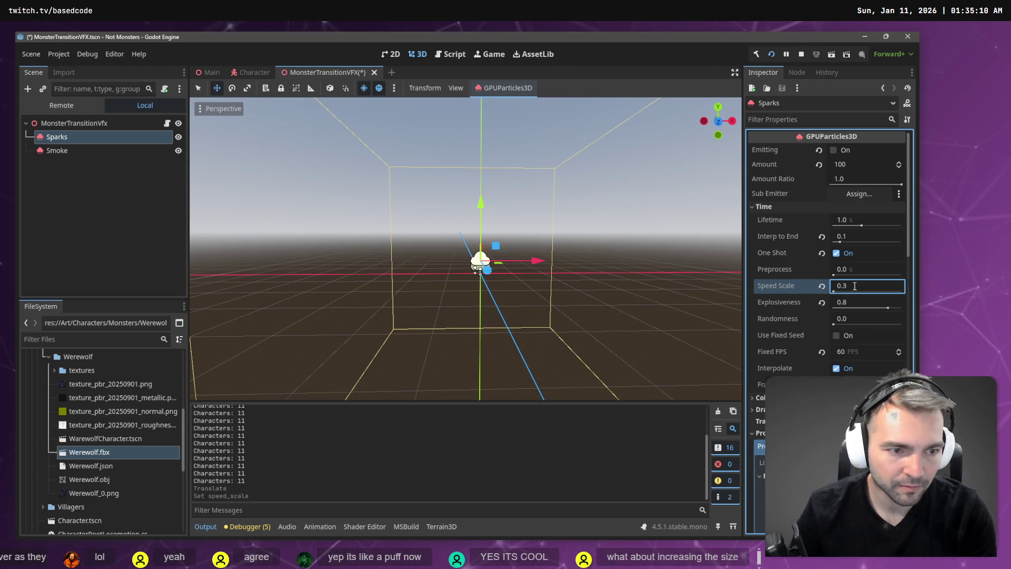
key("Return")
key("ctrl+s")
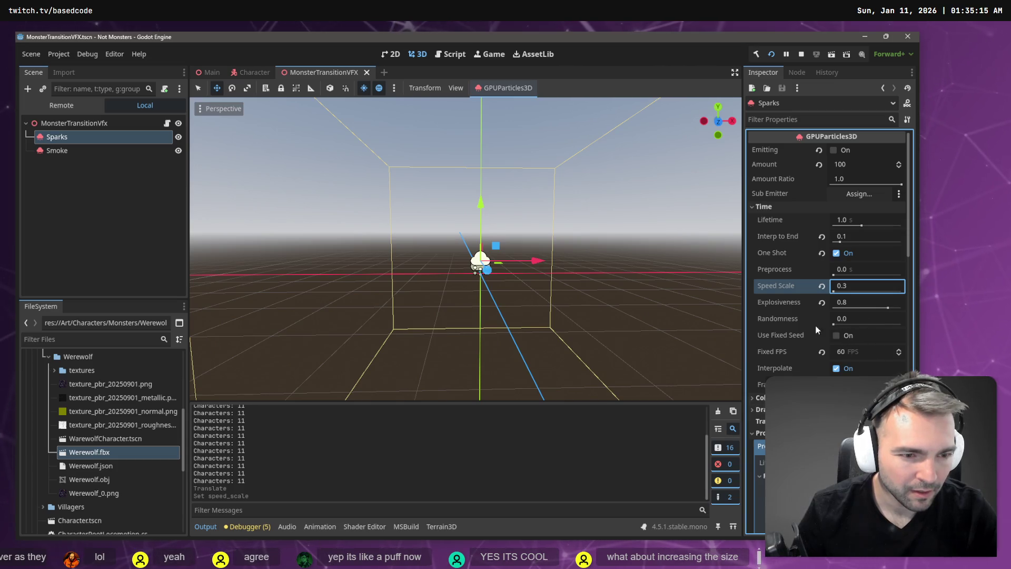
key("Escape")
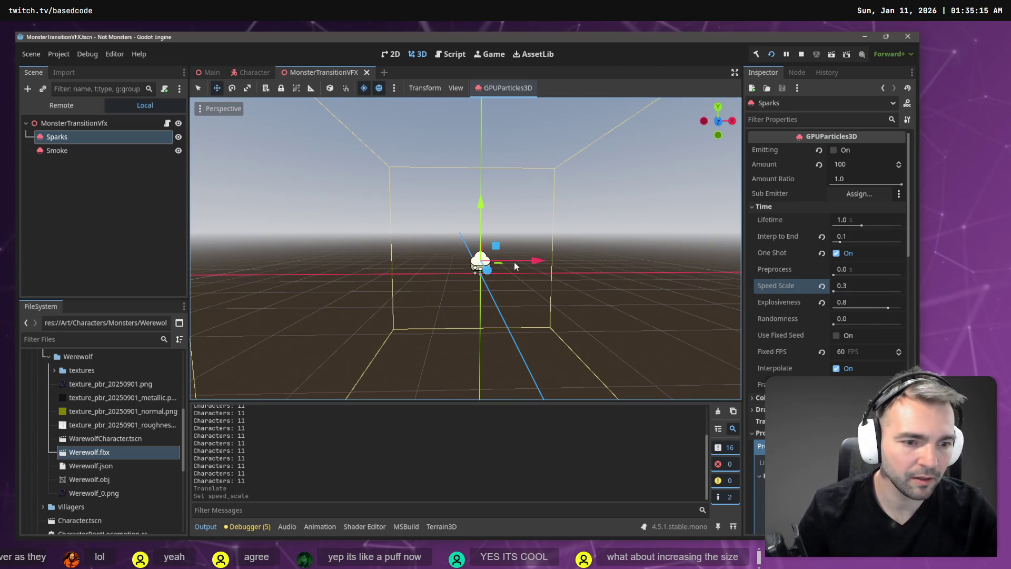
Lower the Sparks Amount from 100 to 25 and launch the game
scroll(867, 347, "down", 3)
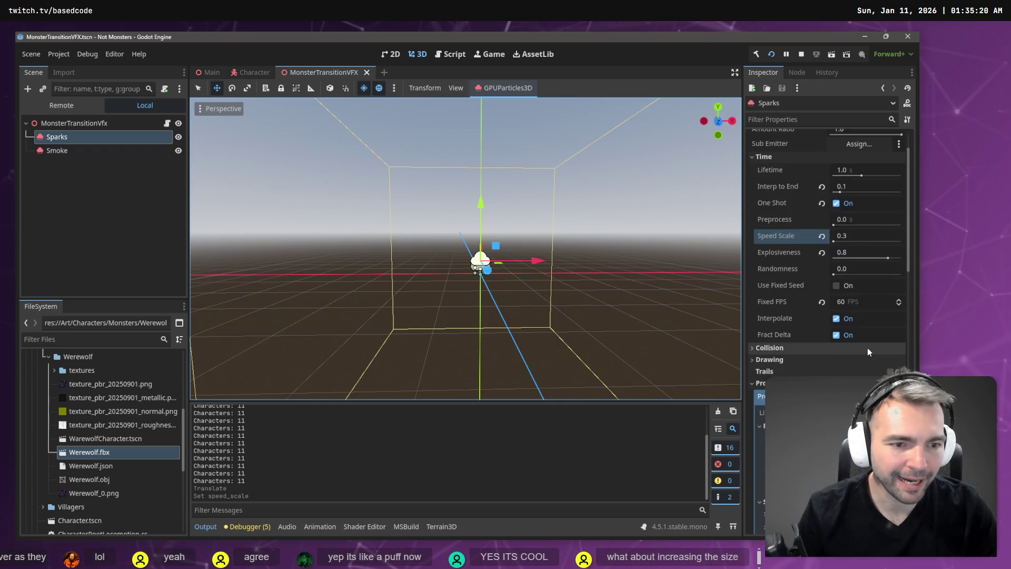
scroll(867, 347, "down", 15)
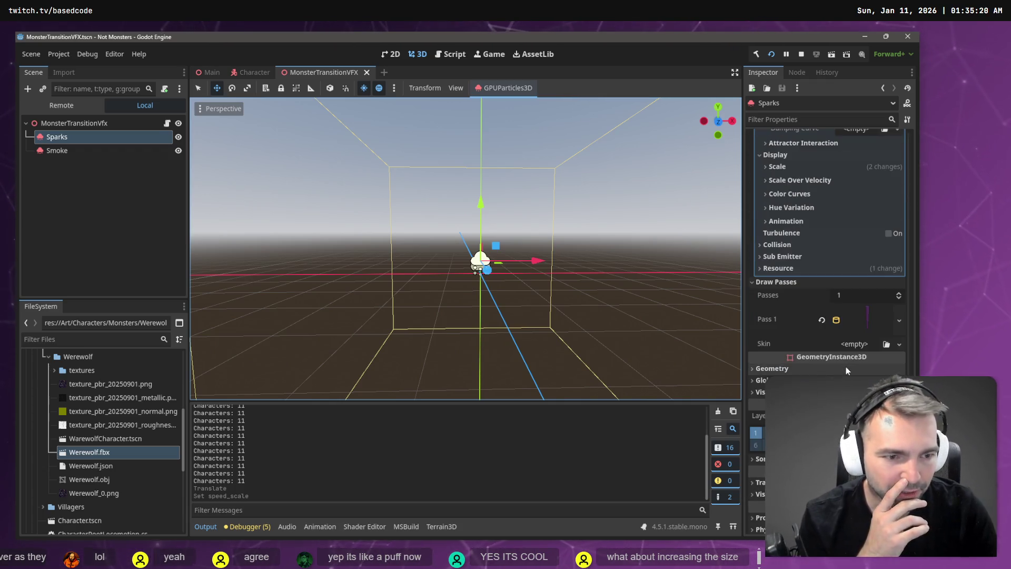
scroll(848, 367, "up", 10)
scroll(848, 363, "up", 10)
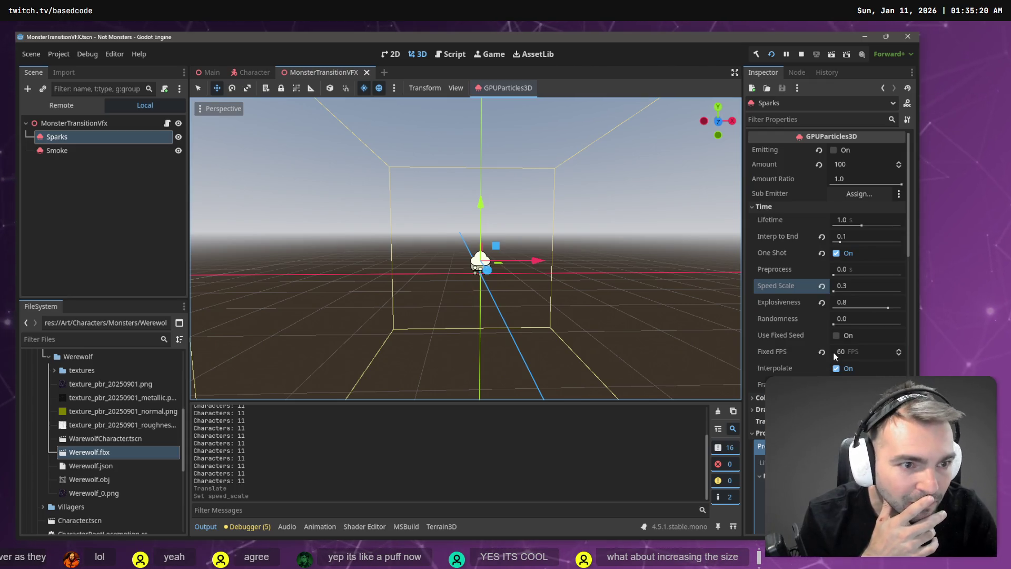
scroll(840, 208, "down", 6)
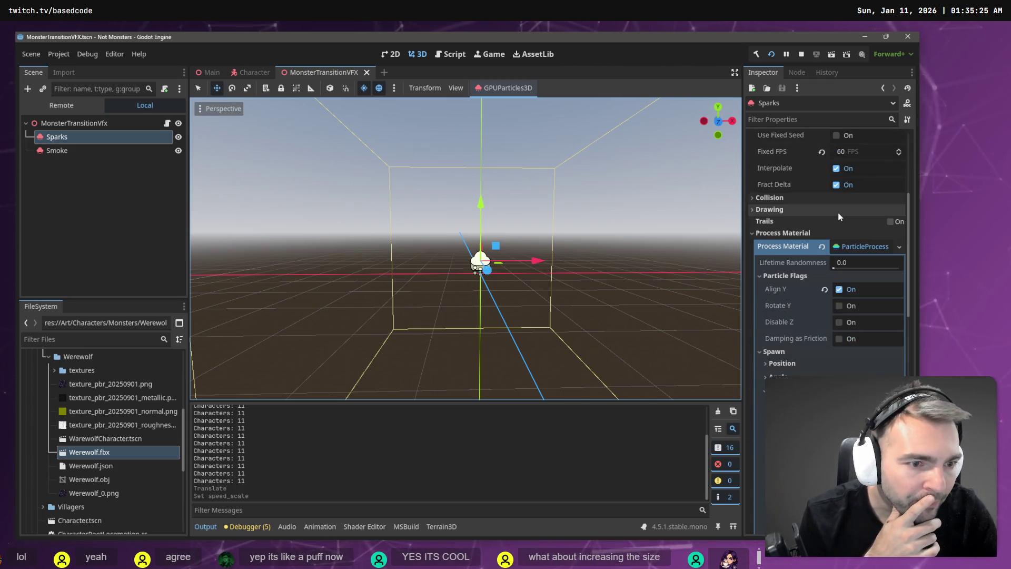
scroll(838, 217, "down", 15)
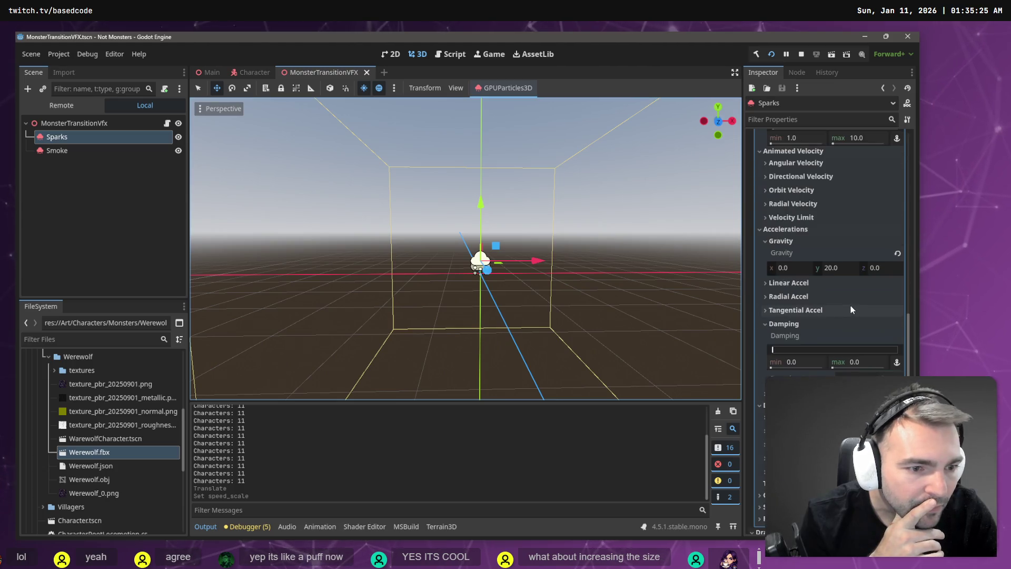
scroll(850, 308, "up", 20)
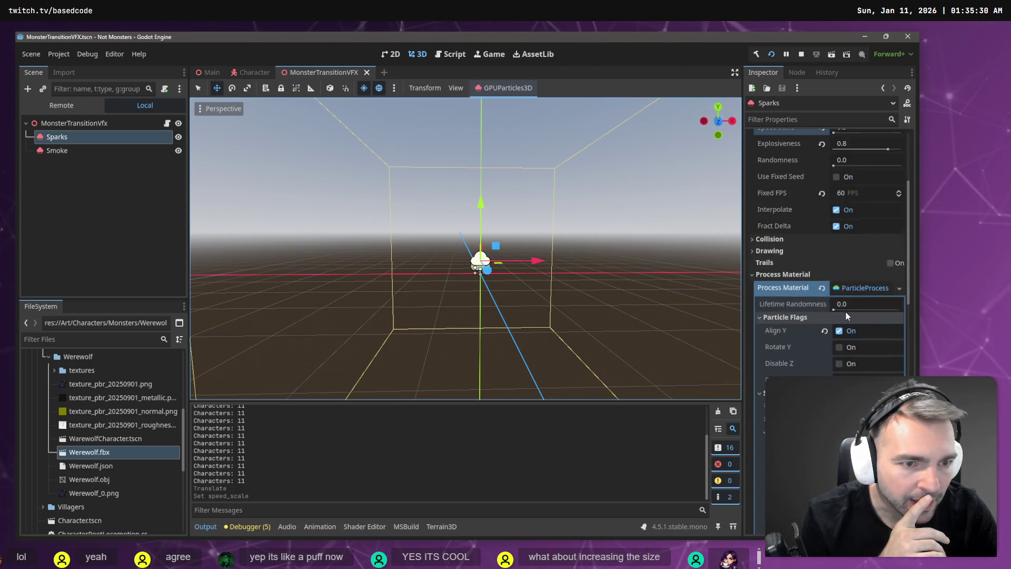
scroll(810, 237, "down", 8)
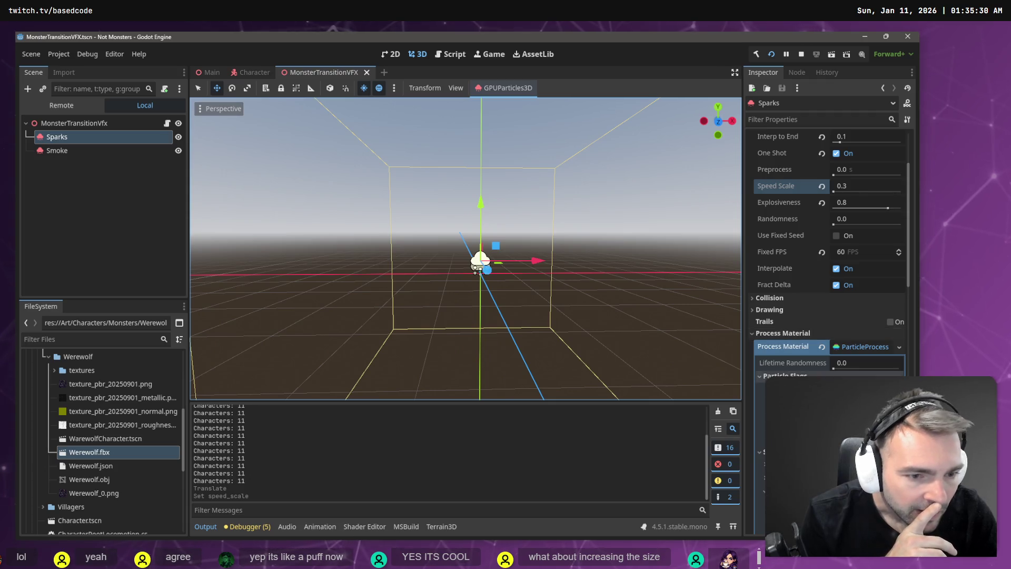
scroll(802, 238, "up", 8)
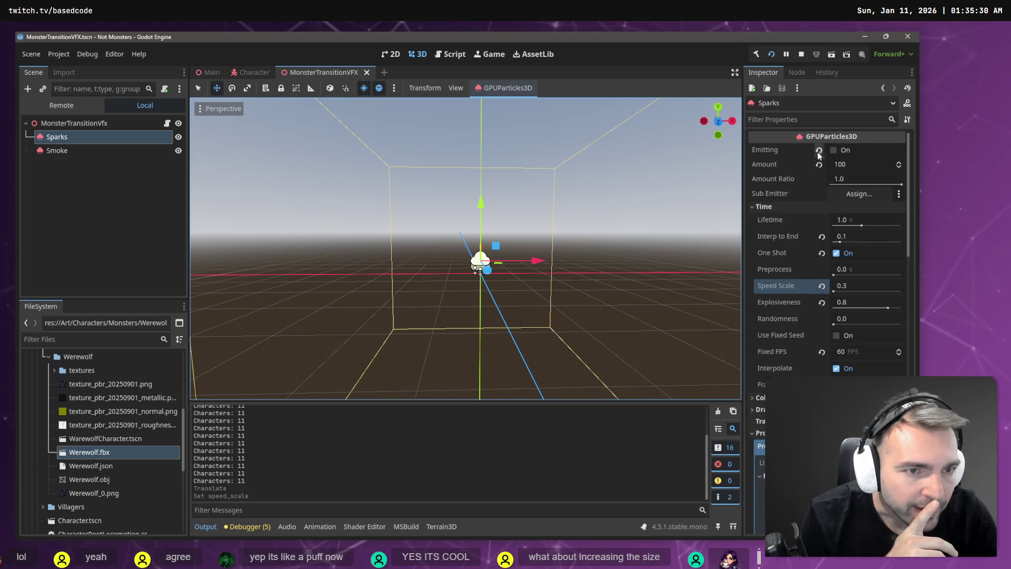
left_click(857, 167)
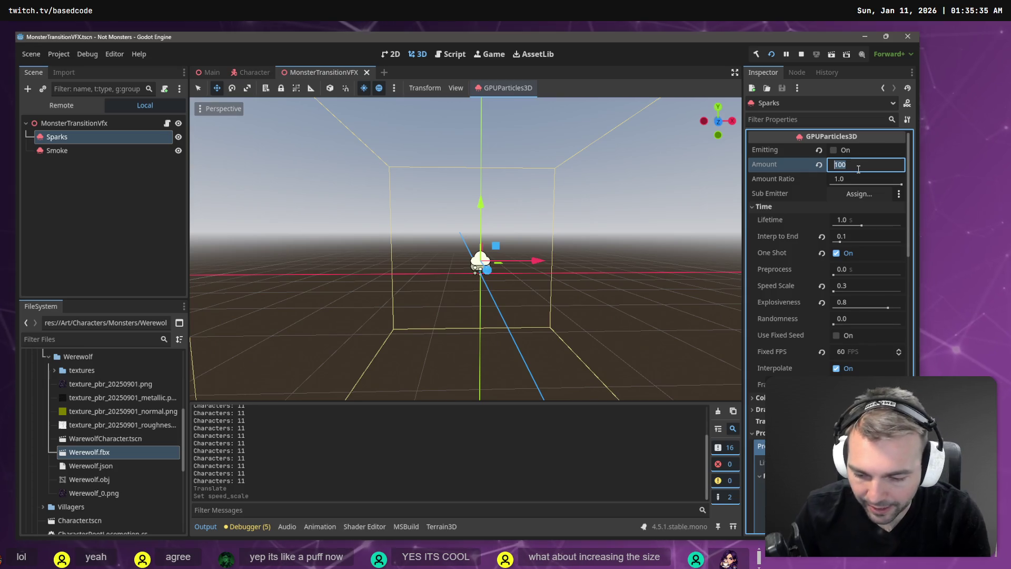
type("25")
key("Return")
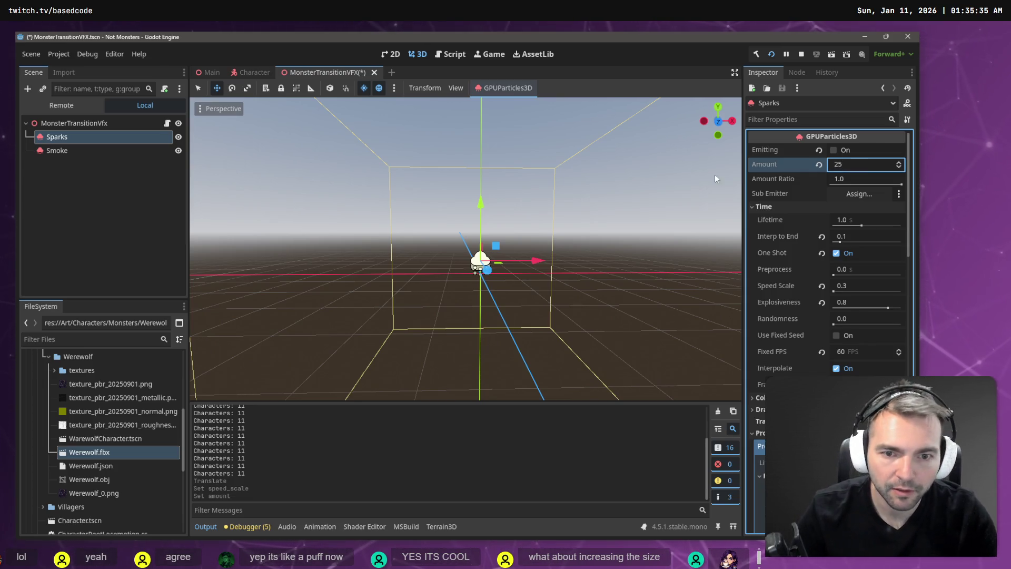
key("F5")
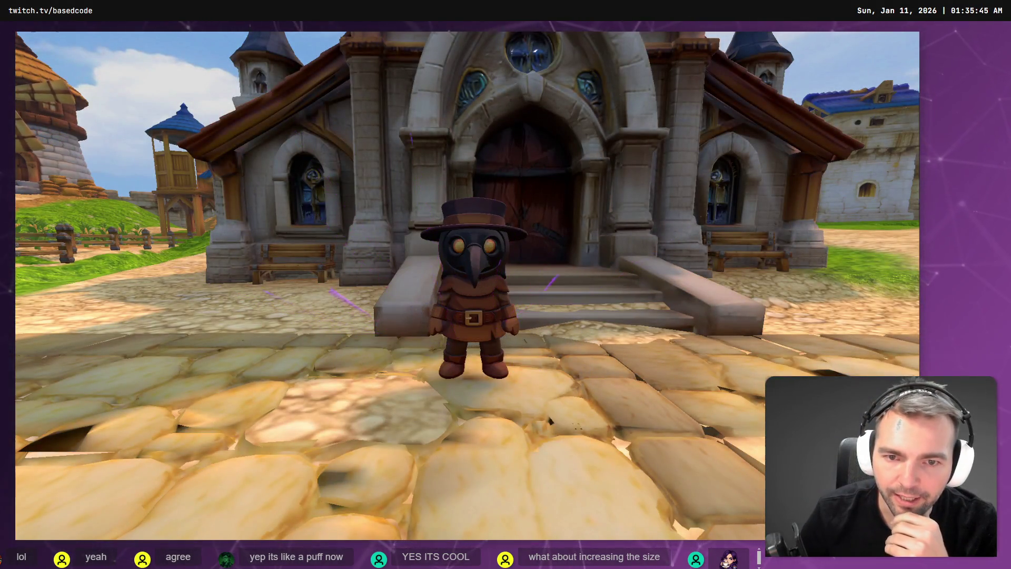
Restart the game and walk the character toward the church, turning to face the camera
key("a")
key("F8")
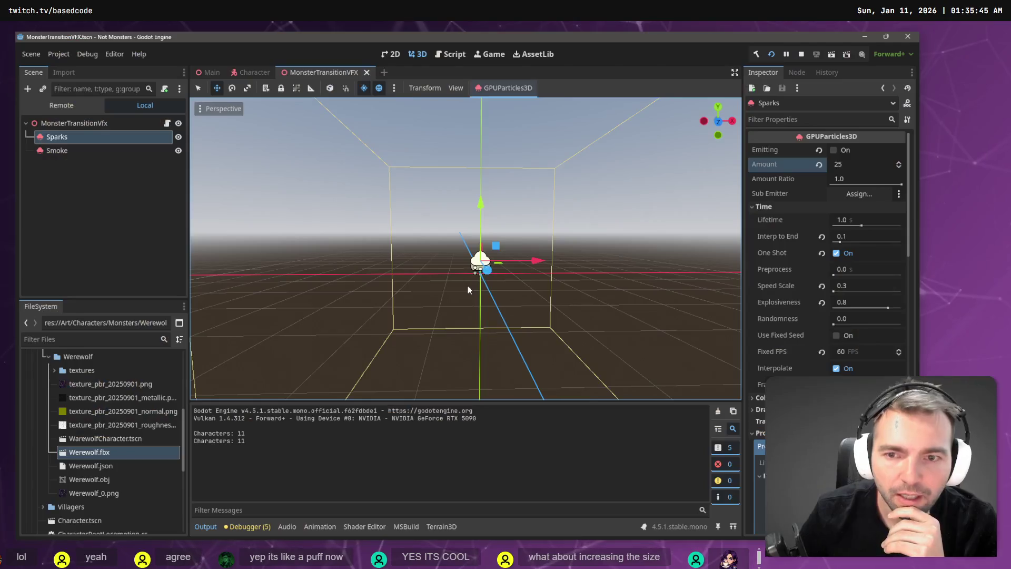
key("F5")
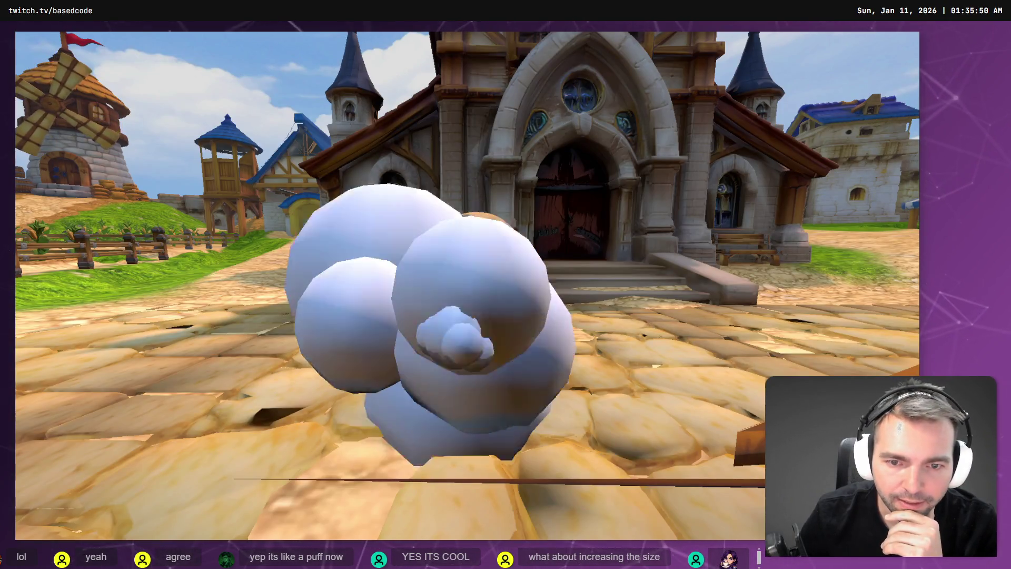
key("w")
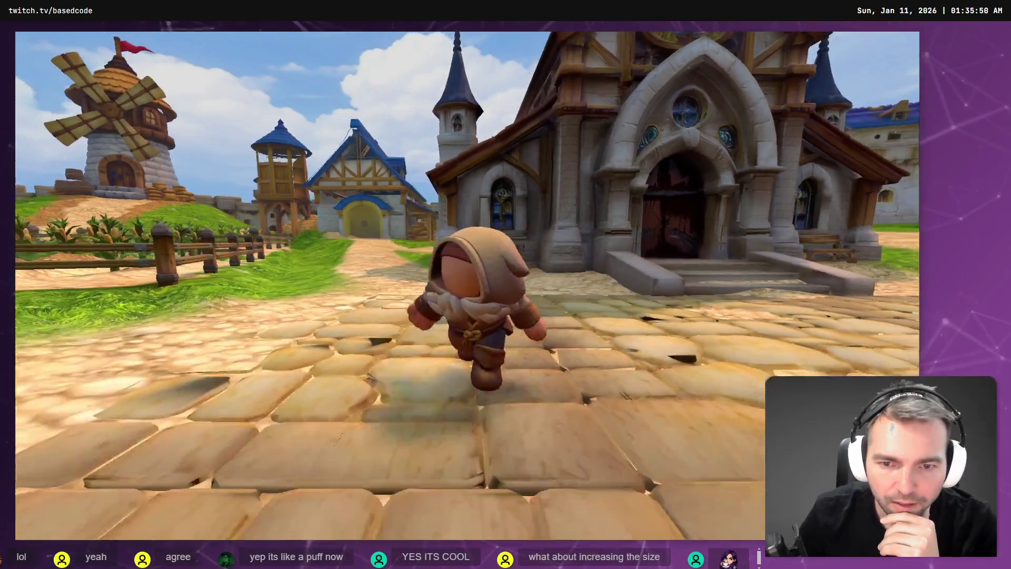
key("s")
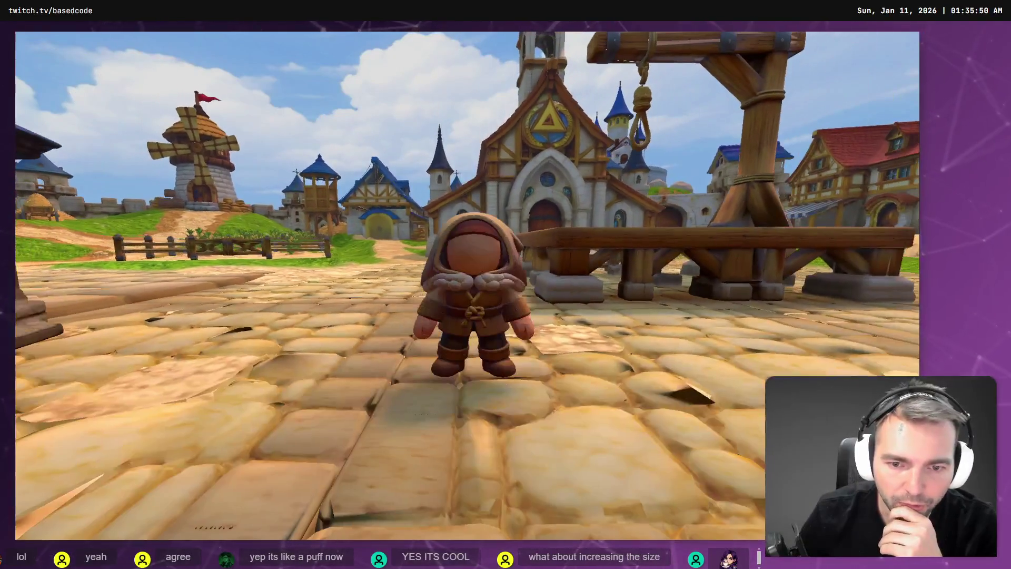
Cycle through four transformations, ending on the mummy and werewolf, then close the game
key("e")
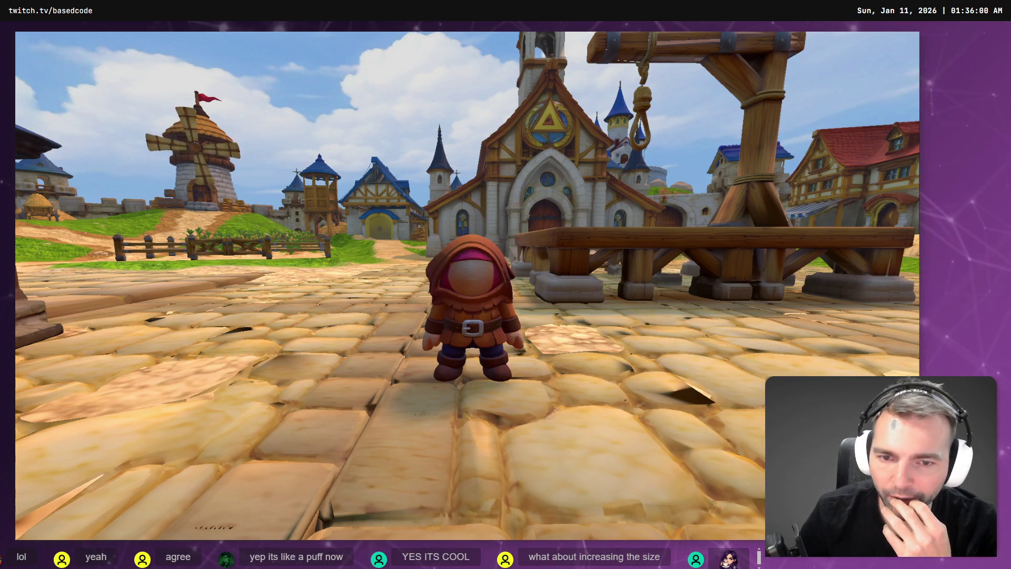
key("e")
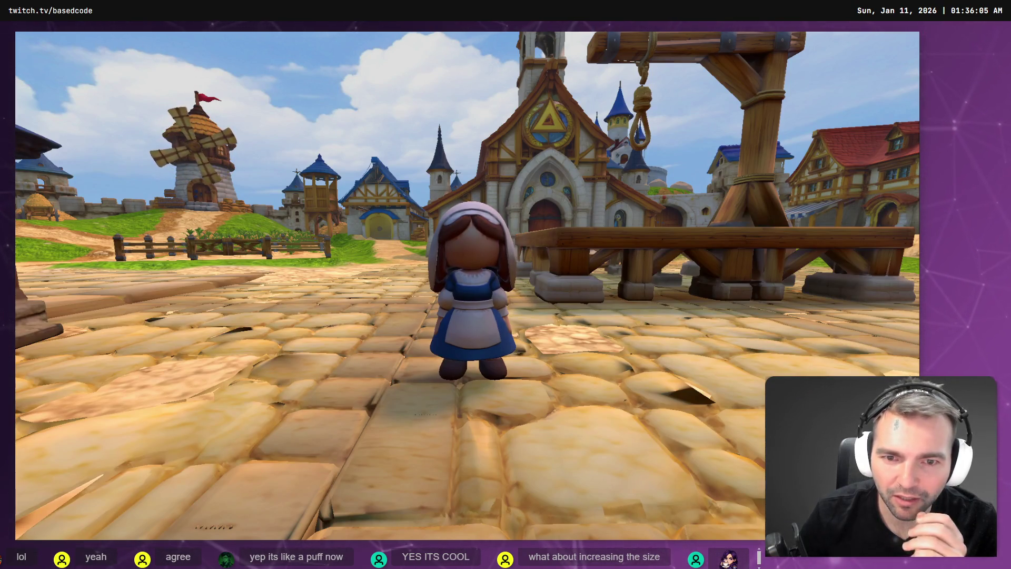
key("e")
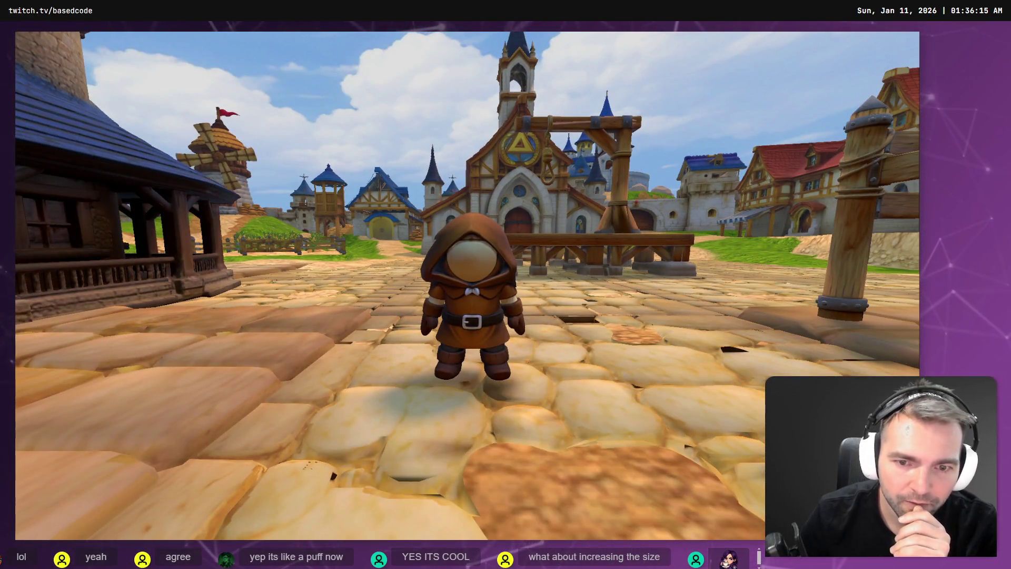
key("e")
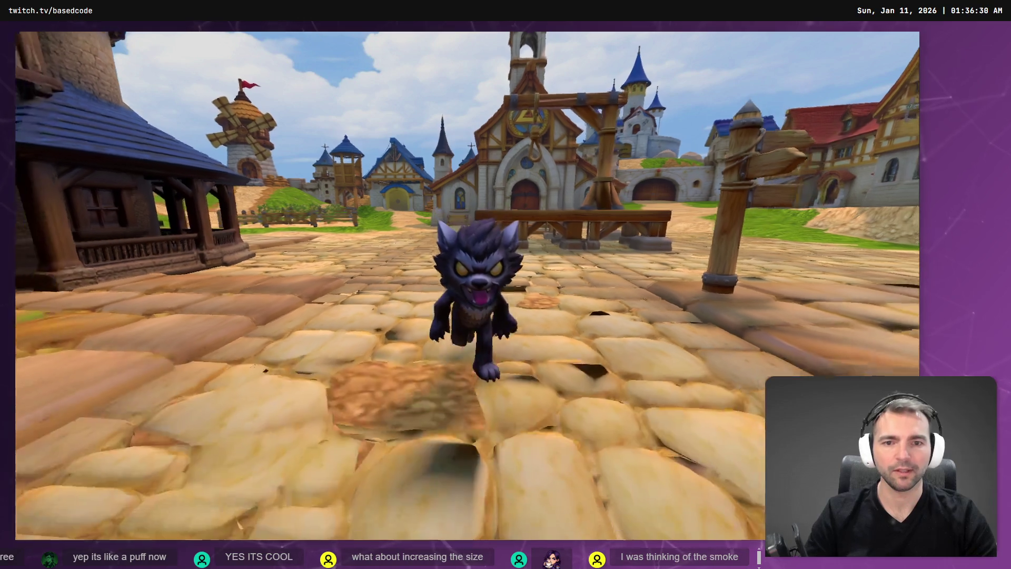
key("F8")
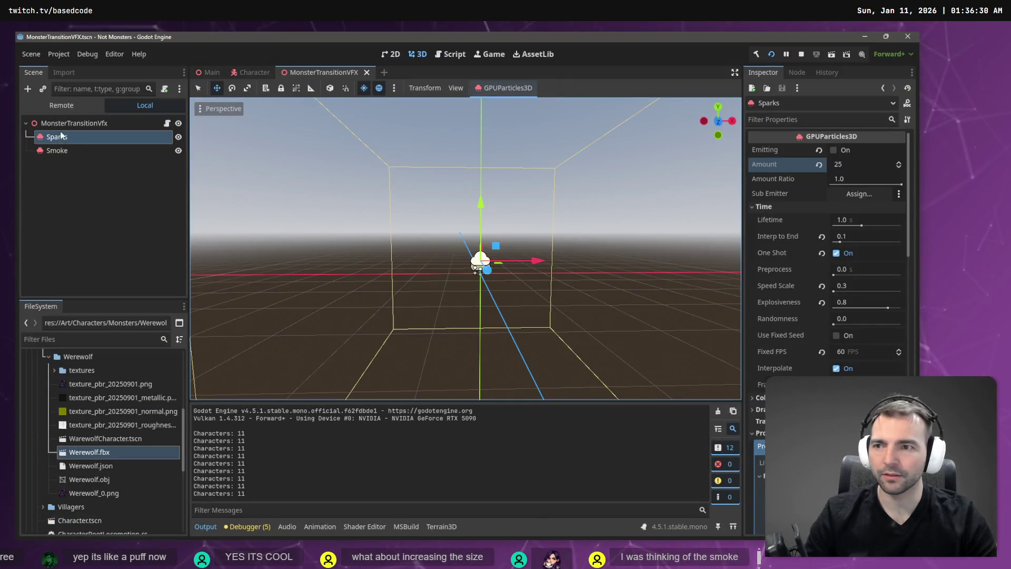
Select Smoke and collapse its expanded scale curve editor in the Inspector
left_click(56, 150)
scroll(832, 211, "up", 5)
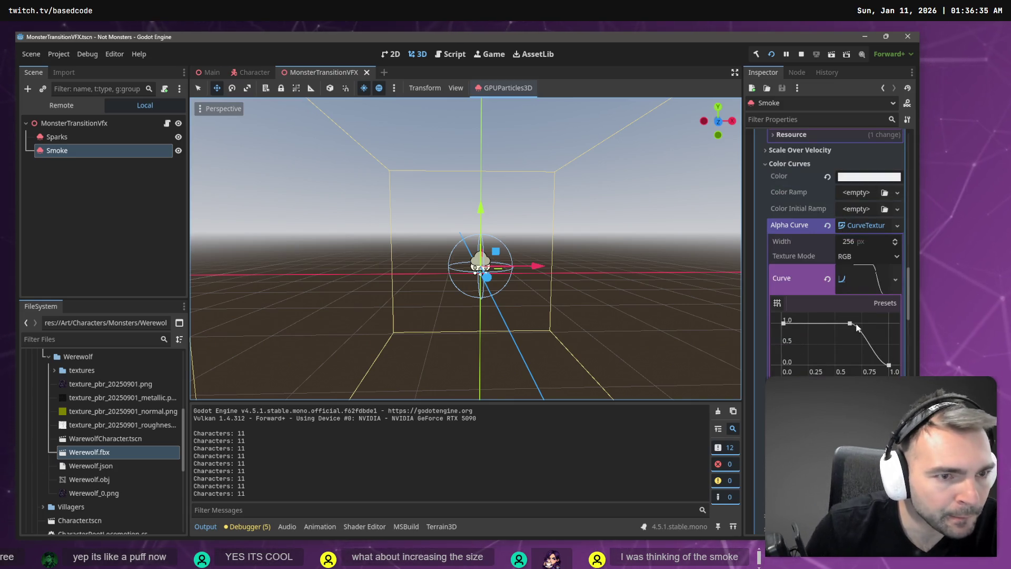
scroll(856, 327, "up", 8)
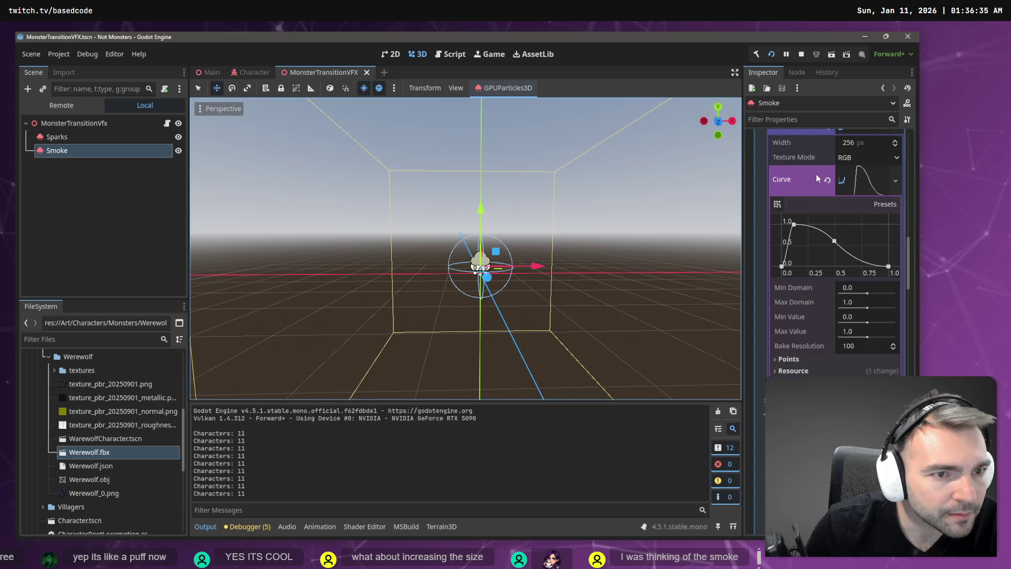
scroll(818, 178, "up", 3)
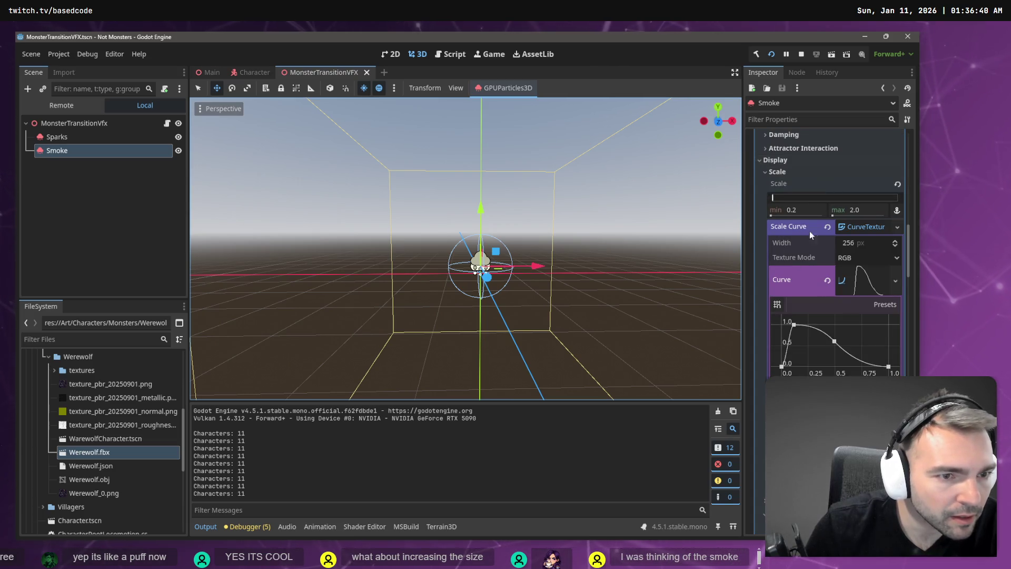
left_click(865, 286)
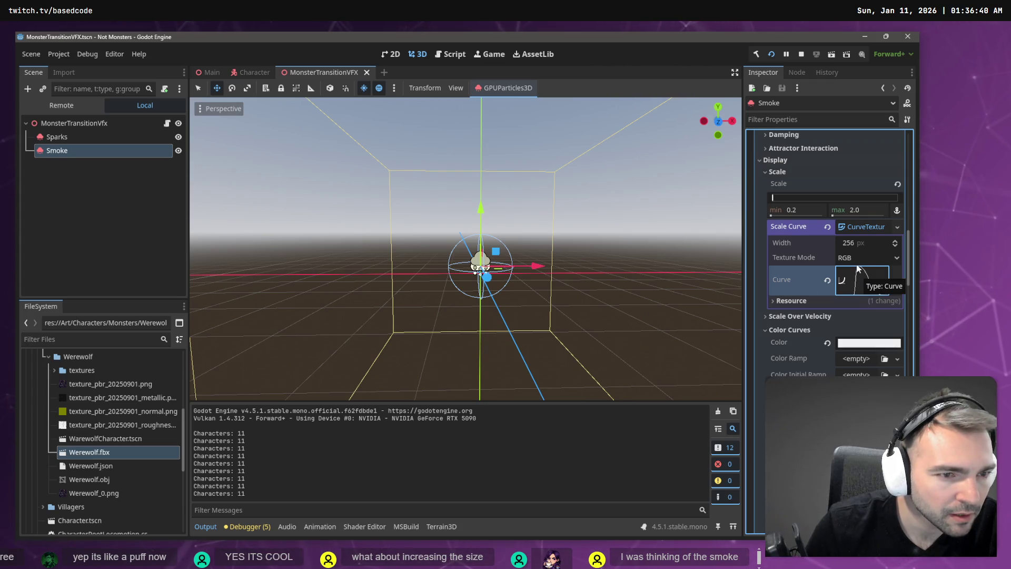
Set the Smoke maximum scale to 3.0 and run the game to test it
left_click(857, 210)
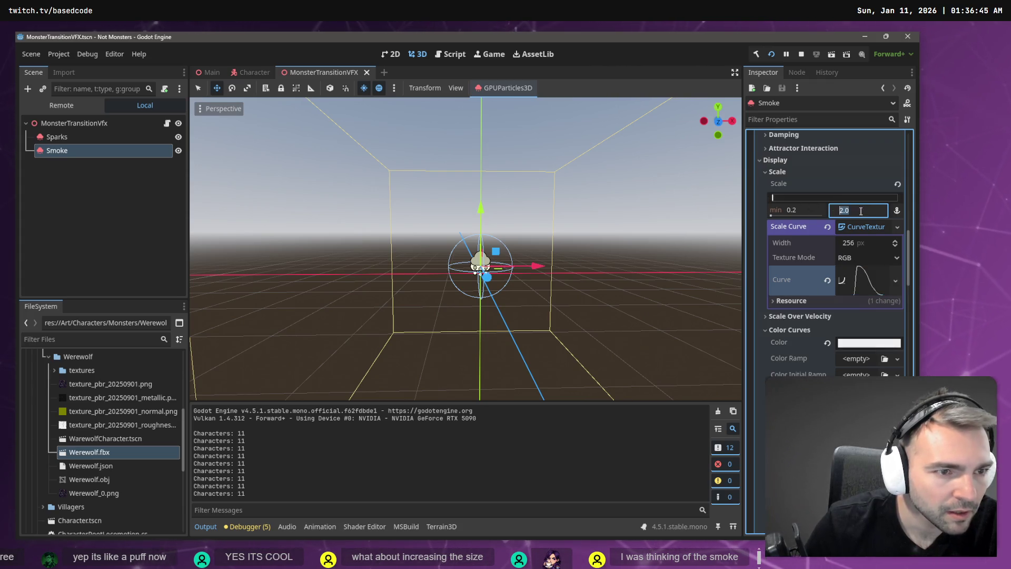
type("4")
key("Return")
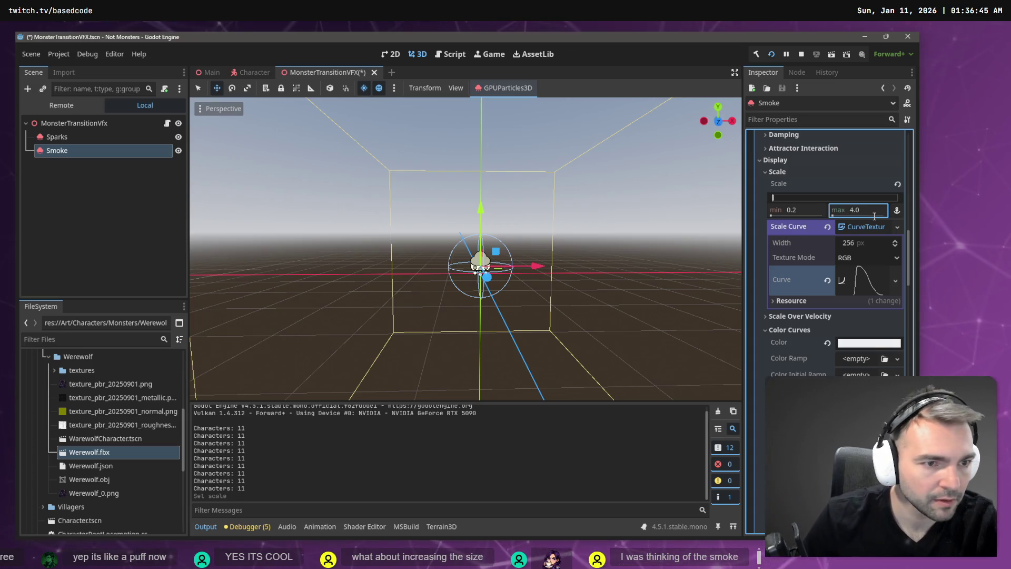
left_click(874, 209)
type("3")
key("Return")
key("F5")
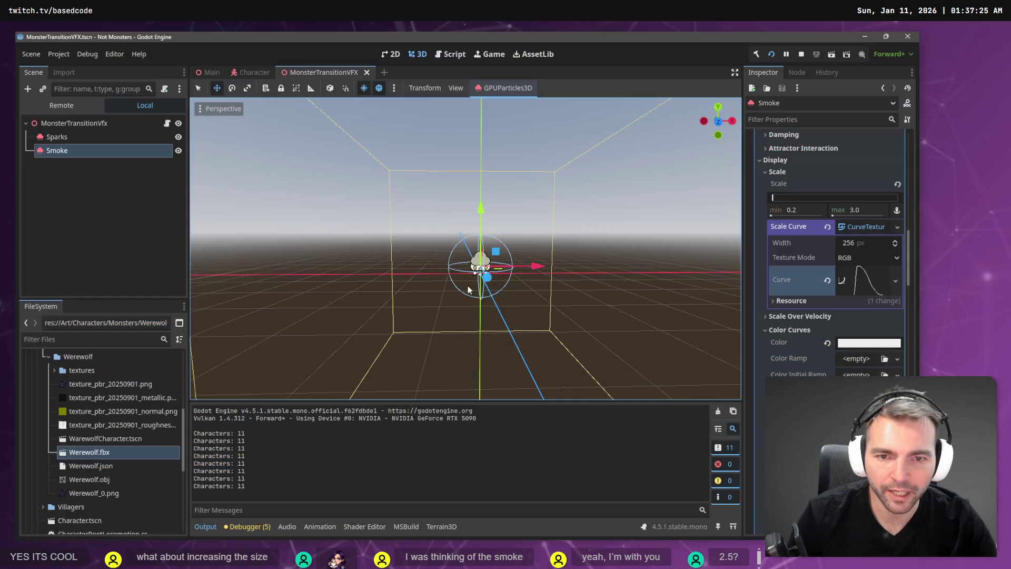
left_click(855, 213)
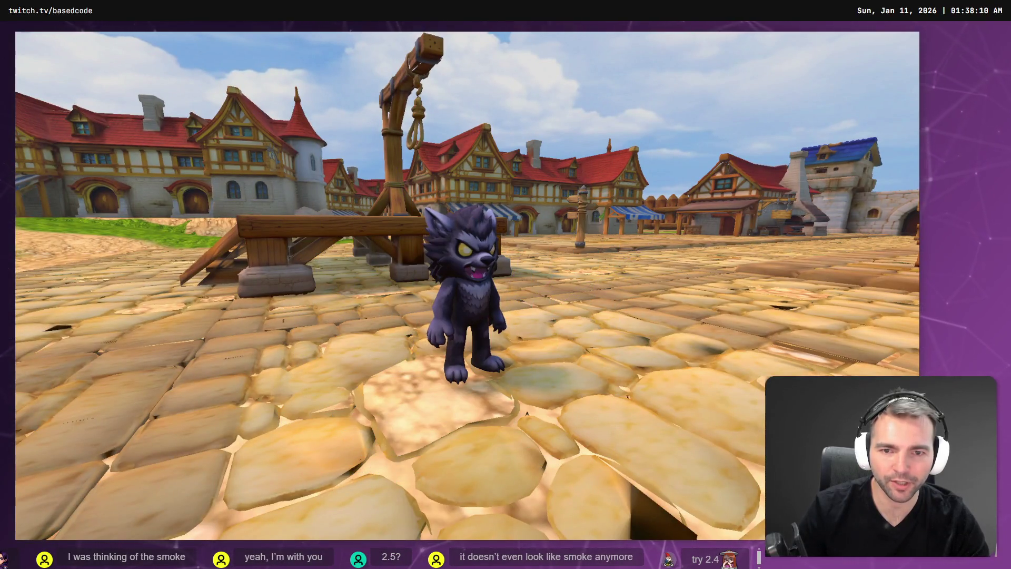
Close the running game after checking the werewolf's smoke puff
key("F8")
Adjust the Smoke upward gravity value and test a transformation in the game
scroll(837, 263, "up", 5)
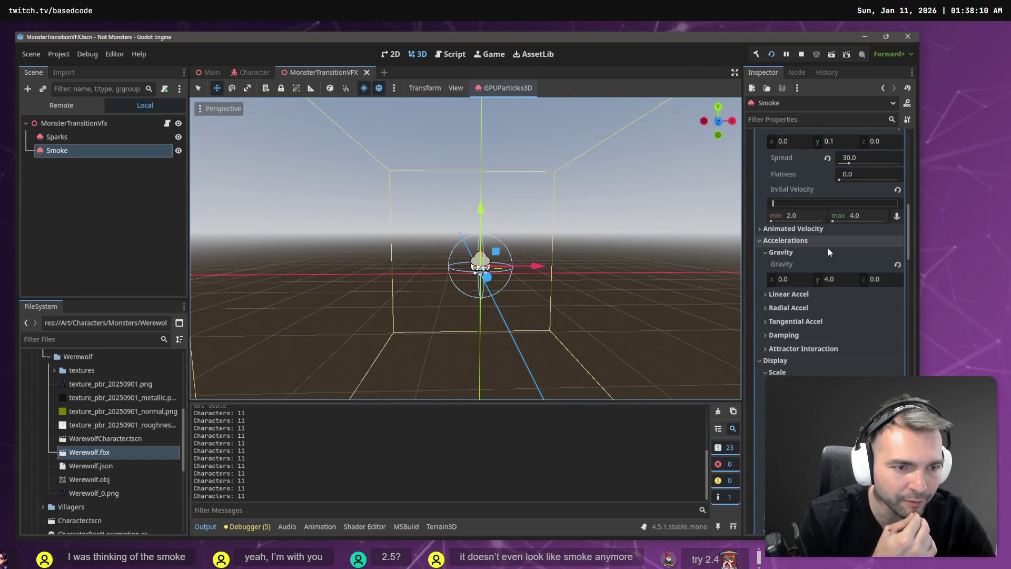
left_click(839, 283)
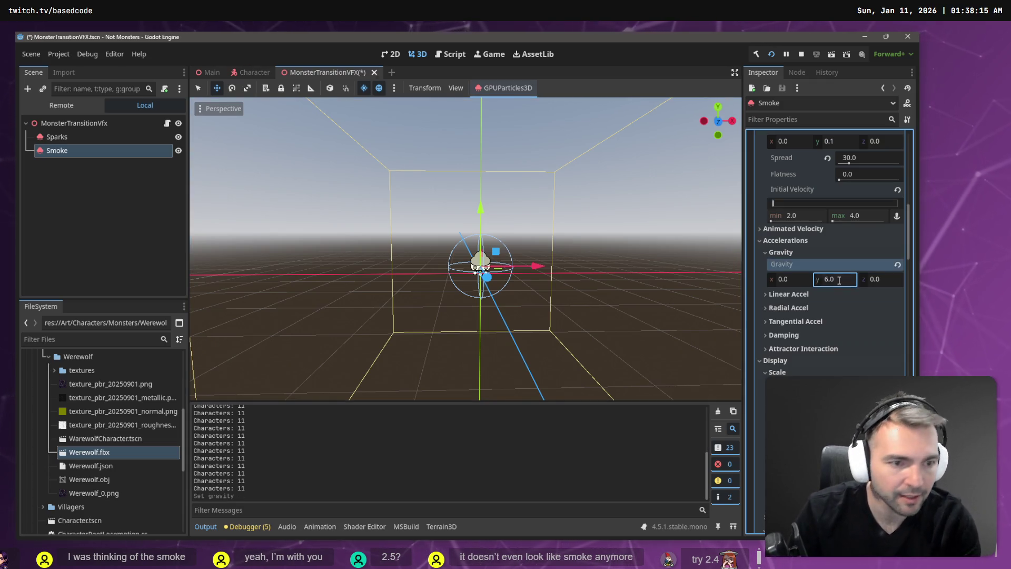
key("F5")
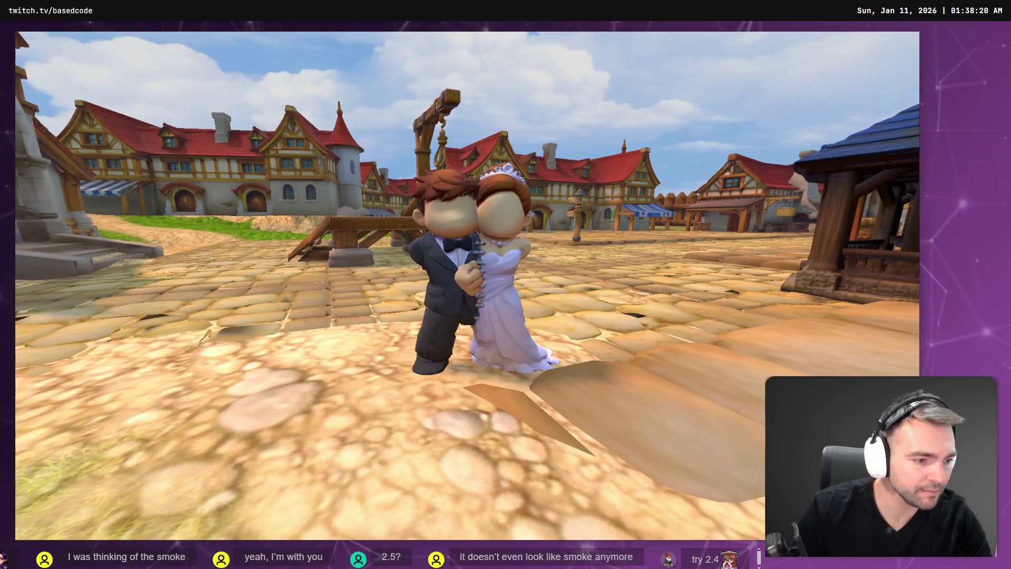
key("w")
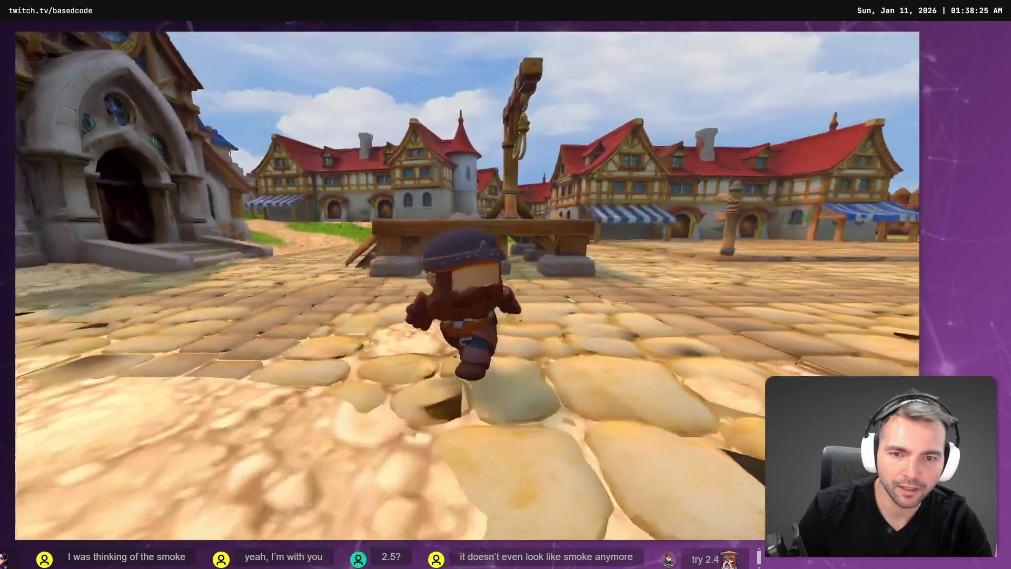
key("F8")
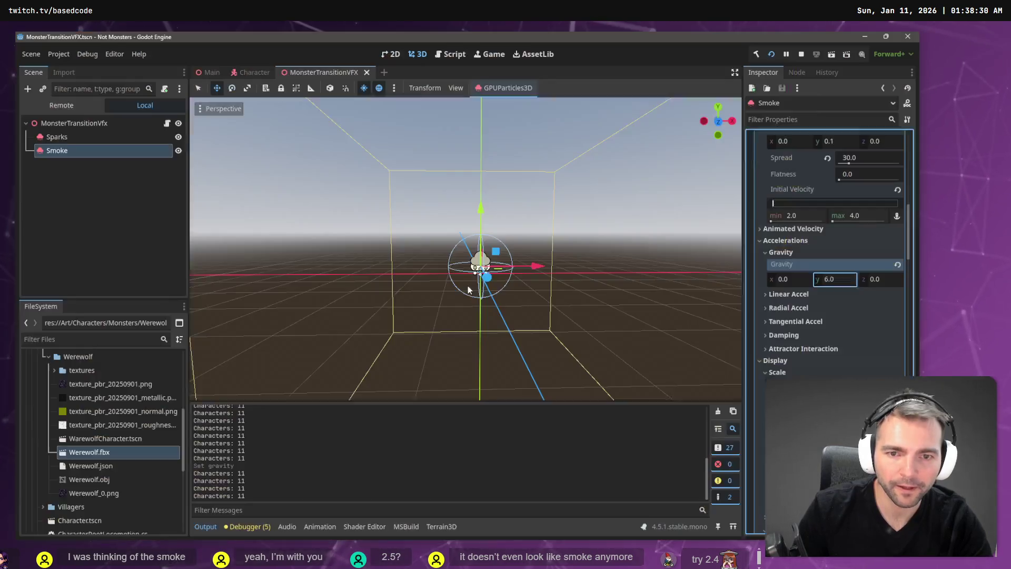
Set the Smoke maximum scale to 2.0 and rerun the game to watch the puff
scroll(843, 332, "down", 2)
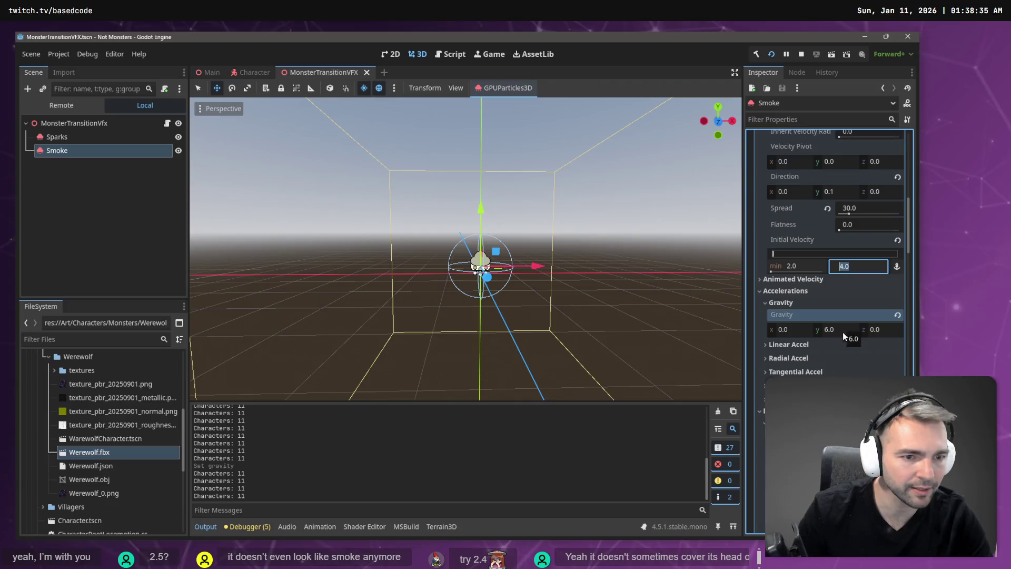
left_click(870, 361)
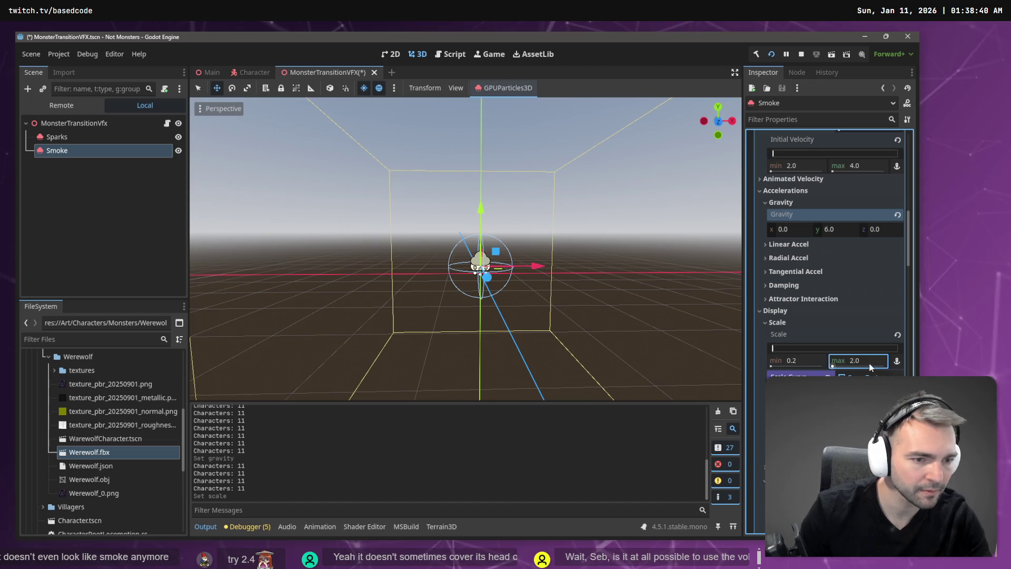
key("F5")
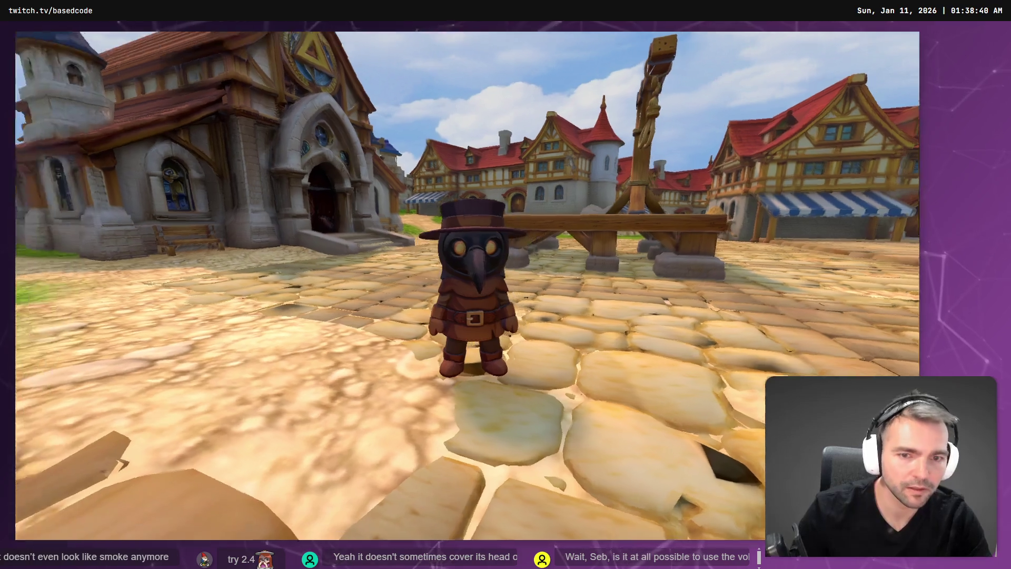
key("F8")
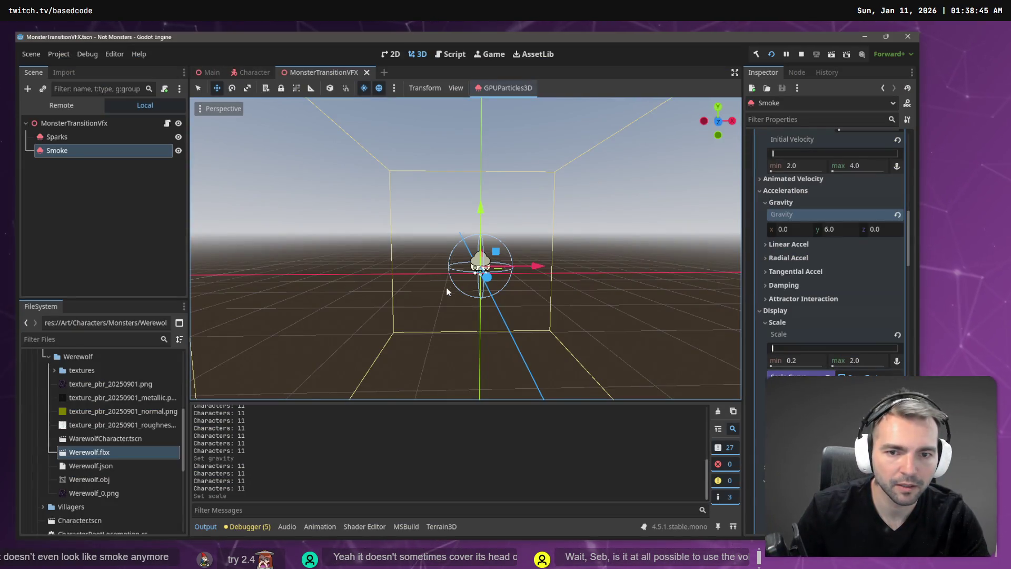
key("F5")
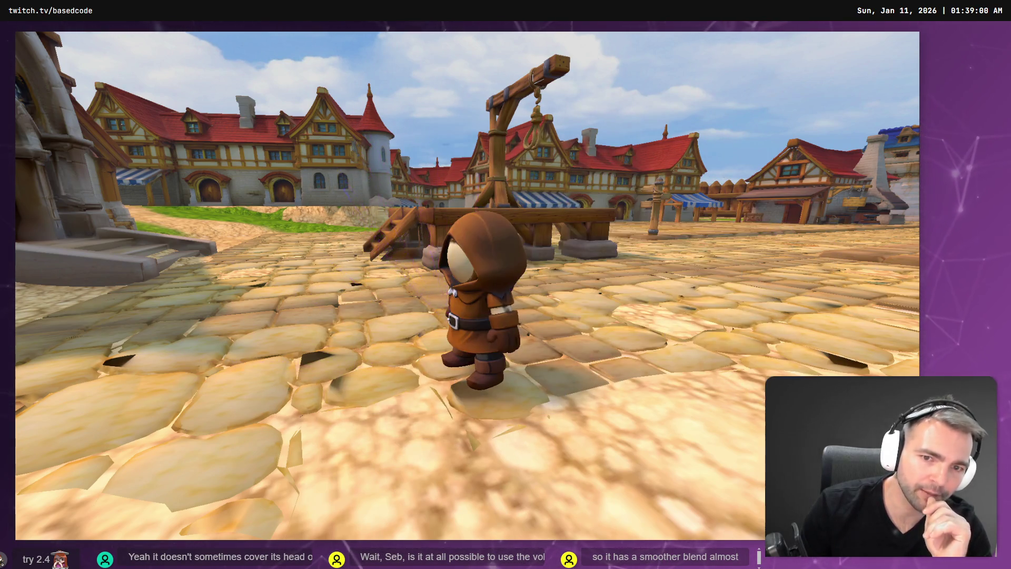
key("F8")
scroll(795, 343, "down", 5)
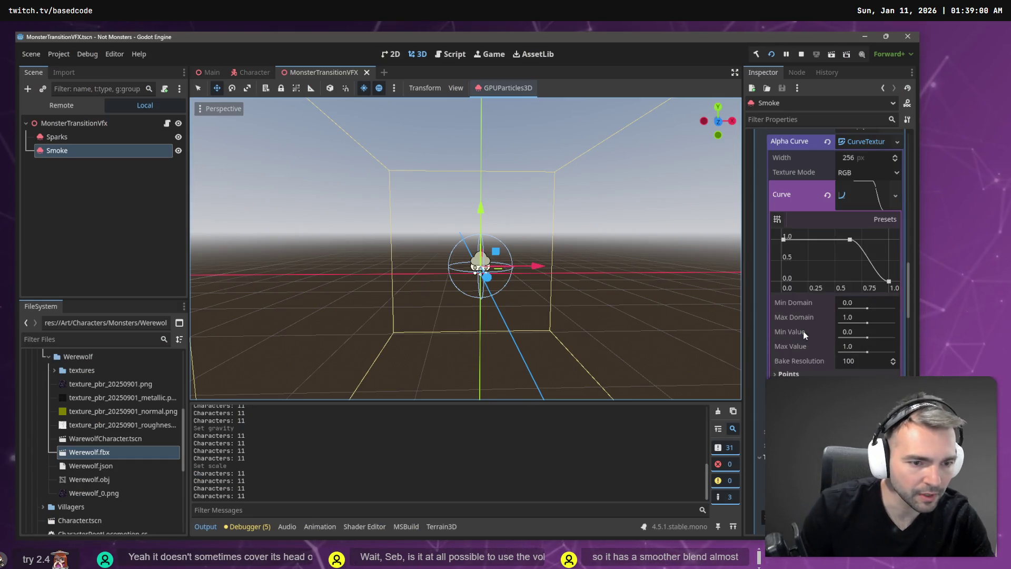
Save the scene, test the effect in the game, then close it
scroll(834, 253, "down", 2)
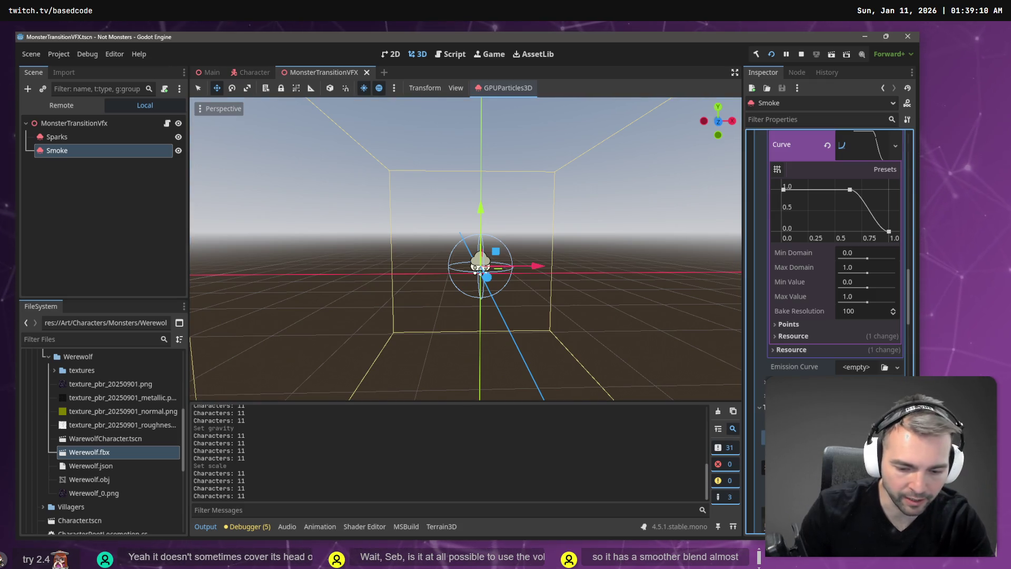
key("ctrl+s")
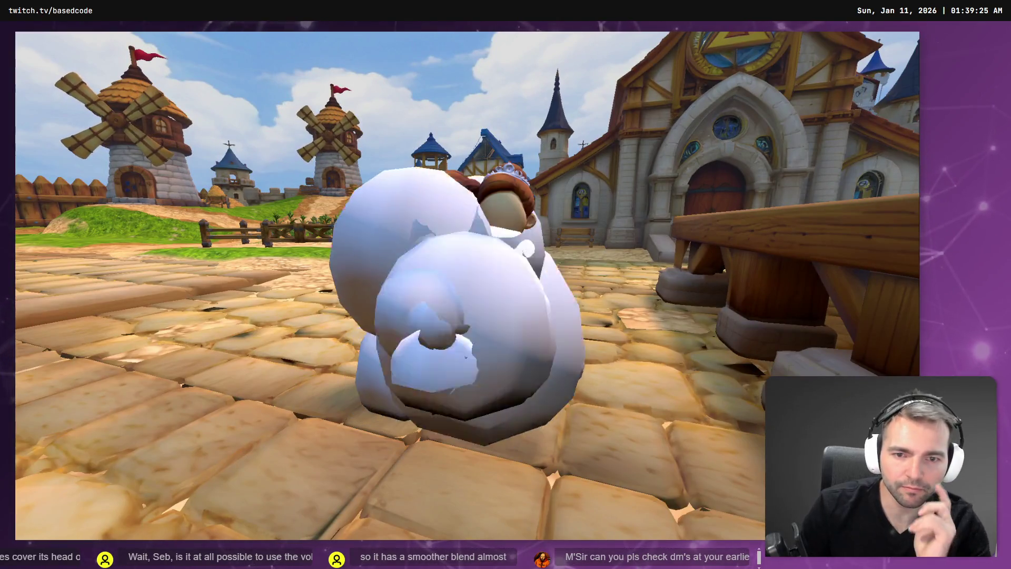
key("F8")
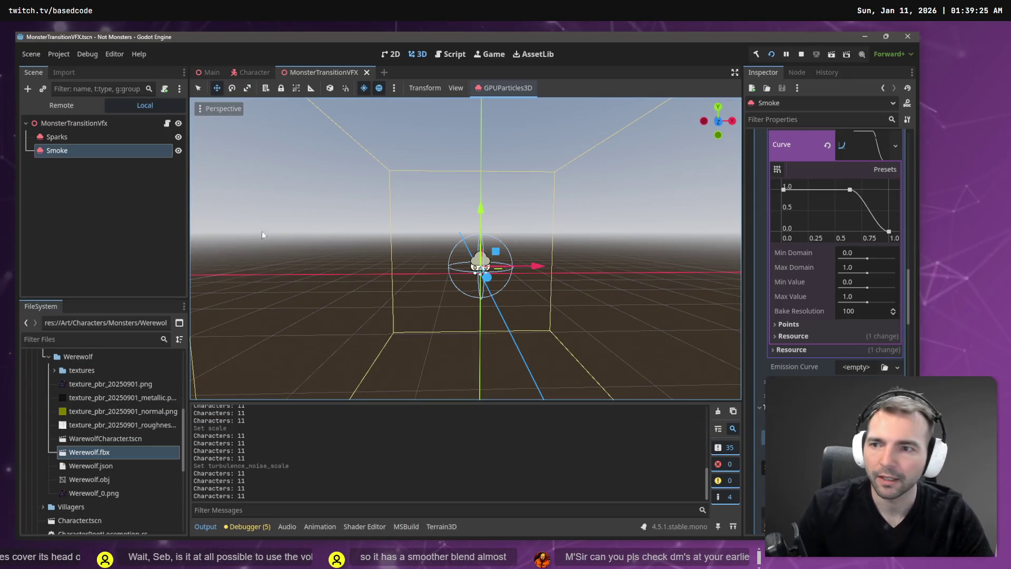
Select the Sparks node and begin changing its Lifetime to 3.0
scroll(833, 296, "up", 10)
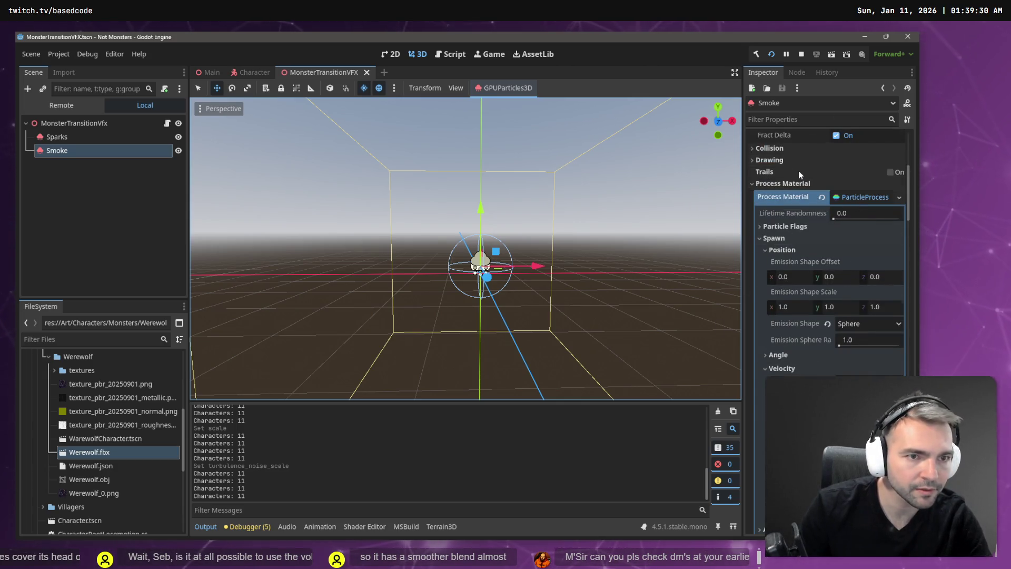
scroll(800, 219, "up", 10)
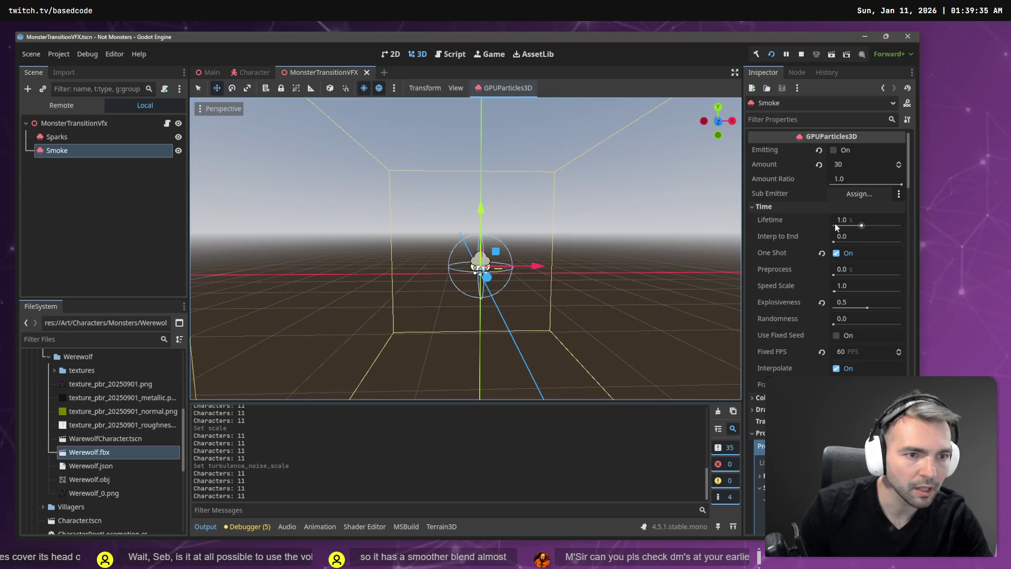
left_click(77, 139)
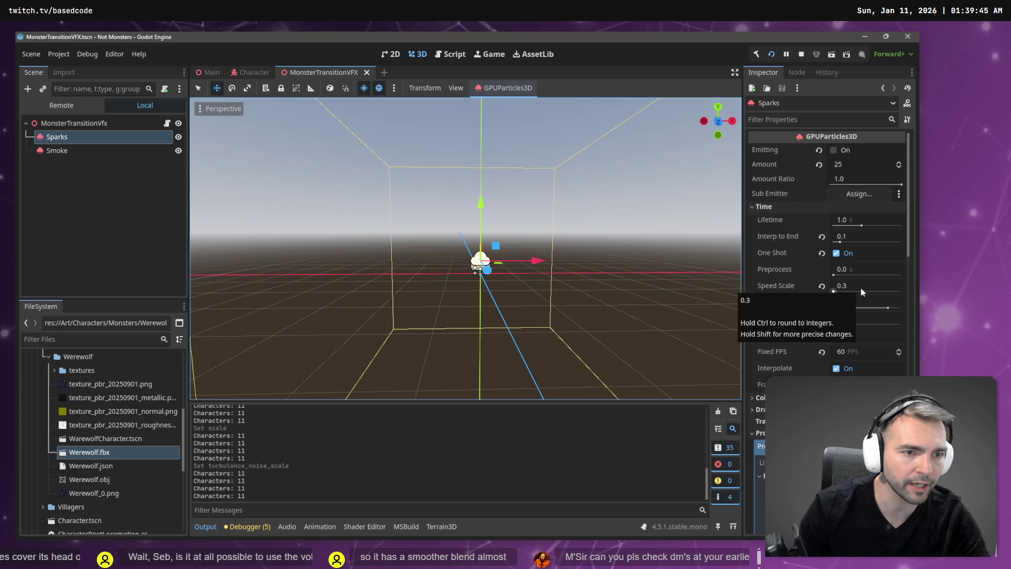
left_click(847, 219)
type("3")
Confirm a Sparks Lifetime of 3.0 s and test a transformation in the game
key("Return")
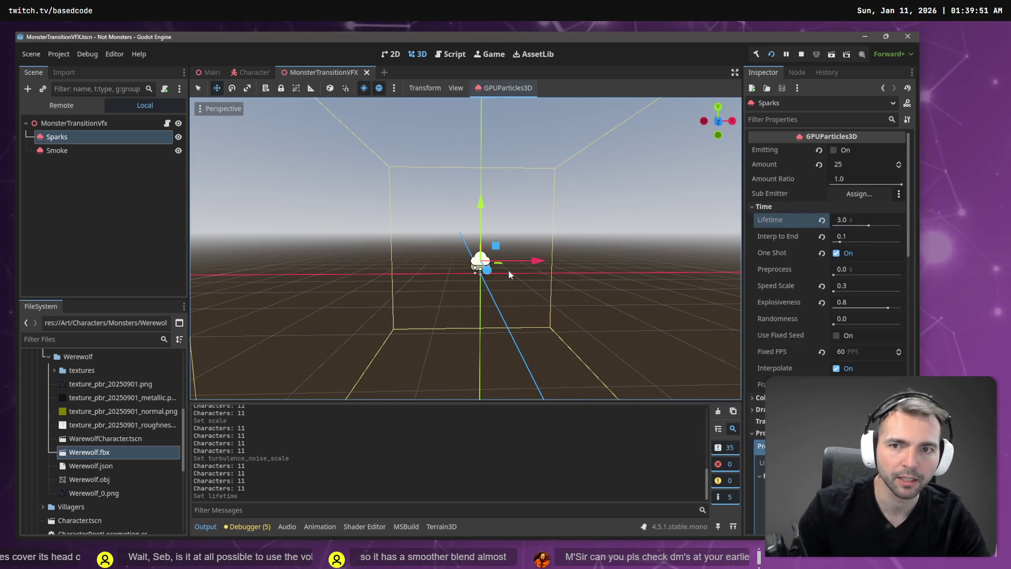
key("F5")
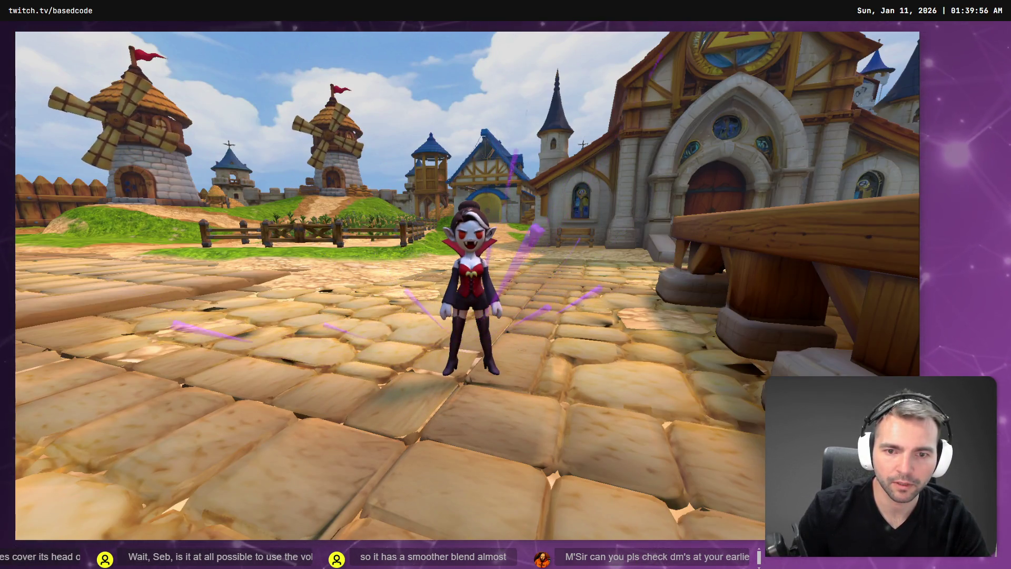
key("a")
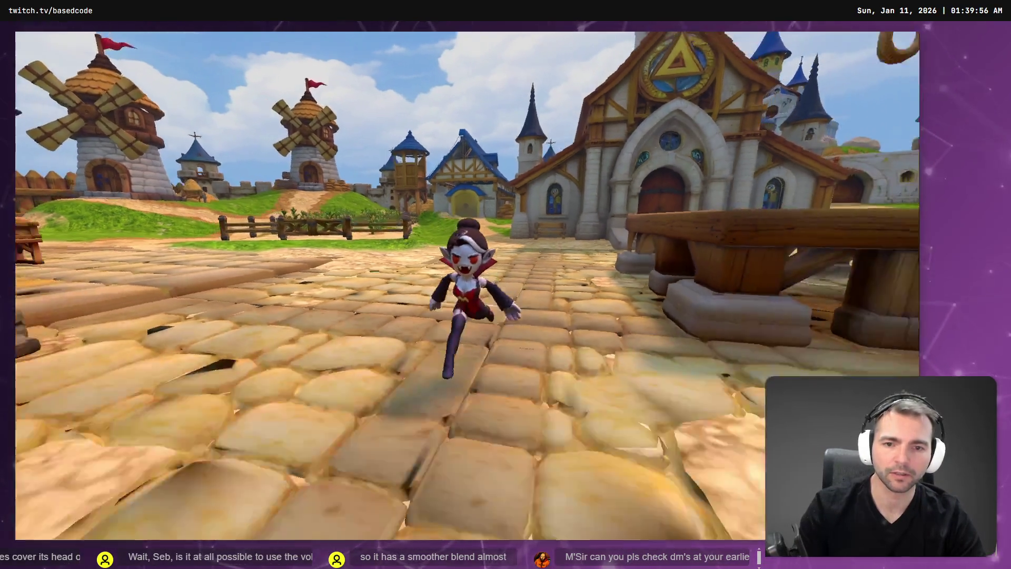
key("space")
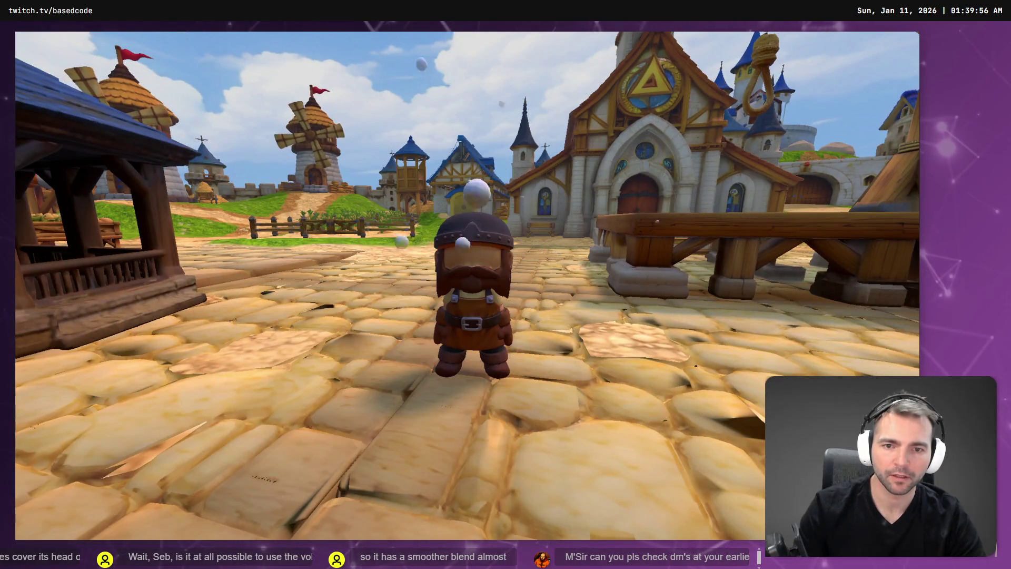
key("F8")
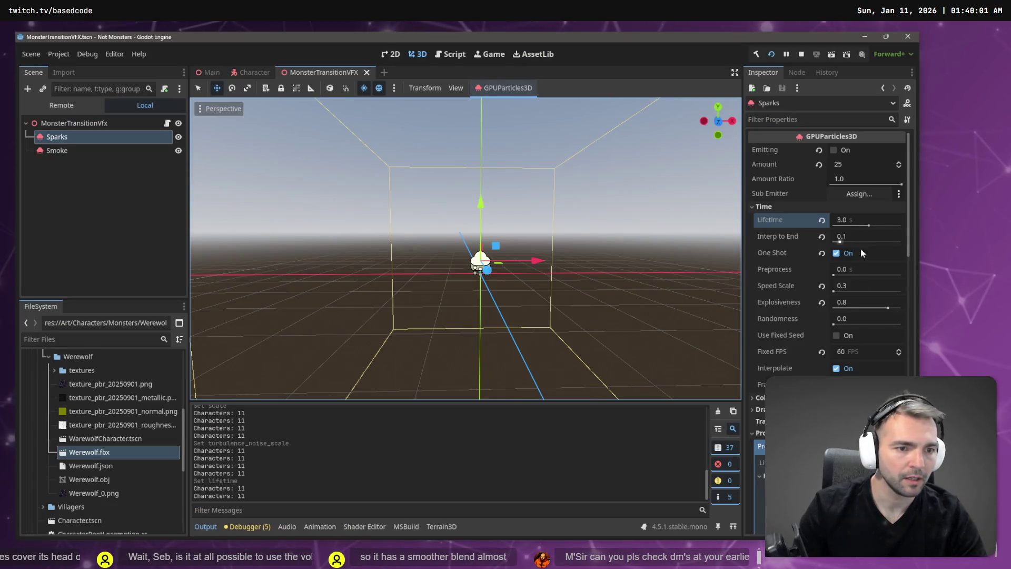
Set the Sparks Speed Scale to 1 and run the game again
left_click(856, 290)
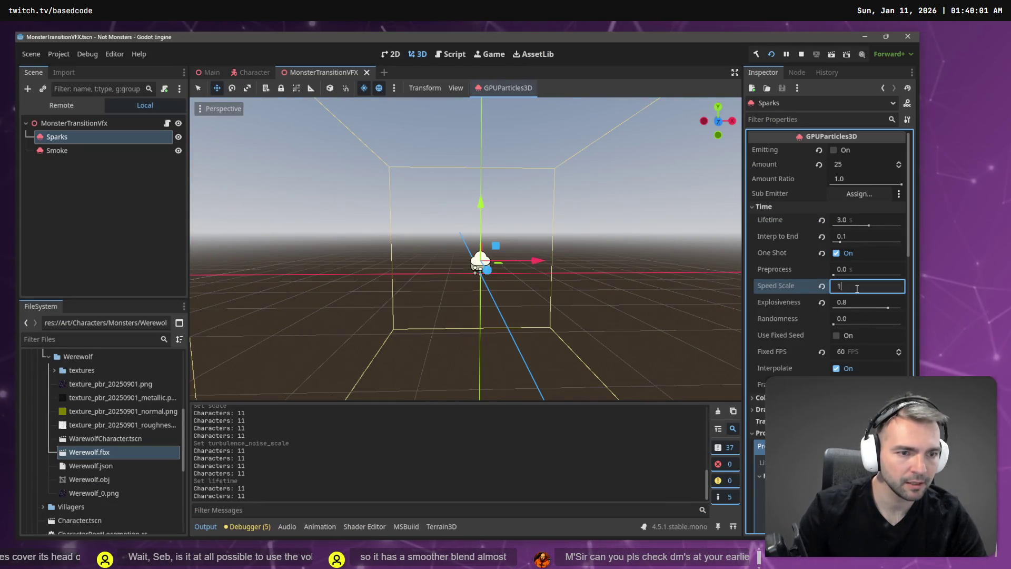
type("1")
key("F5")
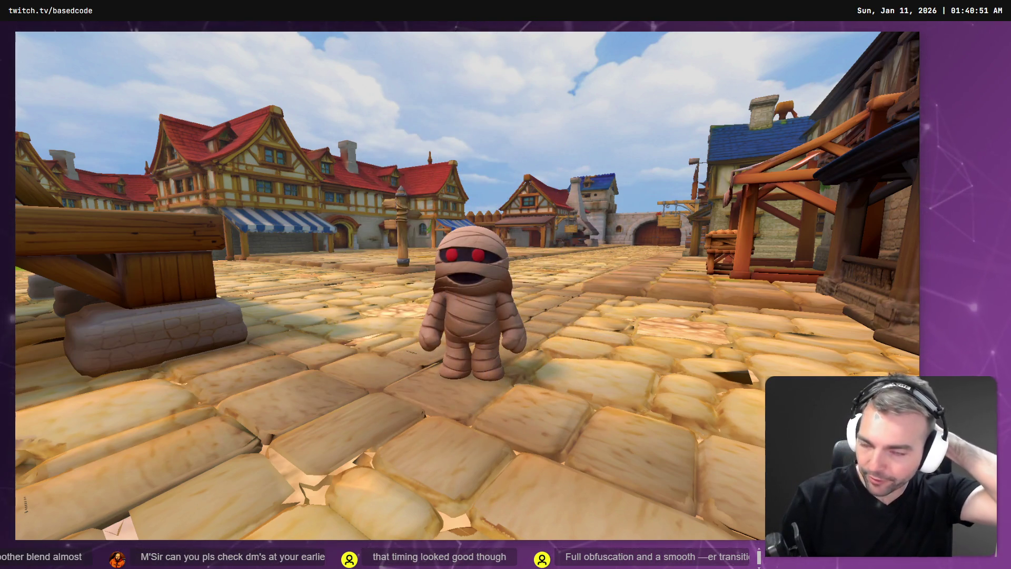
Stop the test run with F8 and return to the MonsterTransitionVFX scene
key("F8")
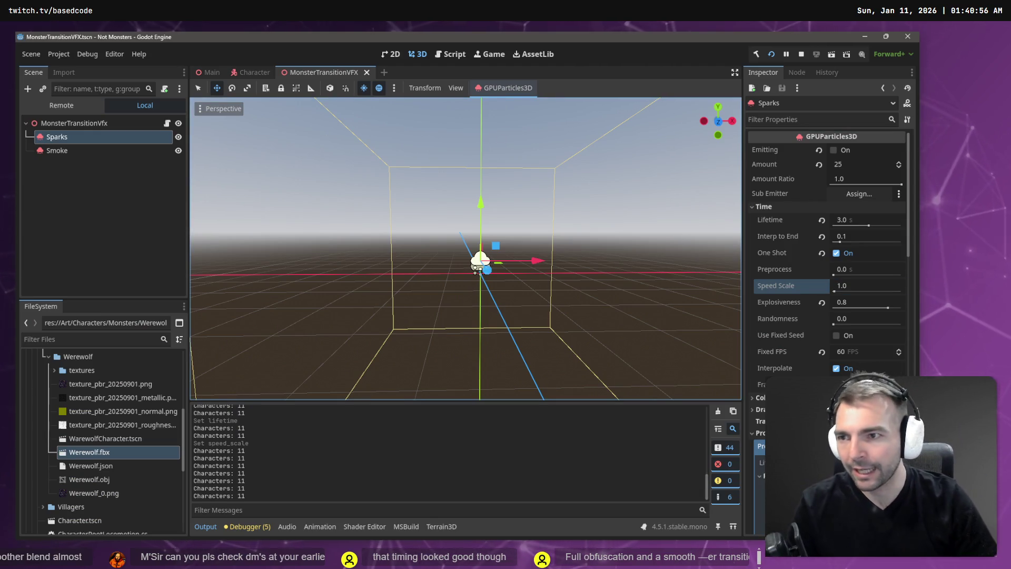
Select Smoke and review its turbulence: noise strength 1.0, scale 2.0, influence 0.1
left_click(89, 151)
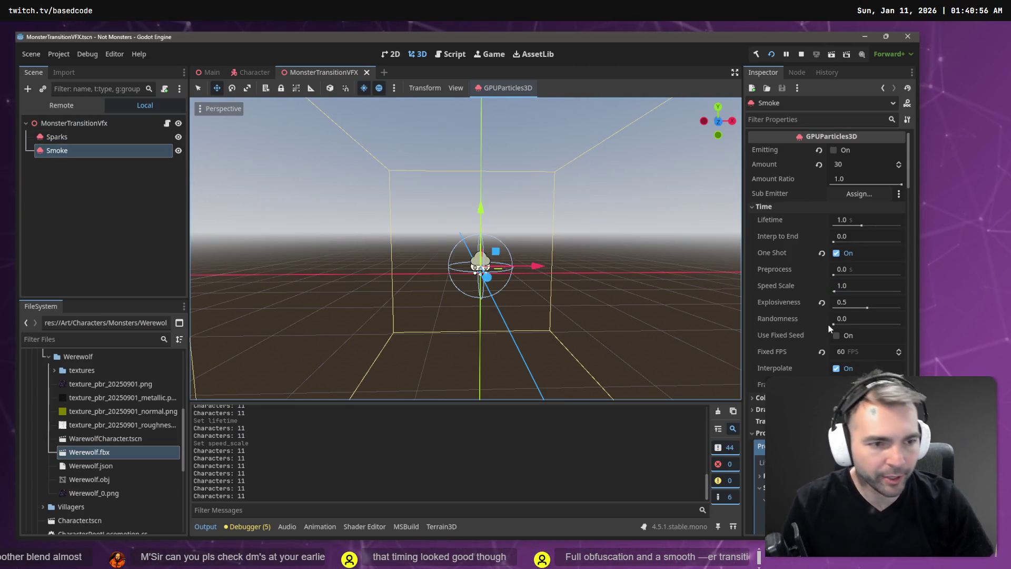
scroll(828, 325, "down", 10)
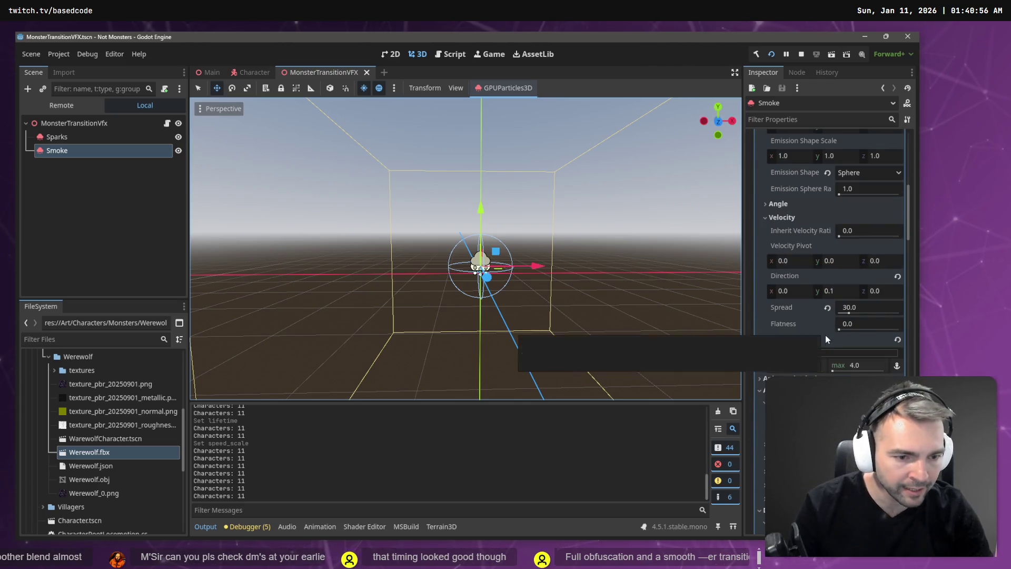
scroll(809, 285, "up", 15)
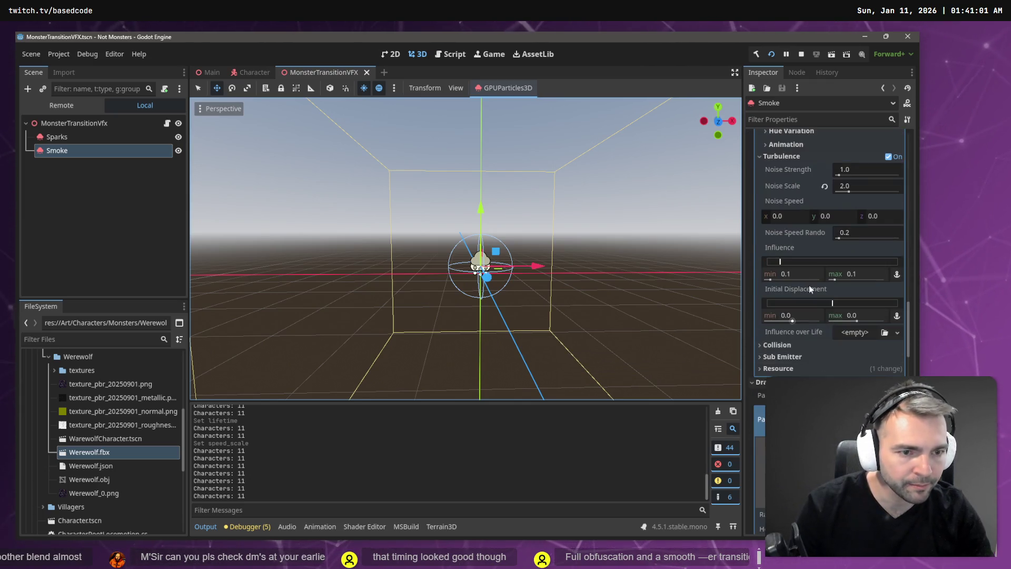
Reselect the Smoke node and scroll down to its draw-pass material
left_click(68, 138)
left_click(65, 153)
scroll(893, 264, "up", 10)
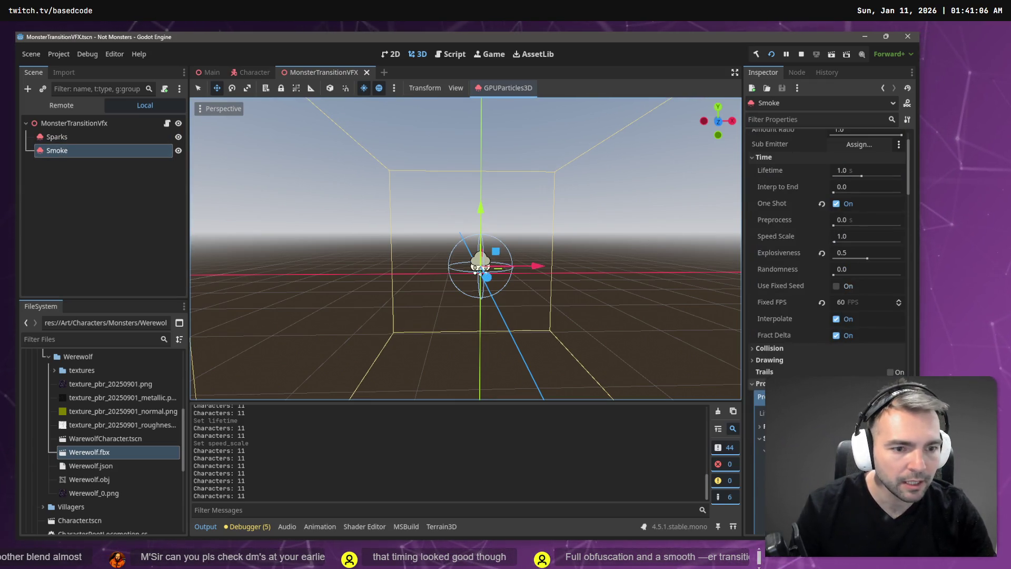
scroll(872, 294, "down", 5)
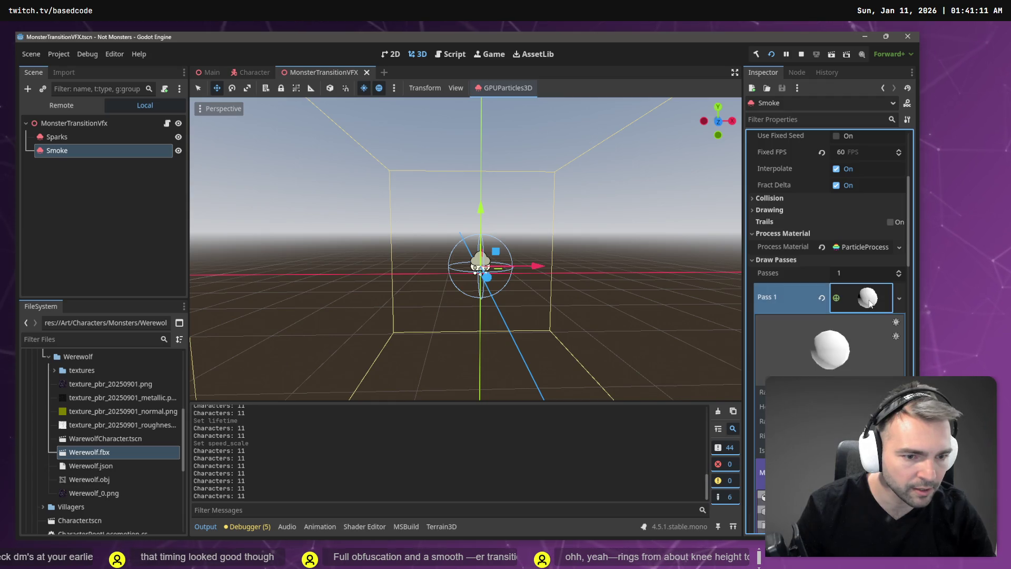
scroll(848, 263, "down", 10)
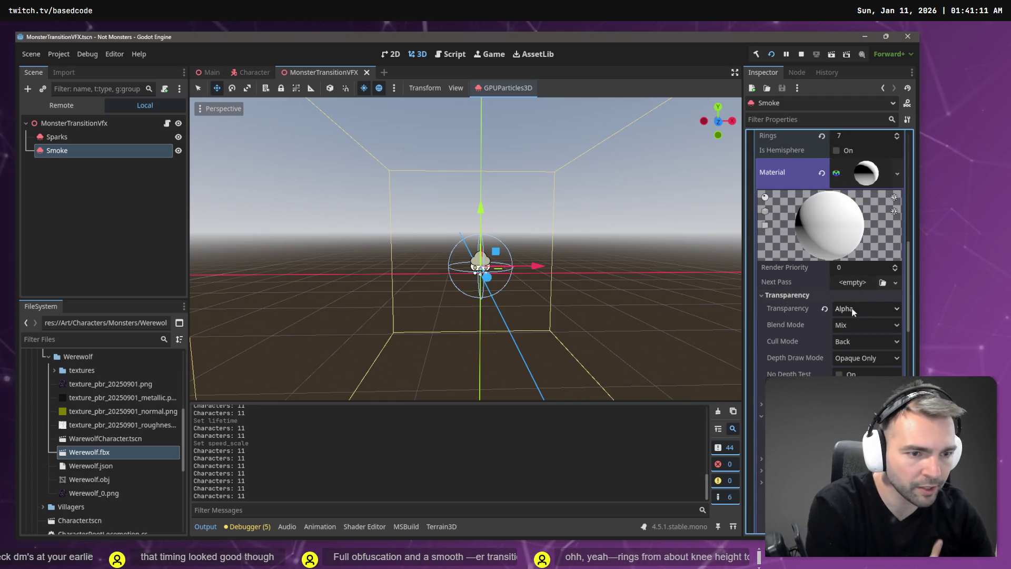
scroll(853, 309, "down", 5)
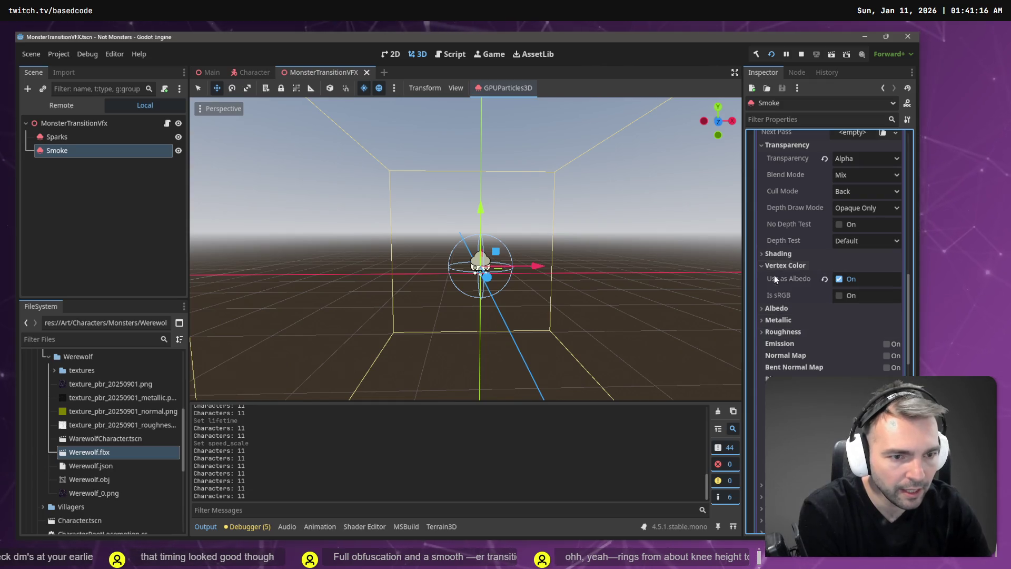
Try an albedo alpha of 124 on Smoke's material, then undo that colour change
left_click(783, 310)
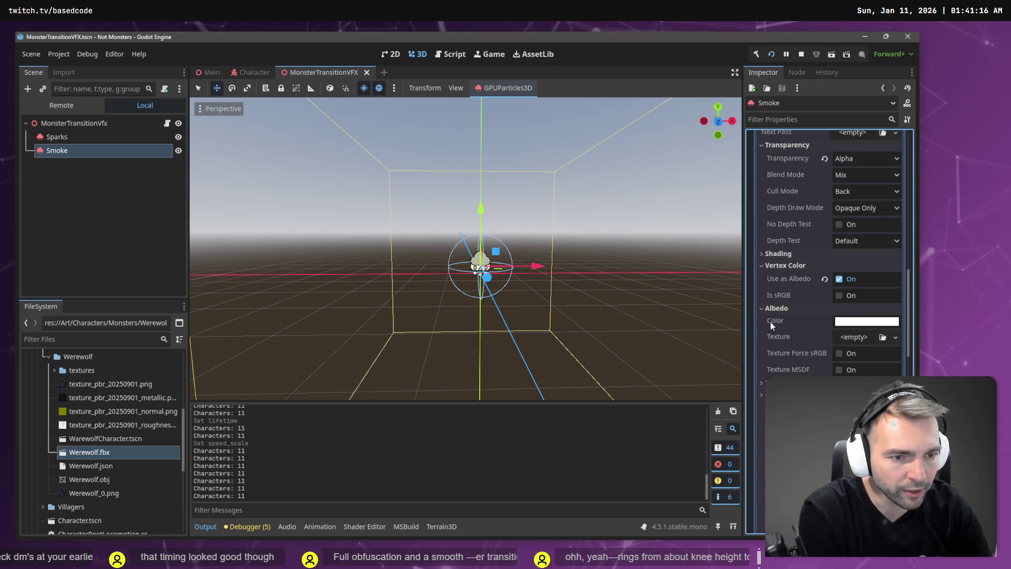
left_click(866, 321)
left_click_drag(872, 262, 831, 262)
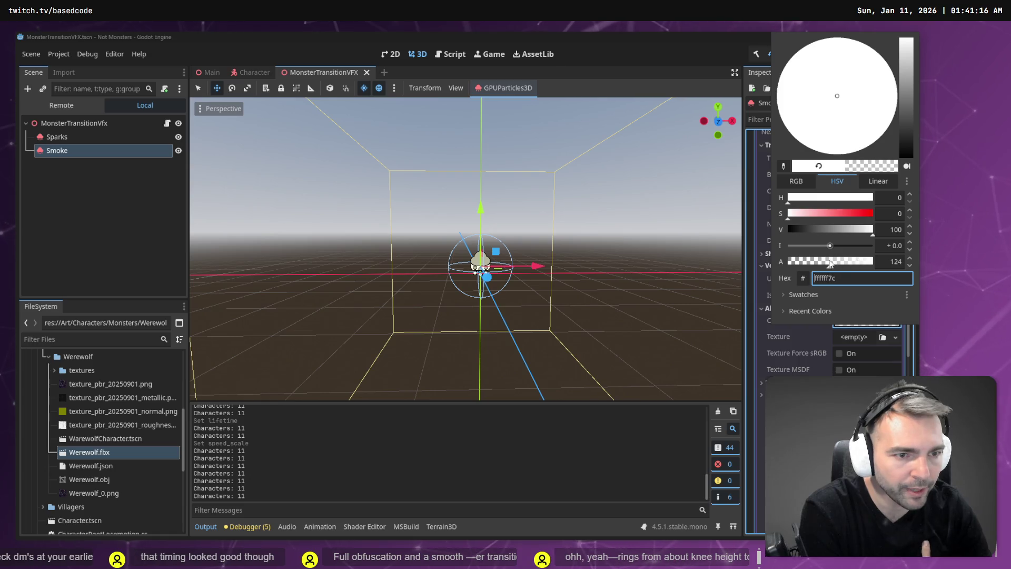
left_click(71, 150)
scroll(852, 176, "up", 10)
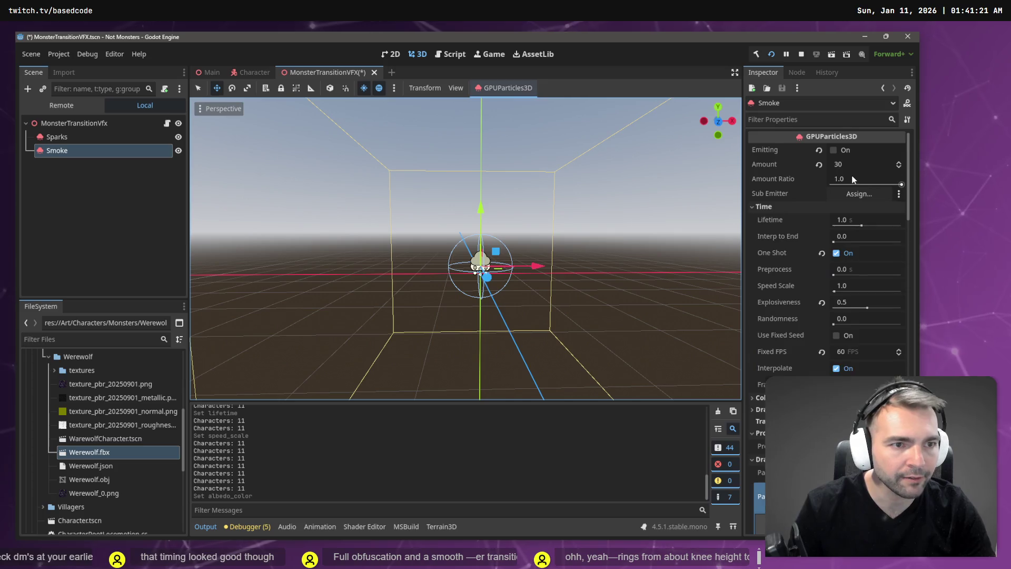
scroll(851, 175, "down", 10)
scroll(850, 176, "up", 5)
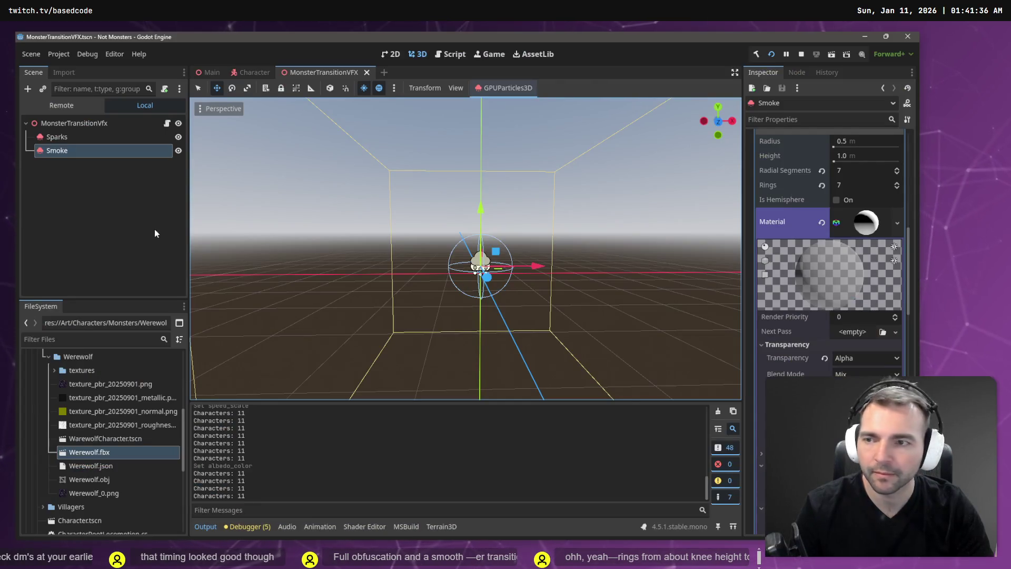
key("ctrl+z")
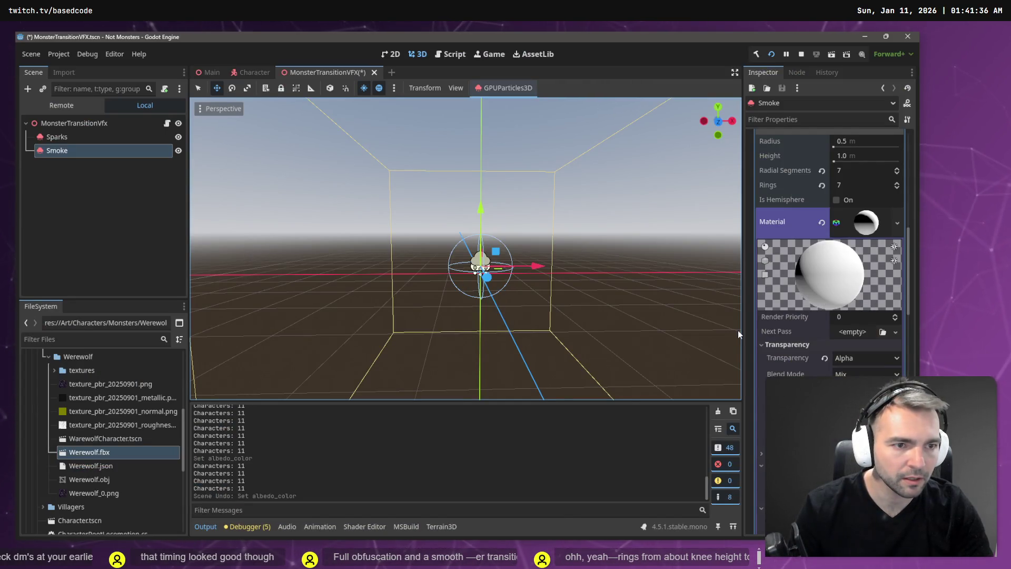
Copy the Smoke node and paste it under the scene root as Smoke2
key("ctrl+c")
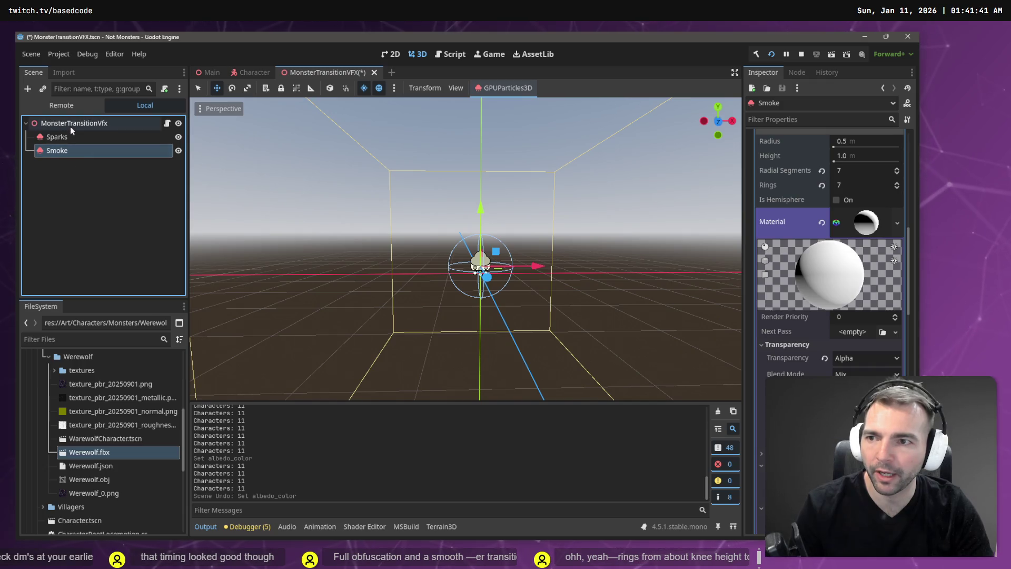
left_click(71, 126)
key("ctrl+v")
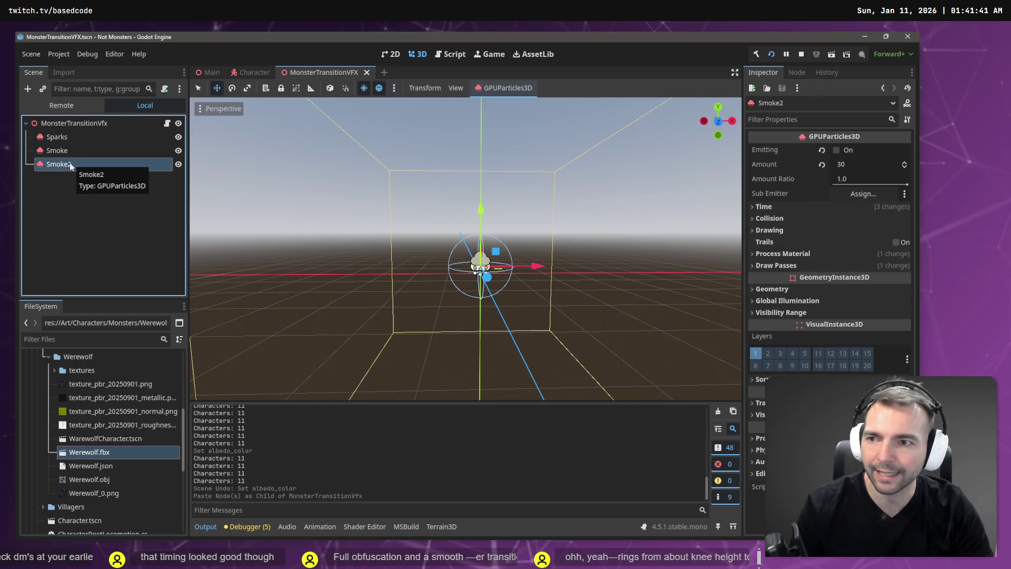
Make the original Smoke's albedo colour transparent and launch the game to test it
left_click(77, 151)
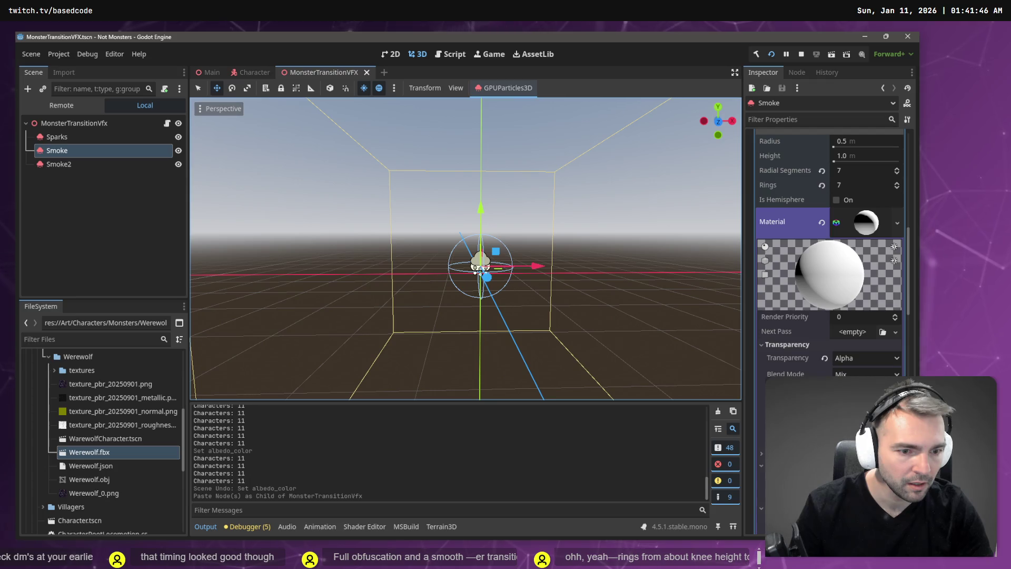
scroll(860, 295, "up", 2)
scroll(836, 320, "down", 10)
scroll(845, 263, "up", 2)
left_click(854, 272)
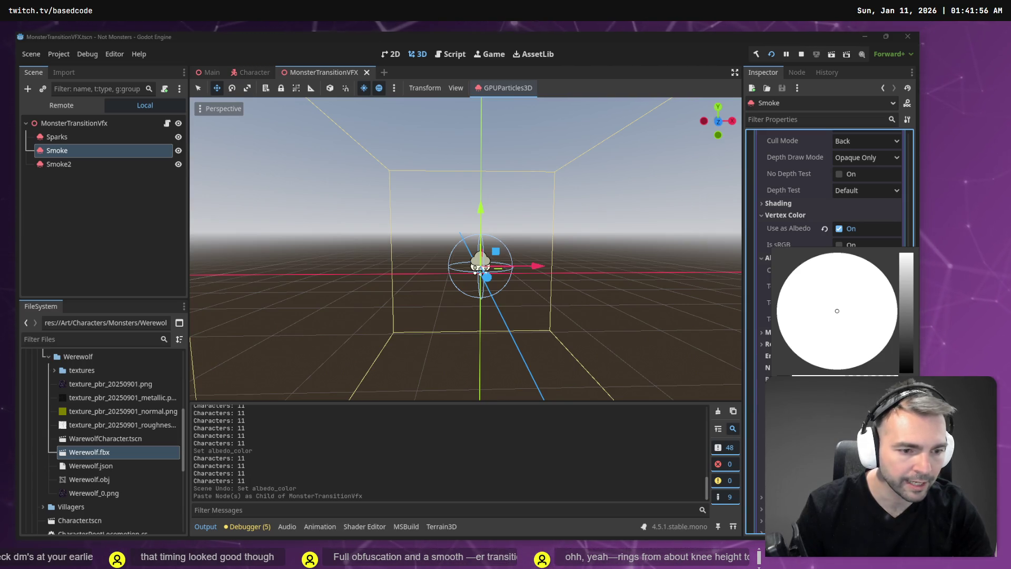
left_click(117, 204)
key("alt+Tab")
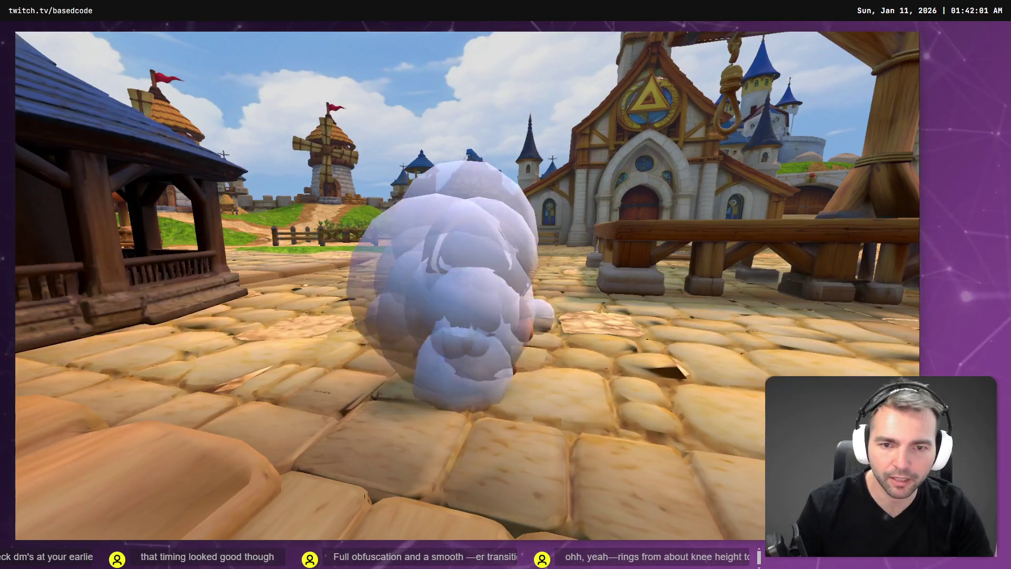
Stop the game, rerun it with F5 to retest the smoke, then close it
key("alt+Tab")
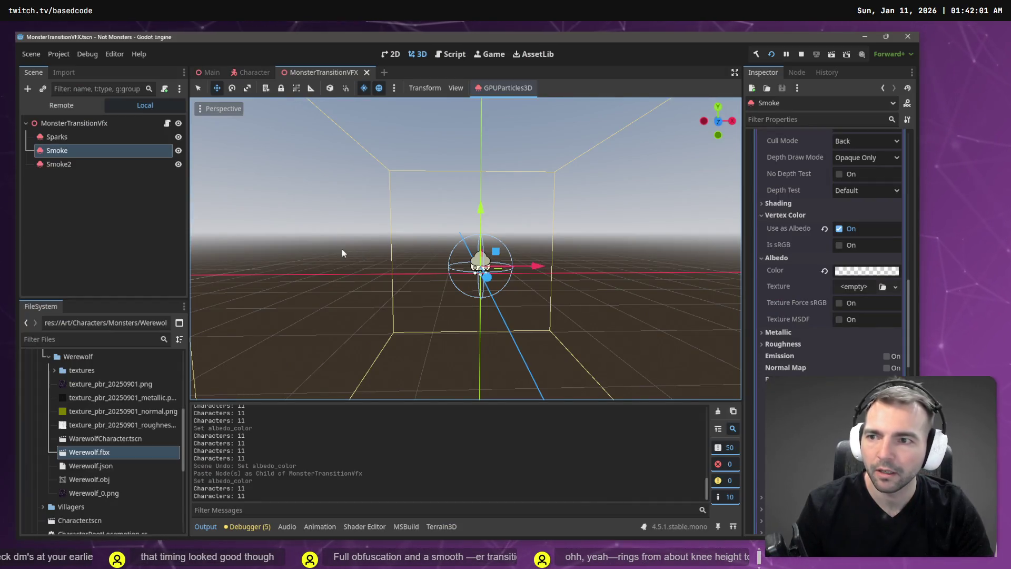
key("alt+Tab")
key("F8")
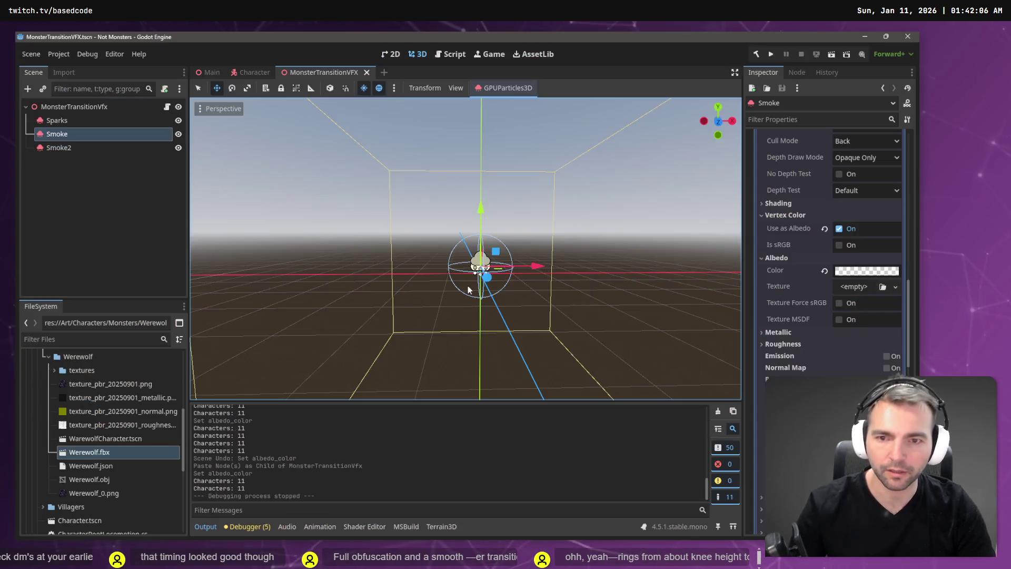
key("F5")
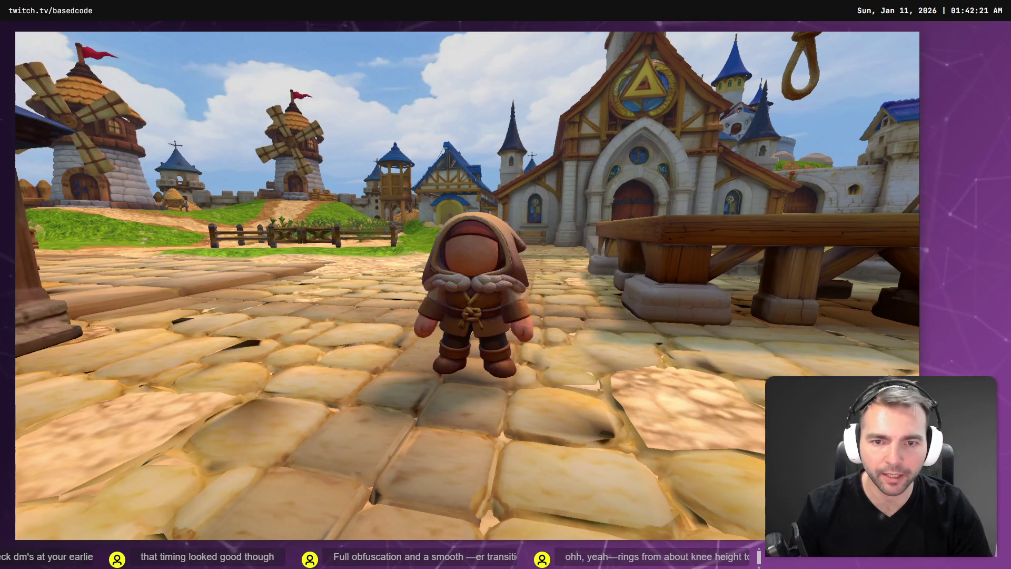
key("F8")
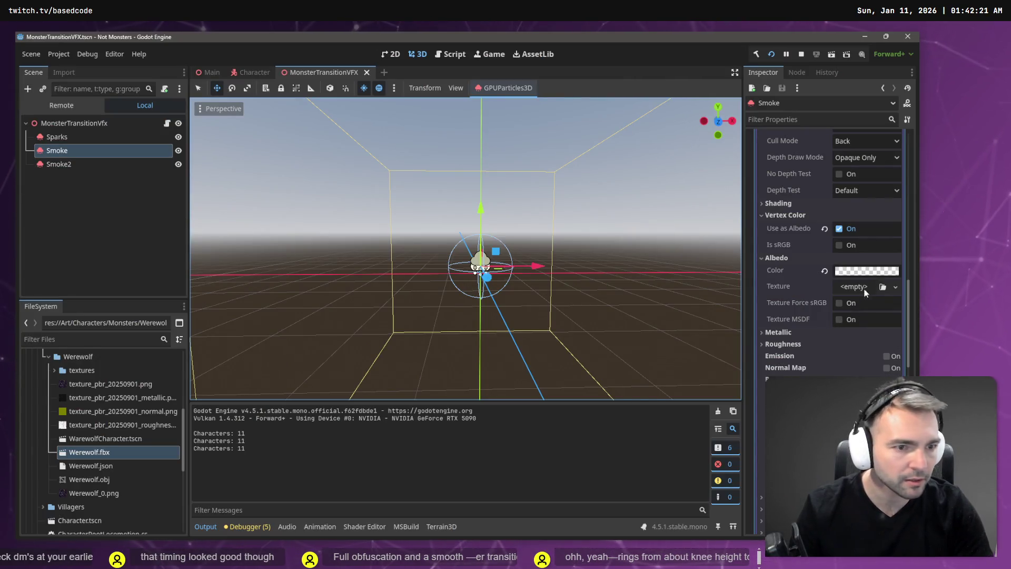
Review Smoke2's ParticleProcessMaterial: scale 0.2–2.0, sphere emission, alpha curve fading to zero
left_click(59, 164)
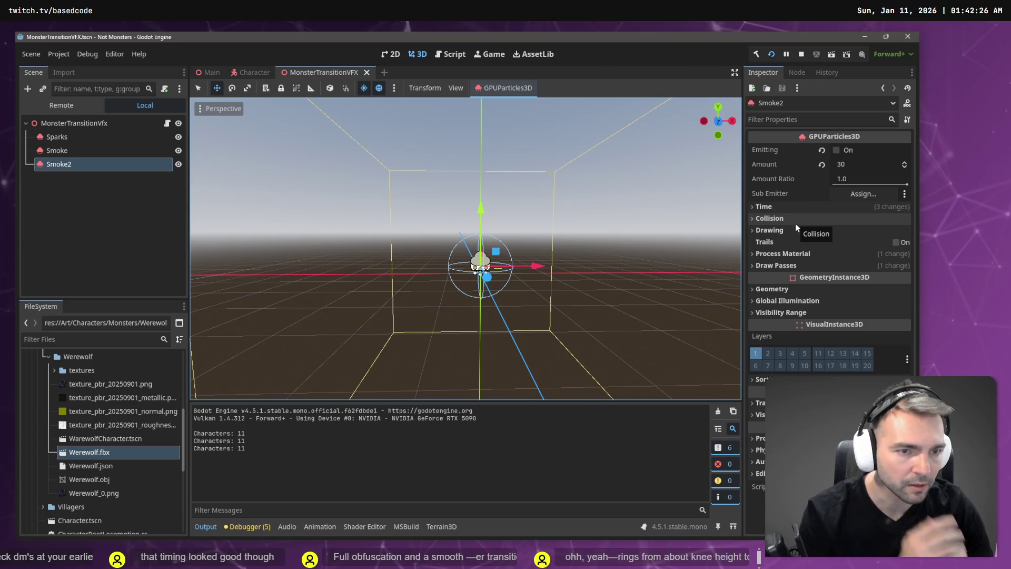
left_click(797, 254)
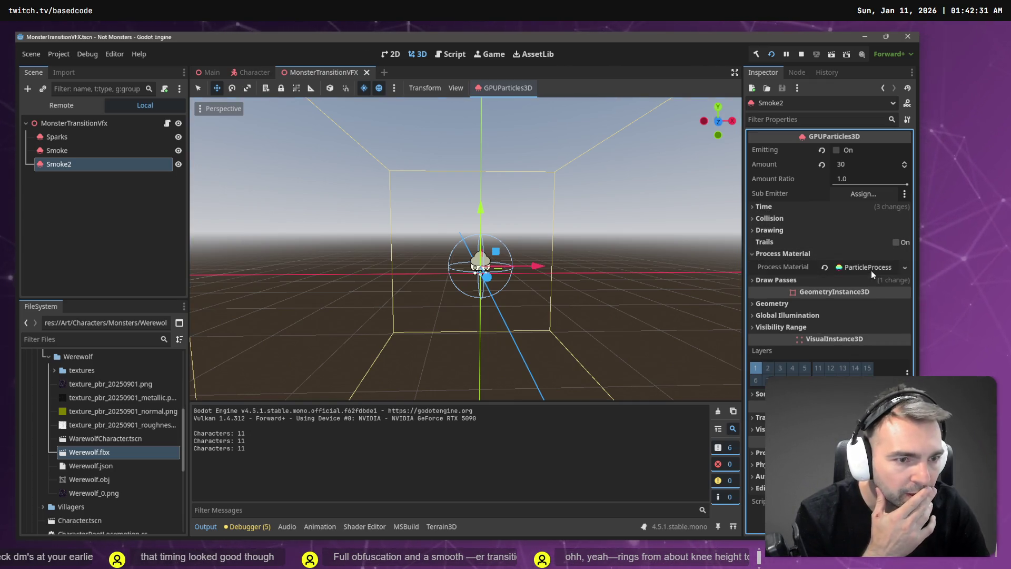
left_click(874, 270)
scroll(877, 331, "down", 5)
scroll(871, 367, "down", 10)
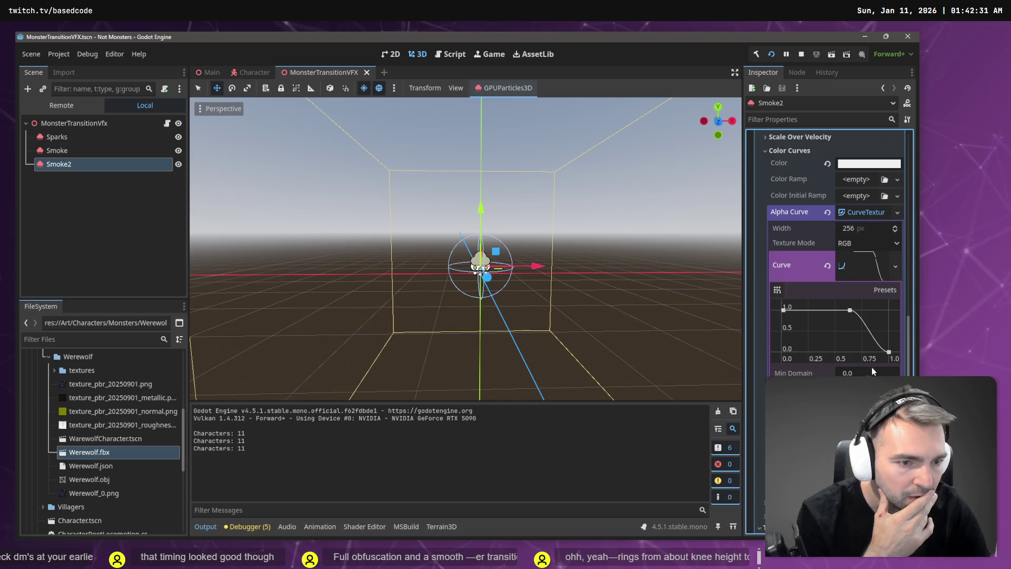
scroll(861, 268, "up", 12)
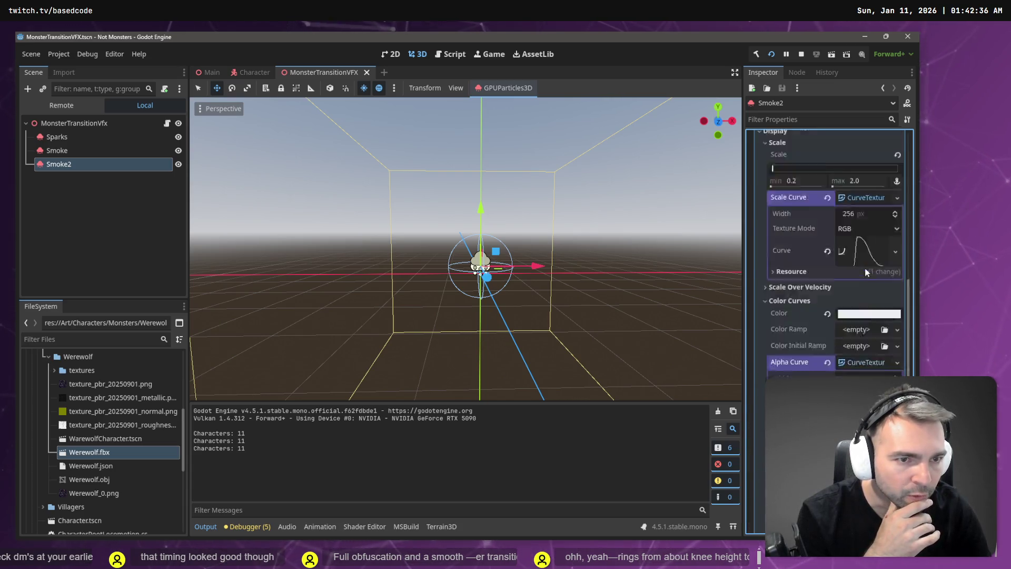
scroll(819, 366, "up", 10)
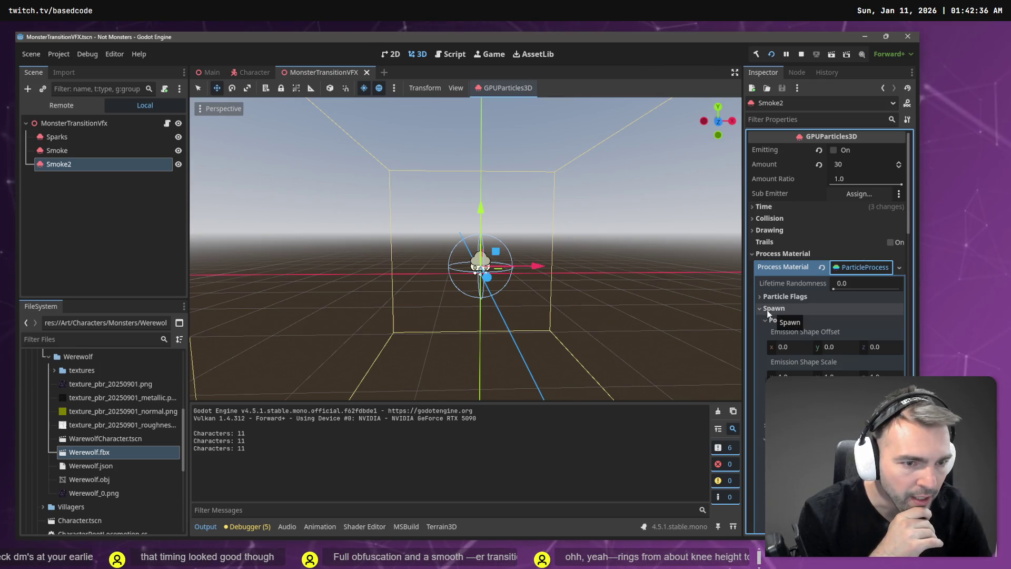
scroll(773, 311, "down", 10)
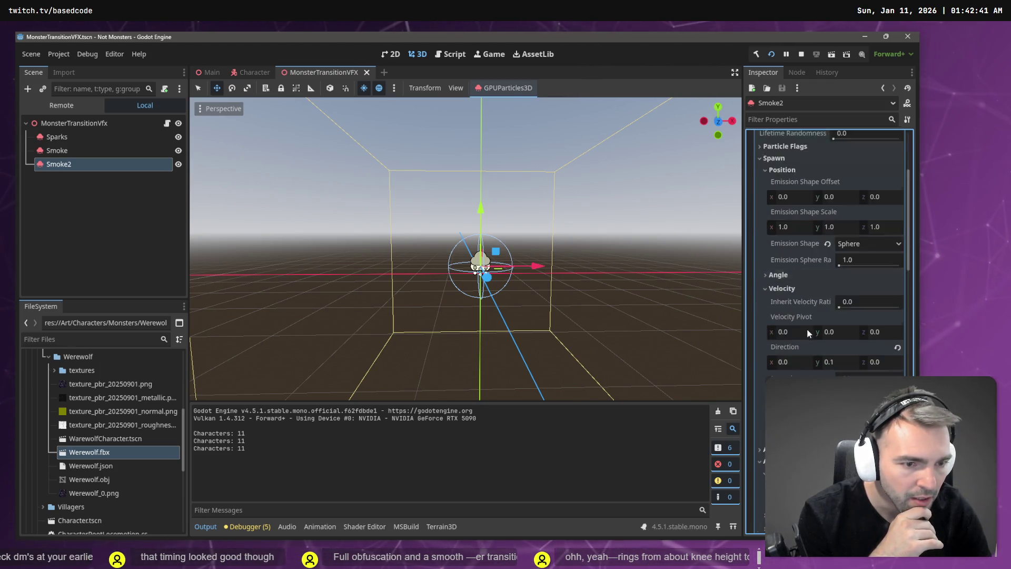
scroll(822, 359, "down", 5)
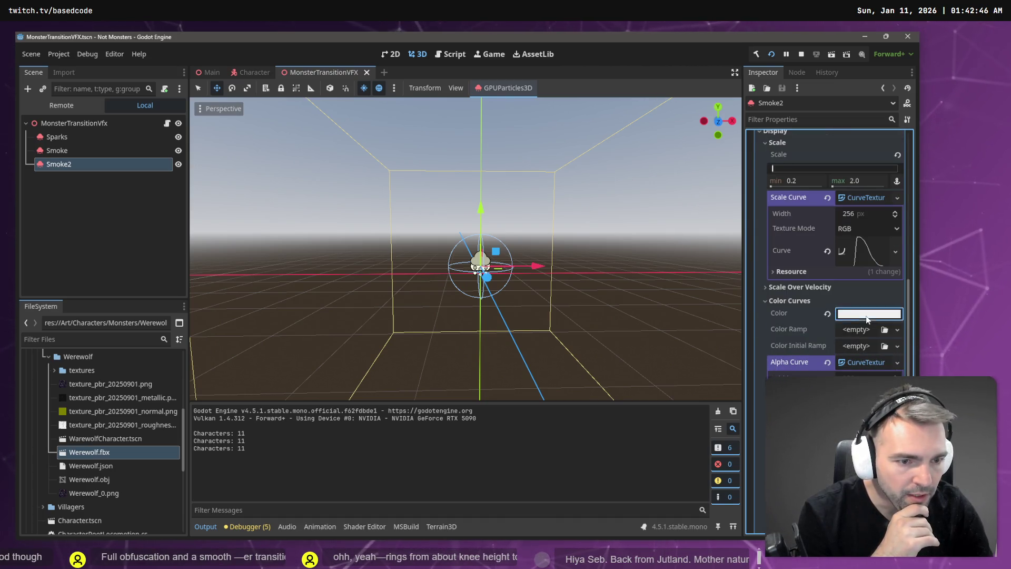
Check Smoke2's colour curve, then switch to Smoke to compare its particle settings
left_click(865, 314)
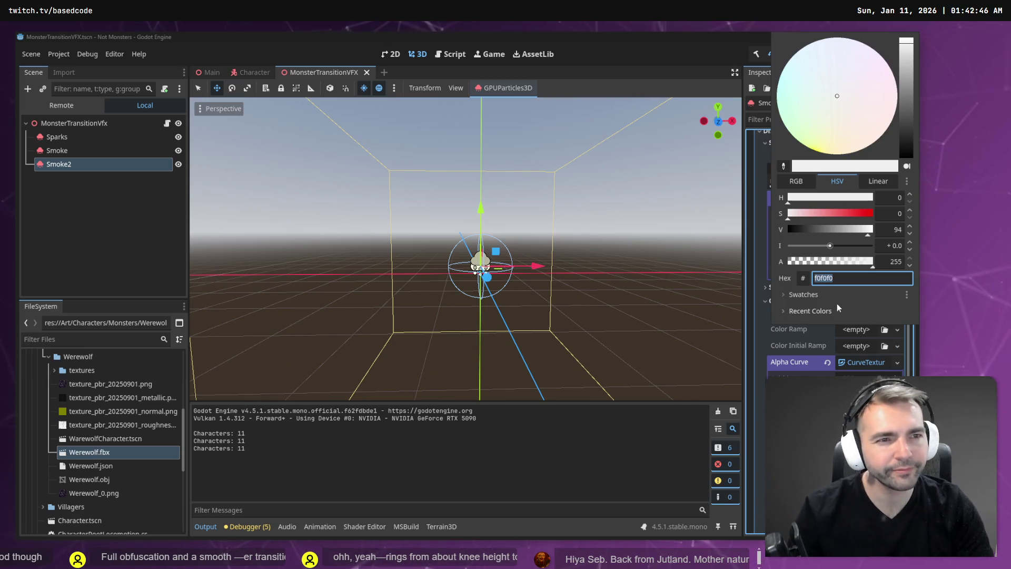
left_click(282, 240)
left_click(83, 152)
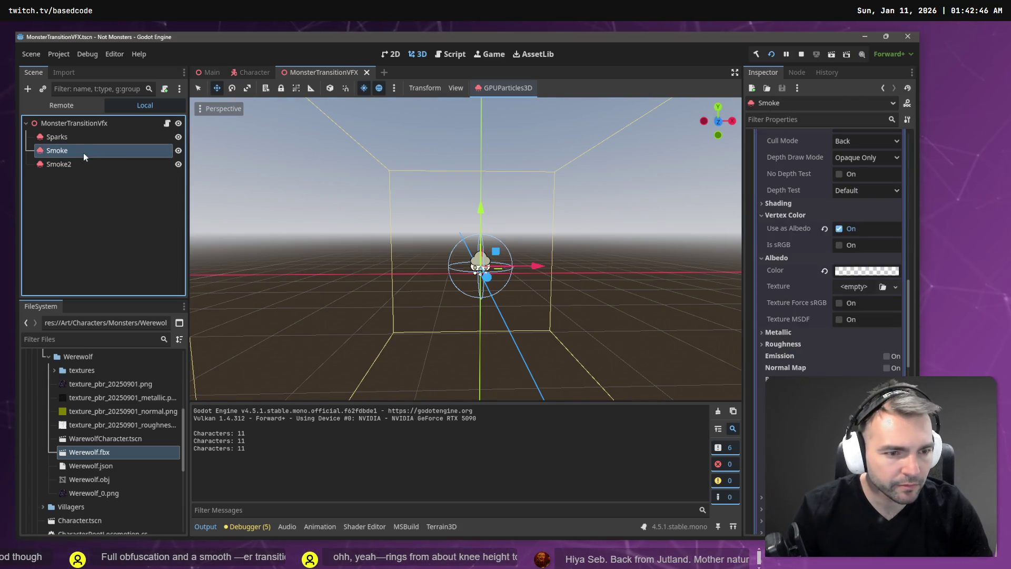
scroll(832, 281, "up", 10)
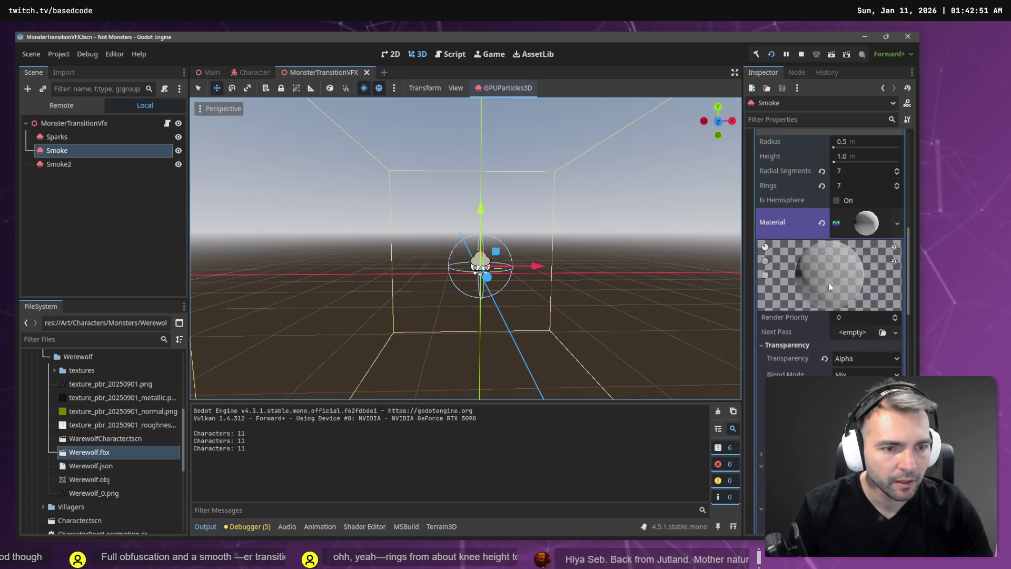
scroll(857, 253, "up", 3)
scroll(841, 273, "down", 3)
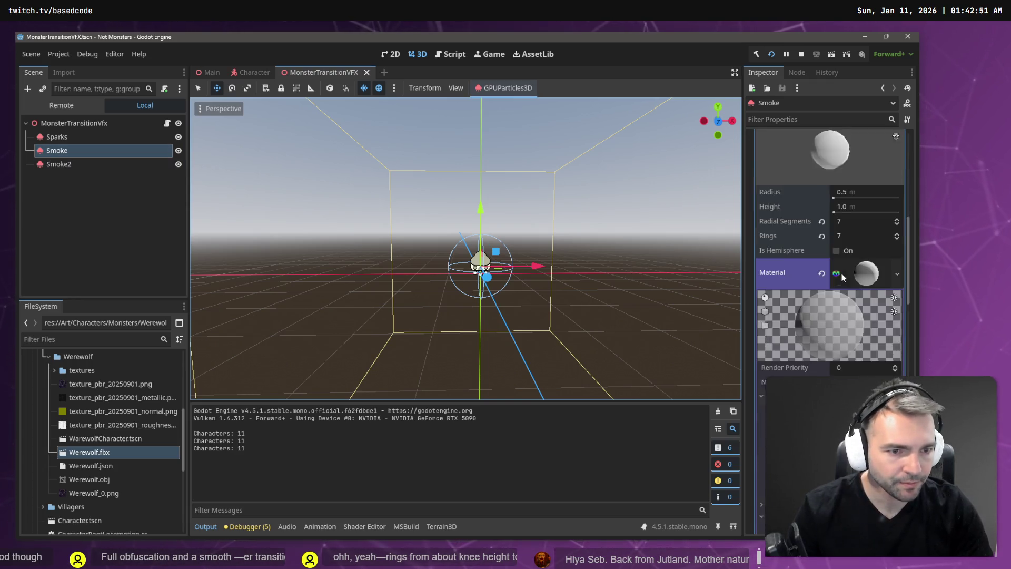
Compare Smoke2's ParticleProcessMaterial properties against the original Smoke's
left_click(97, 165)
scroll(841, 191, "up", 10)
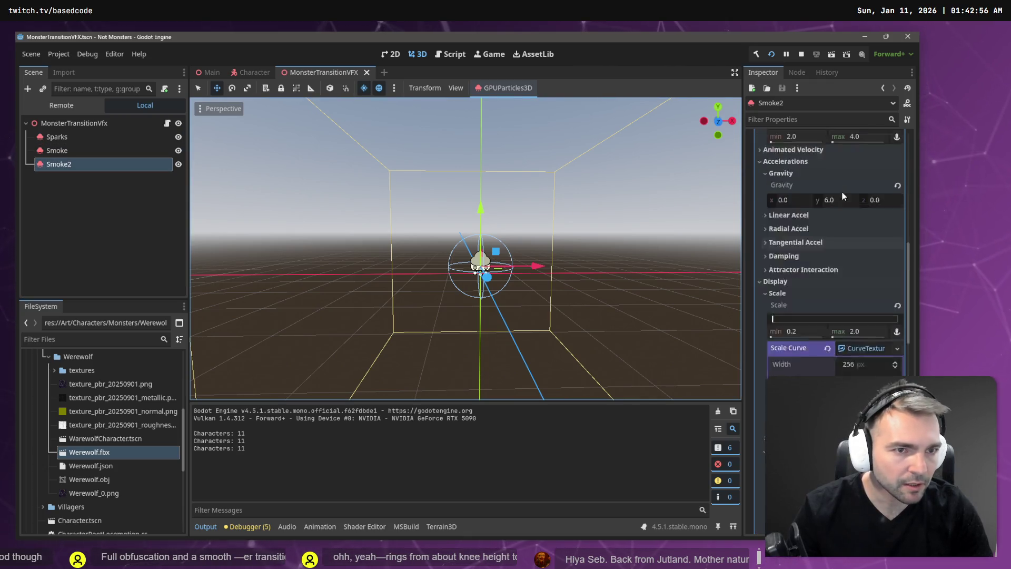
scroll(839, 216, "up", 3)
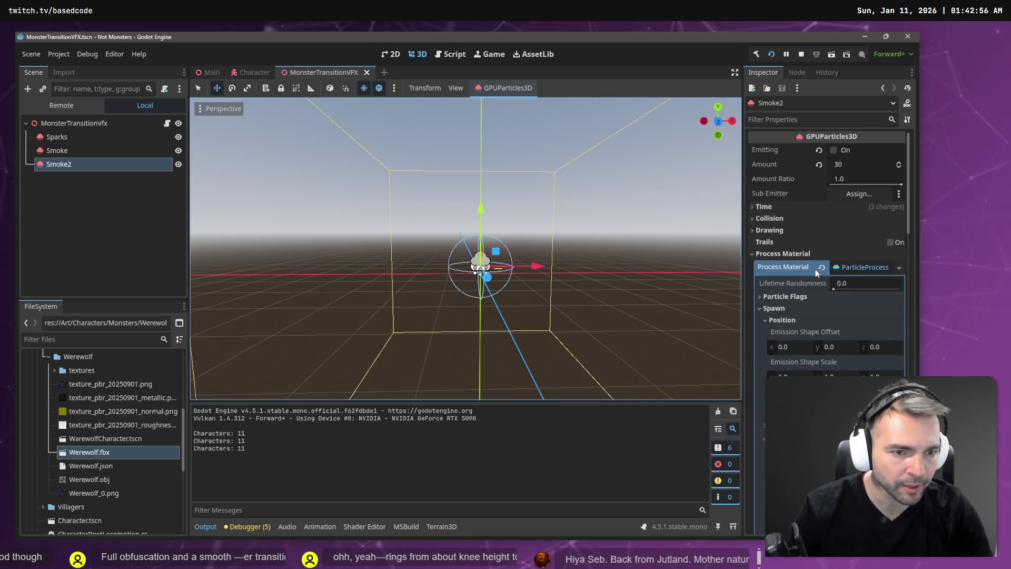
left_click(864, 267)
left_click(864, 267)
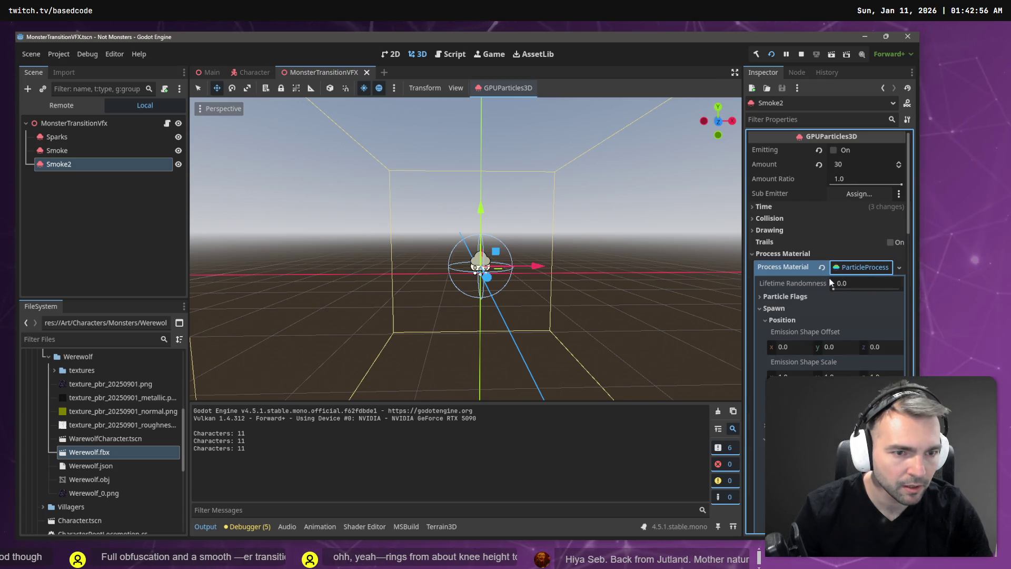
left_click(62, 150)
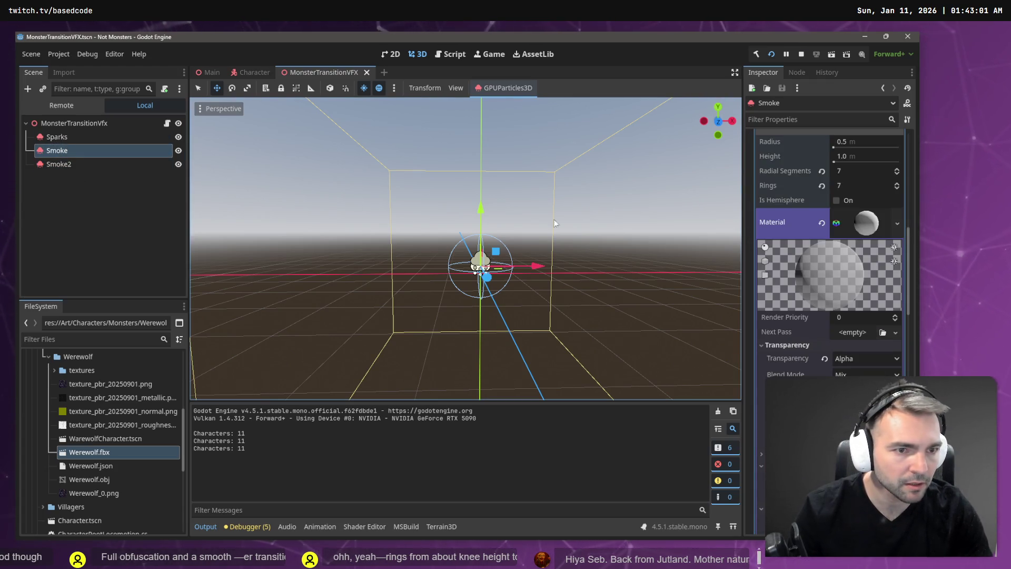
scroll(854, 273, "up", 5)
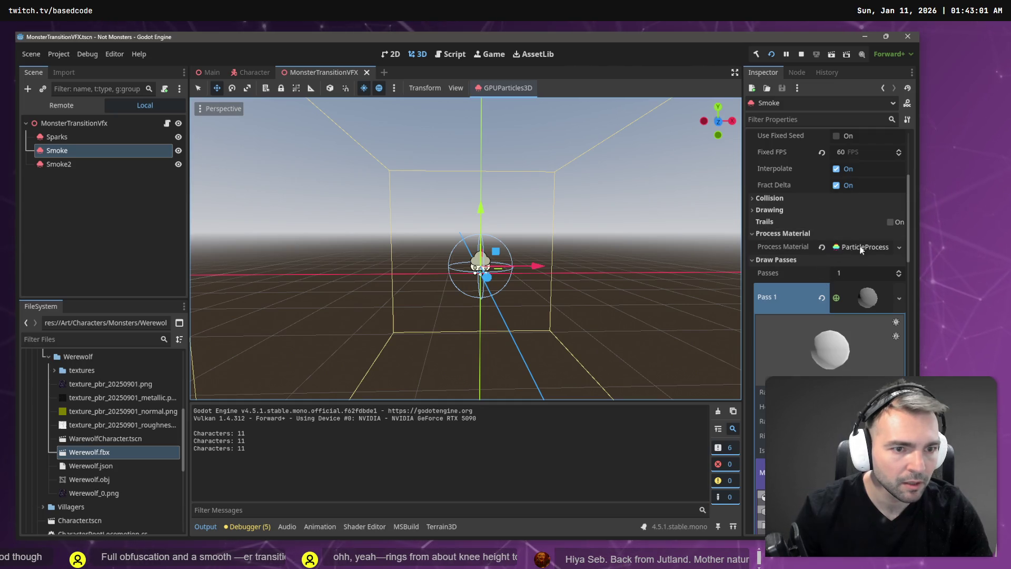
scroll(830, 248, "down", 2)
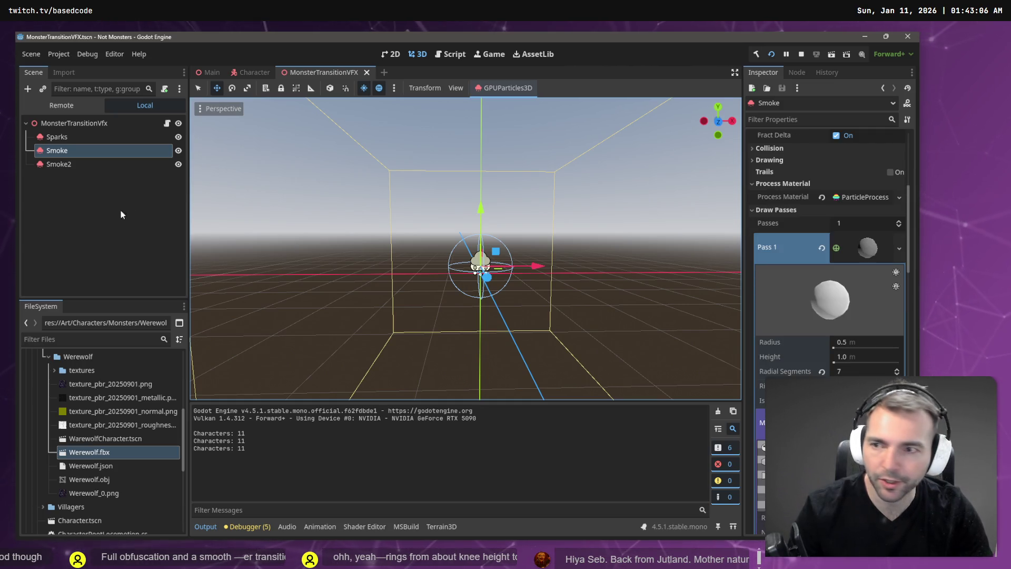
Collapse Smoke2's Spawn and Accelerations sections and check Smoke's matching values
left_click(90, 165)
scroll(841, 251, "down", 4)
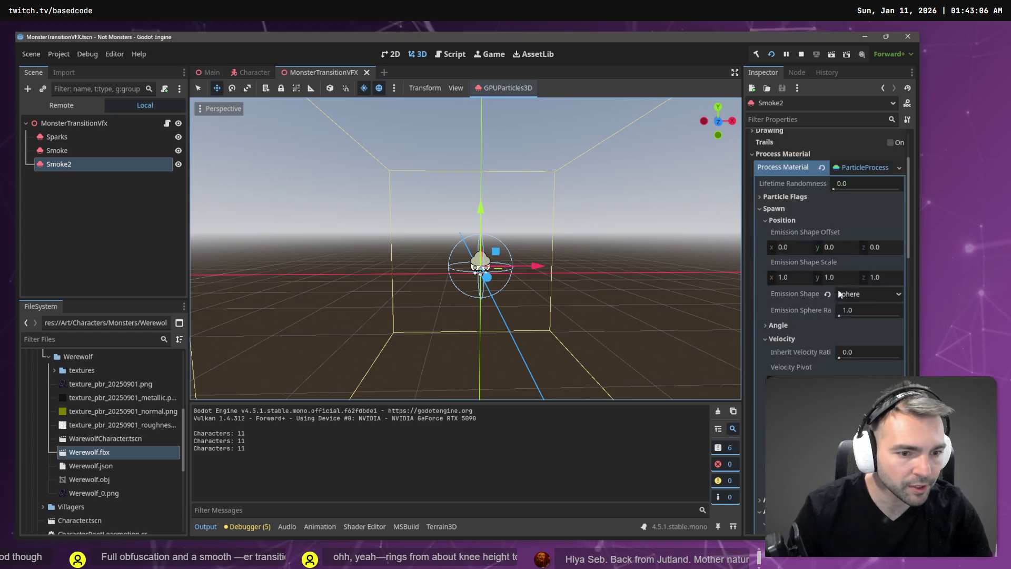
scroll(811, 297, "down", 5)
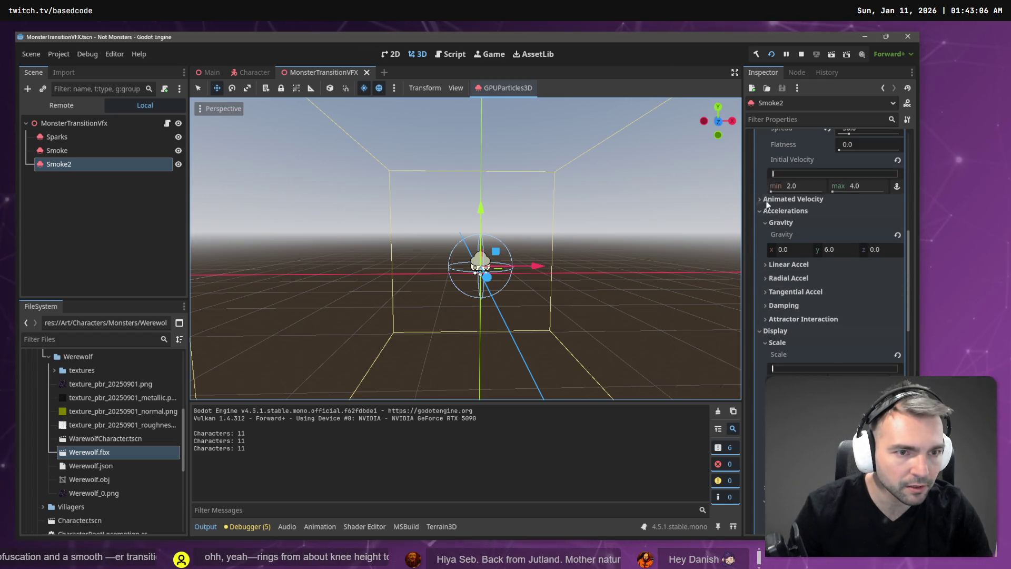
scroll(779, 316, "down", 10)
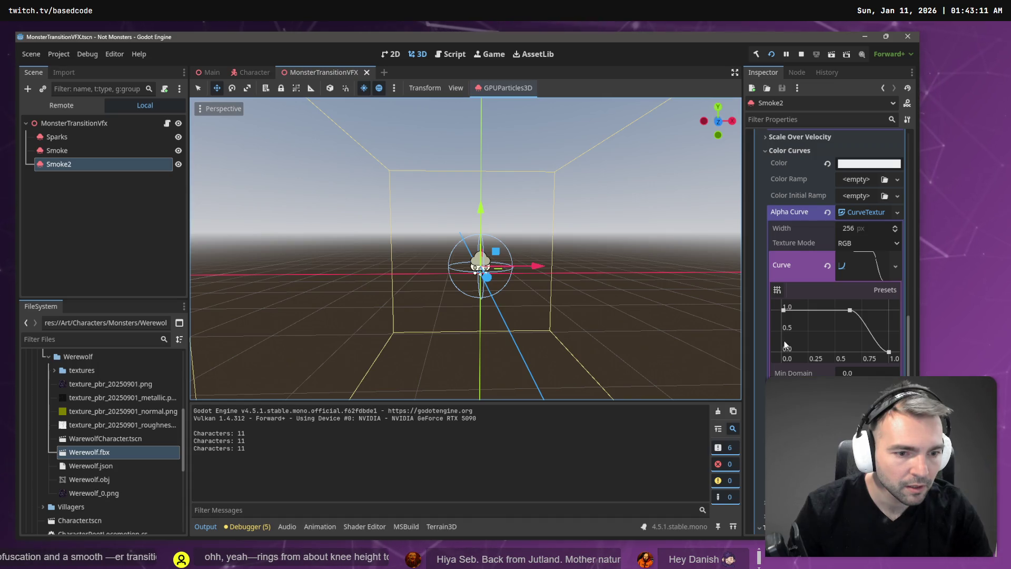
scroll(789, 334, "down", 2)
scroll(802, 289, "up", 15)
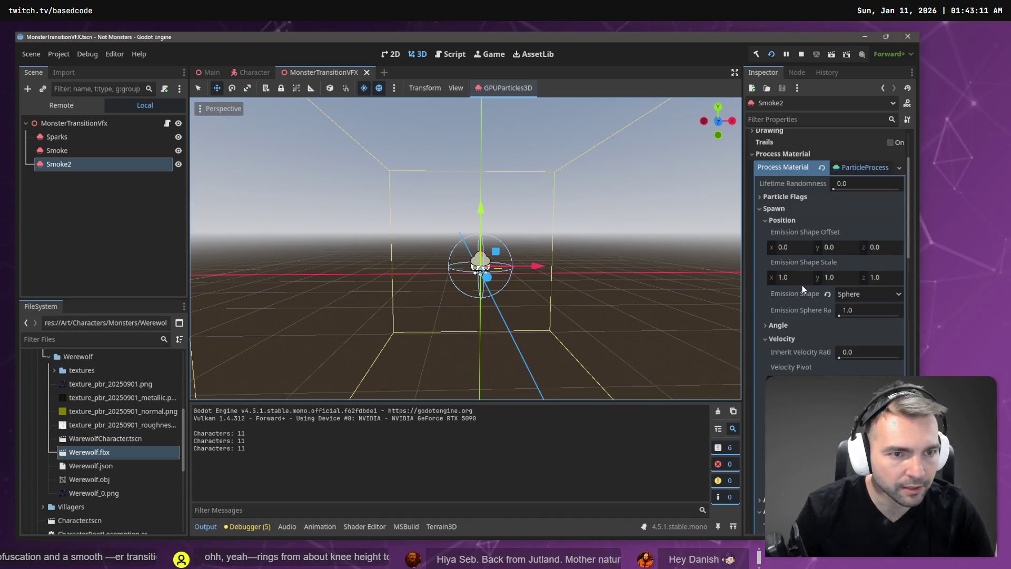
left_click(764, 208)
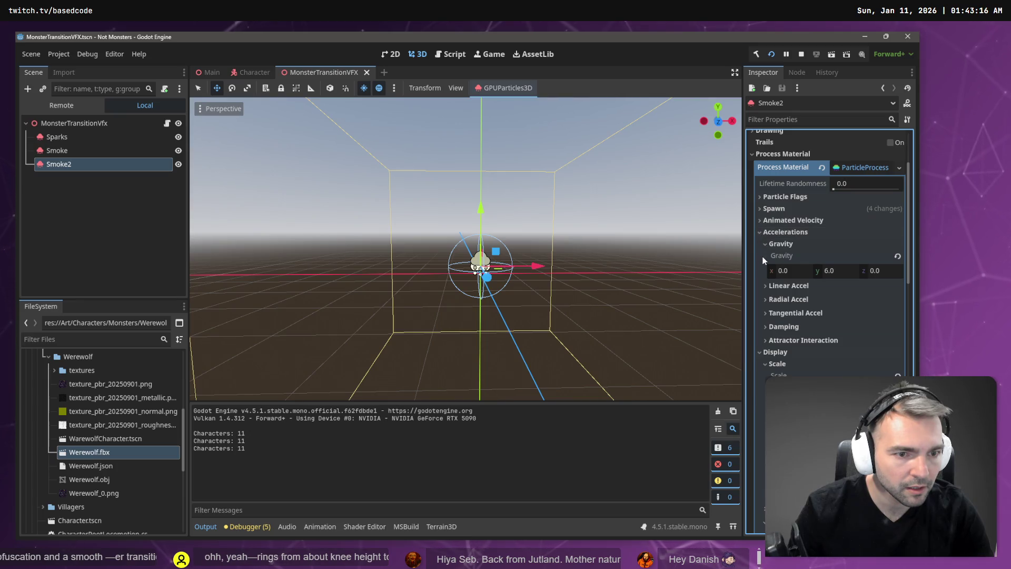
left_click(760, 232)
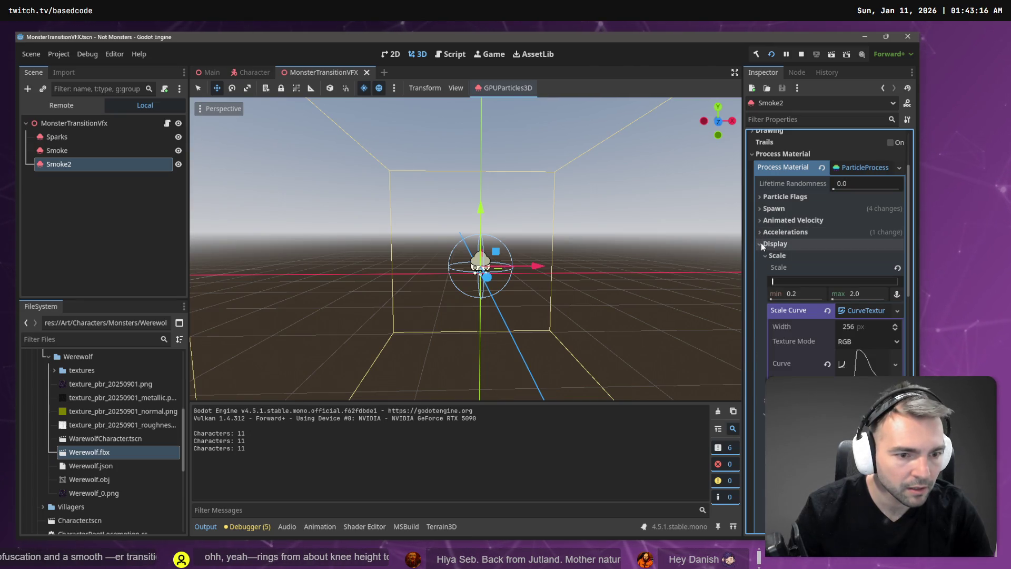
left_click(98, 151)
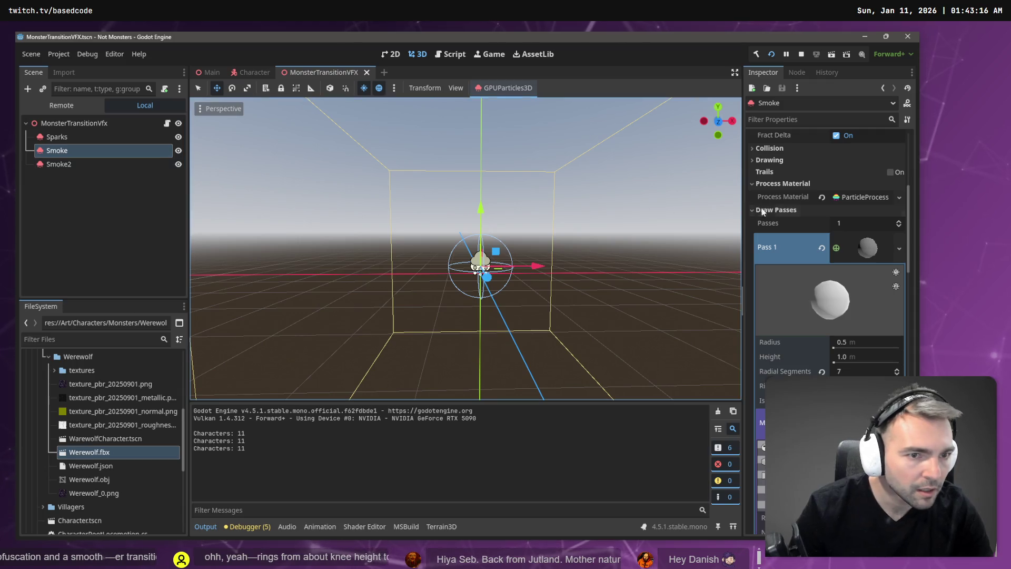
scroll(809, 264, "up", 3)
scroll(810, 263, "up", 3)
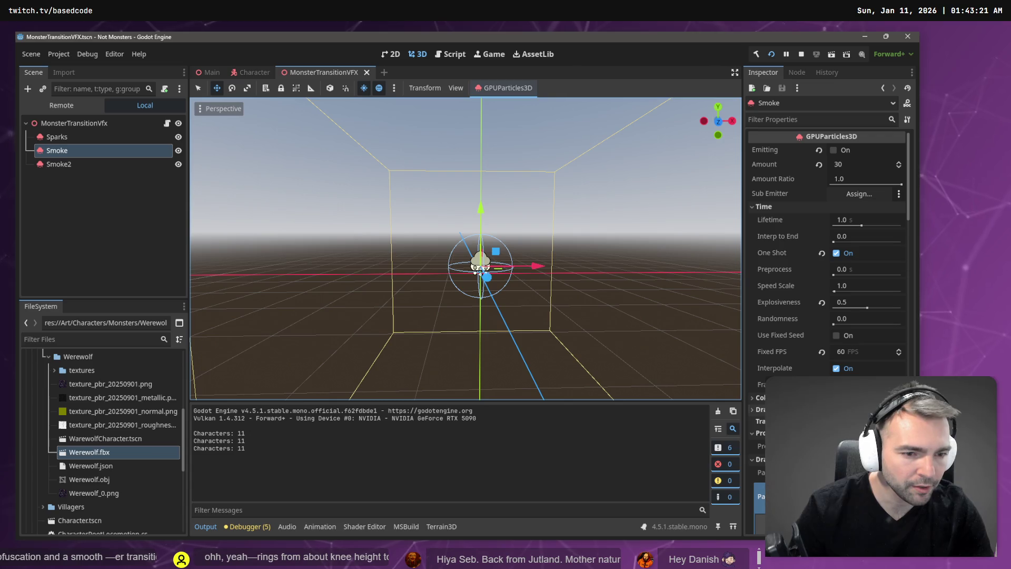
Open Smoke2's Draw Passes Pass 1 sphere mesh and compare it with Smoke's mesh
left_click(59, 164)
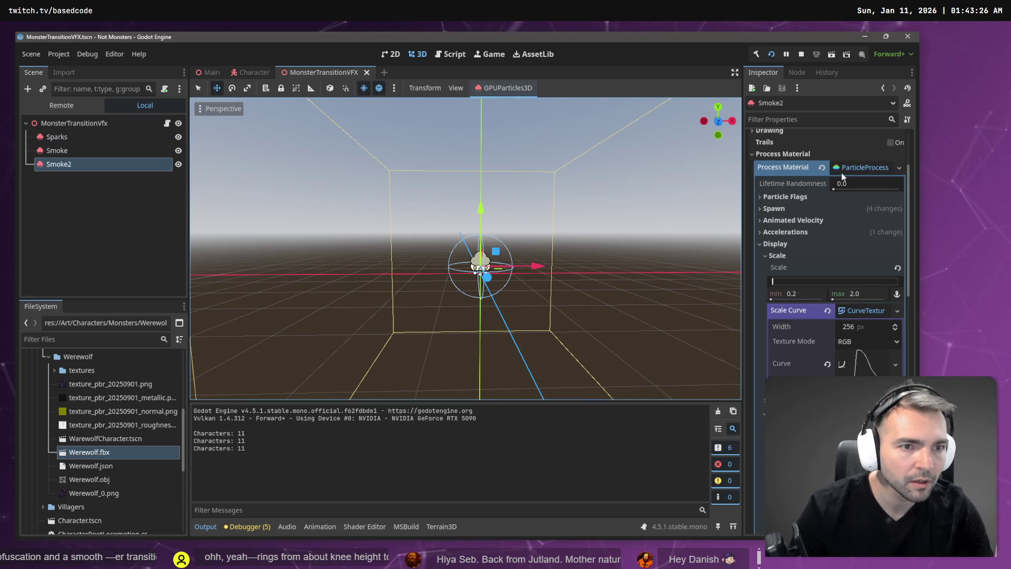
scroll(842, 171, "up", 3)
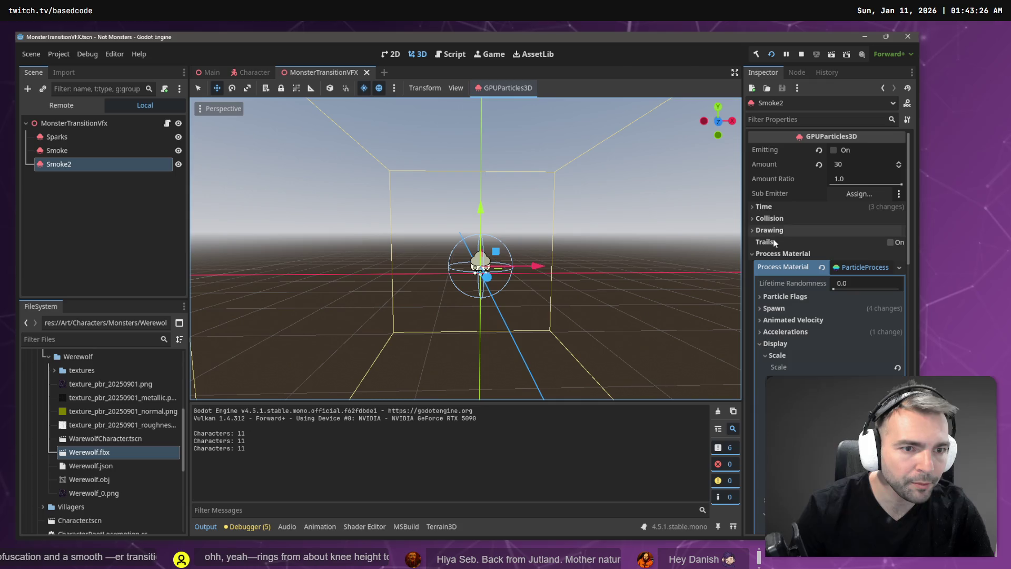
left_click(755, 254)
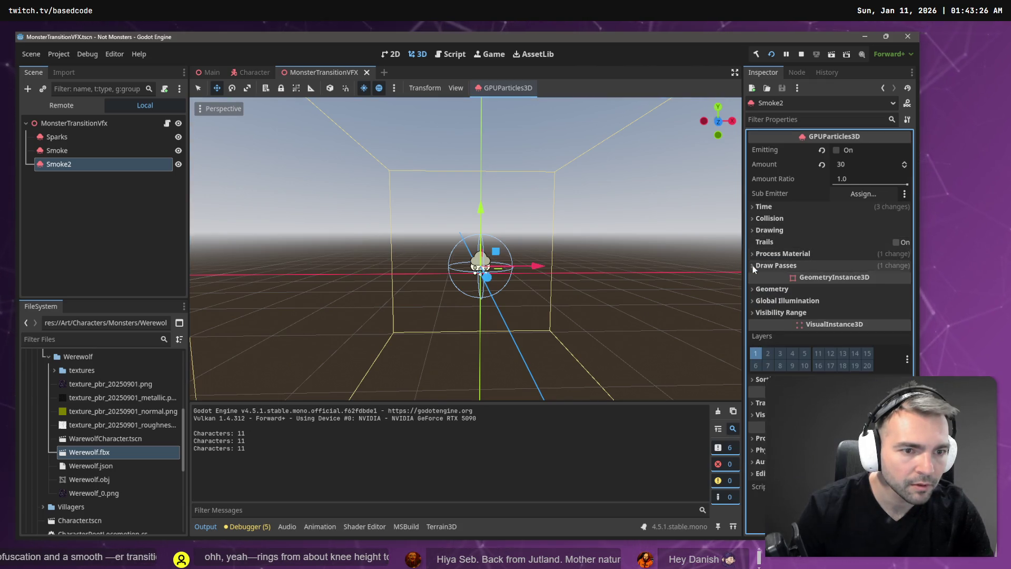
left_click(753, 266)
left_click(870, 306)
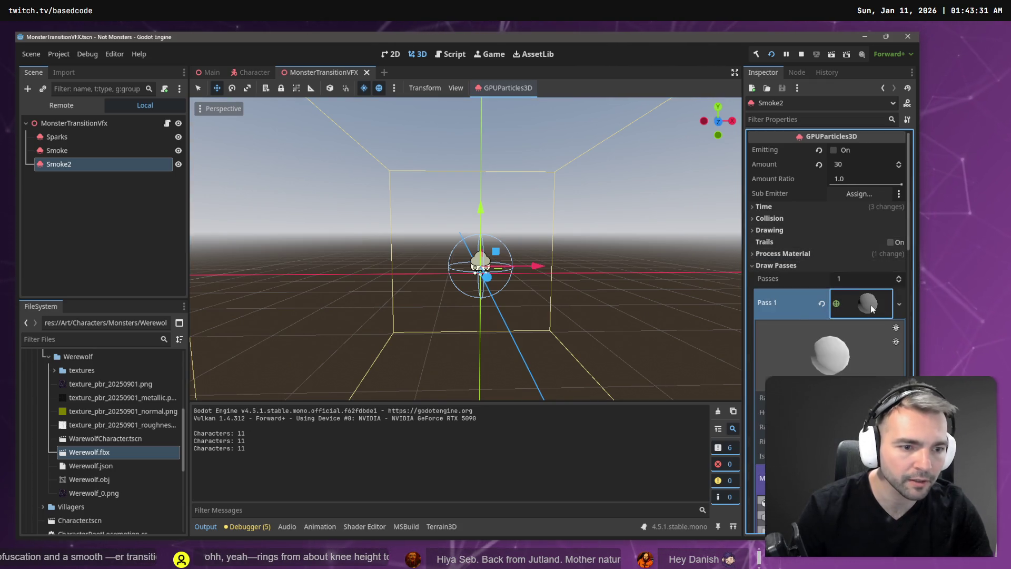
scroll(870, 305, "down", 4)
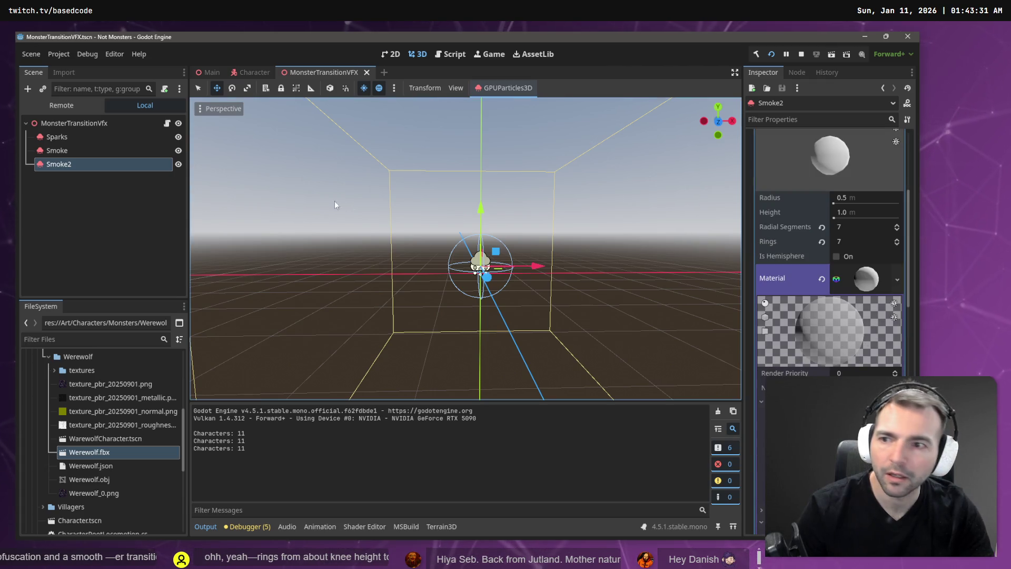
left_click(87, 151)
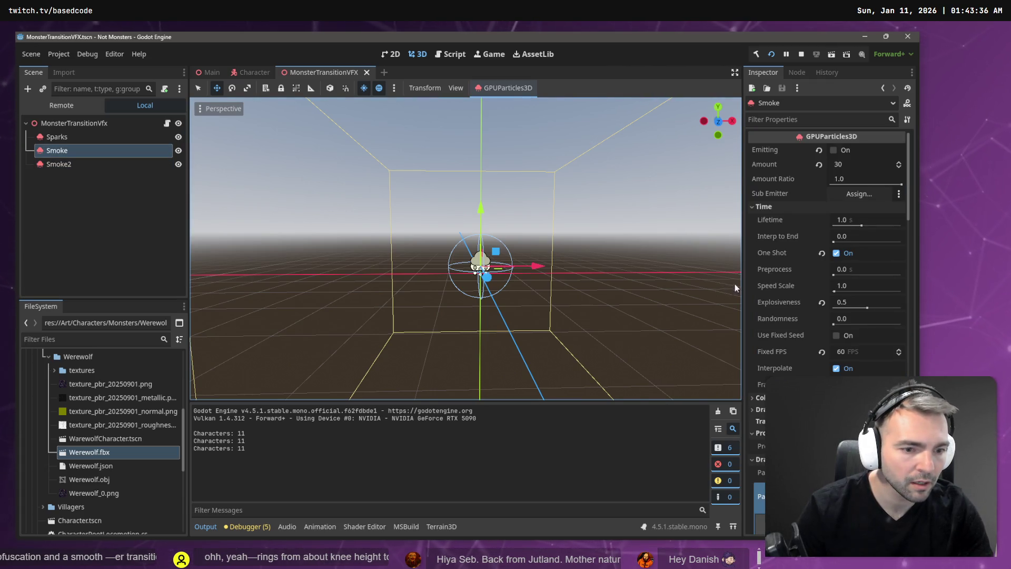
scroll(734, 284, "up", 3)
scroll(827, 330, "down", 5)
scroll(826, 331, "down", 3)
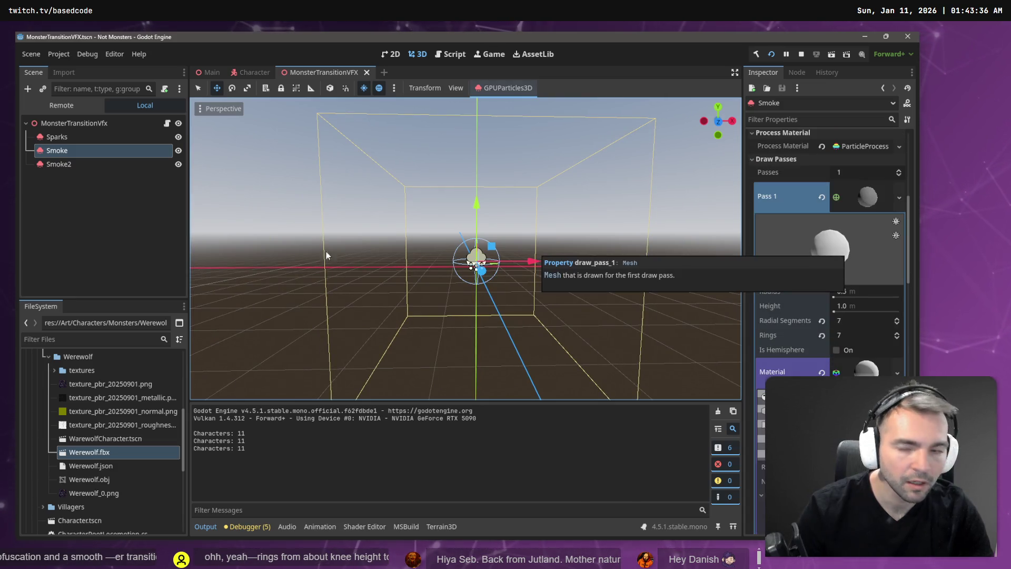
Set Smoke2's material albedo to near-opaque white at alpha 246
left_click(84, 164)
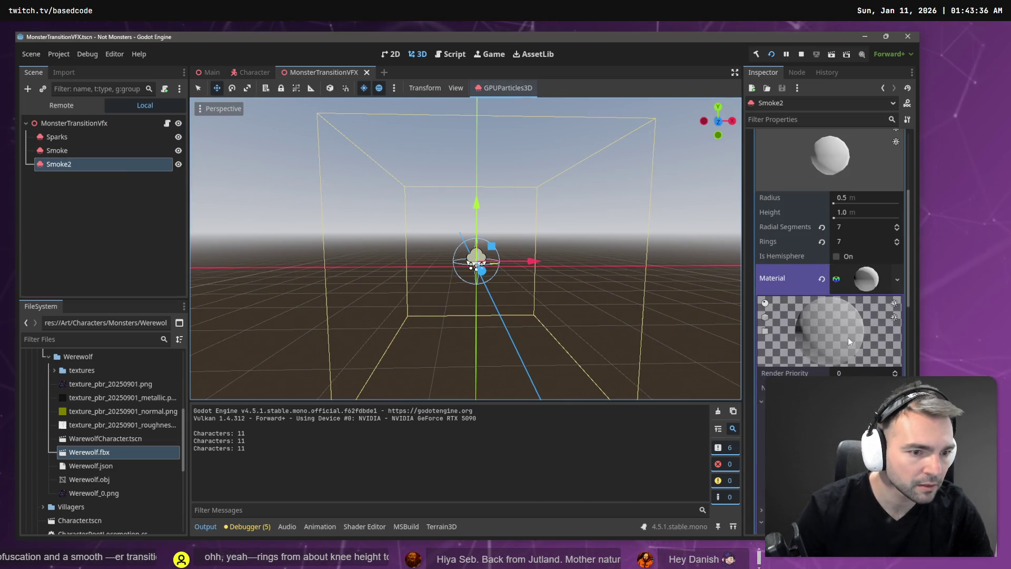
scroll(848, 341, "down", 6)
left_click(849, 345)
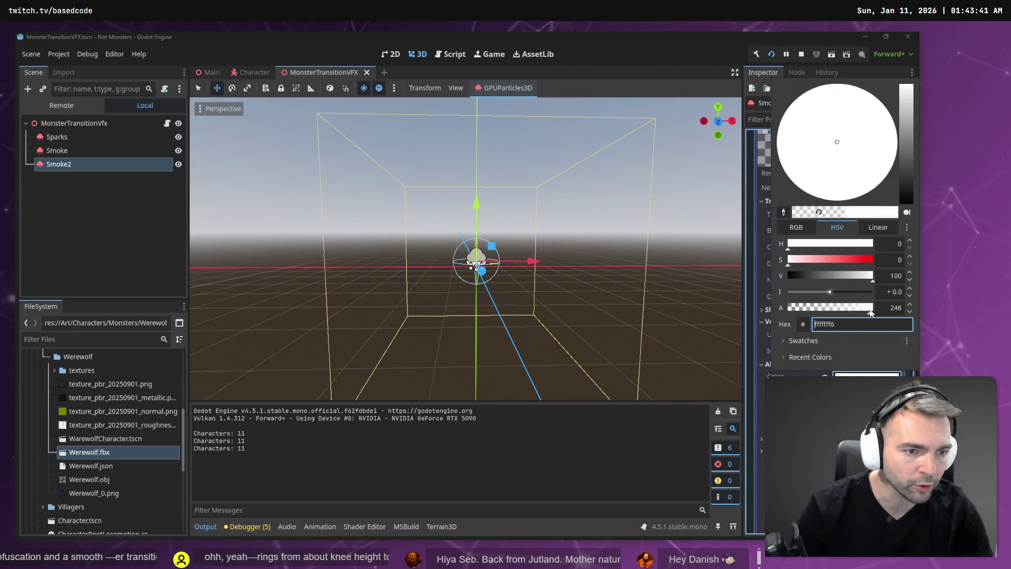
left_click(107, 220)
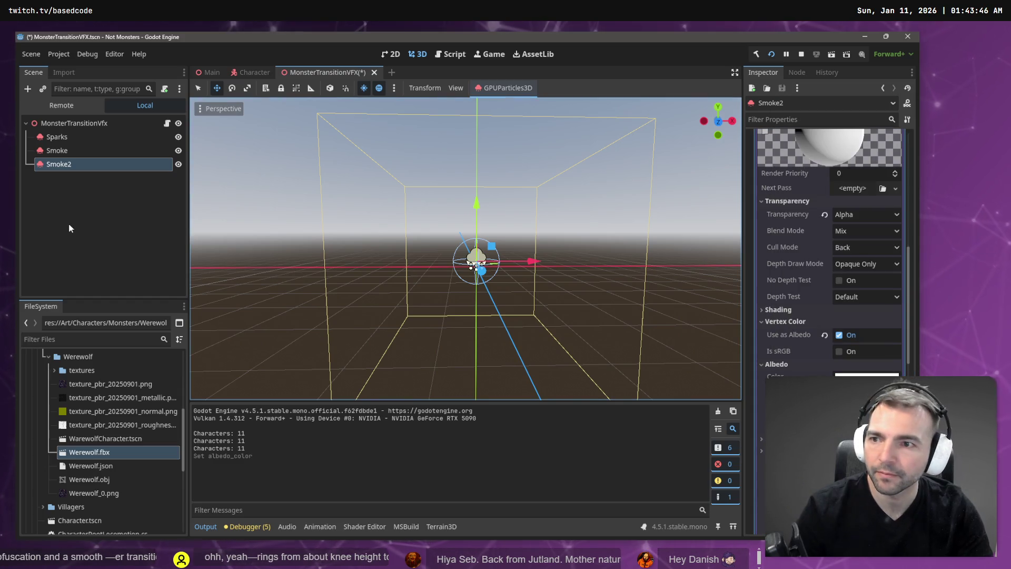
left_click(106, 220)
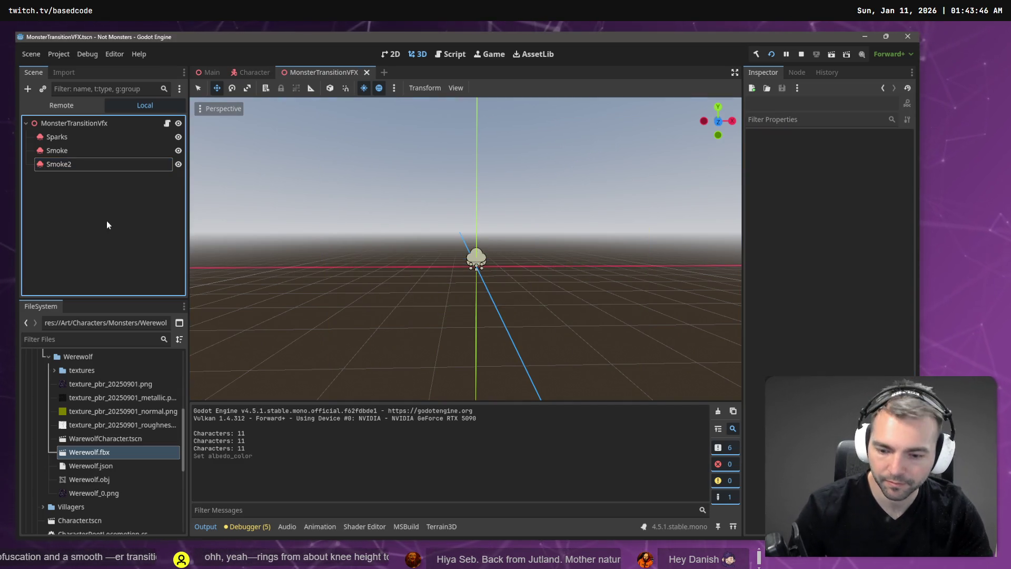
left_click(96, 151)
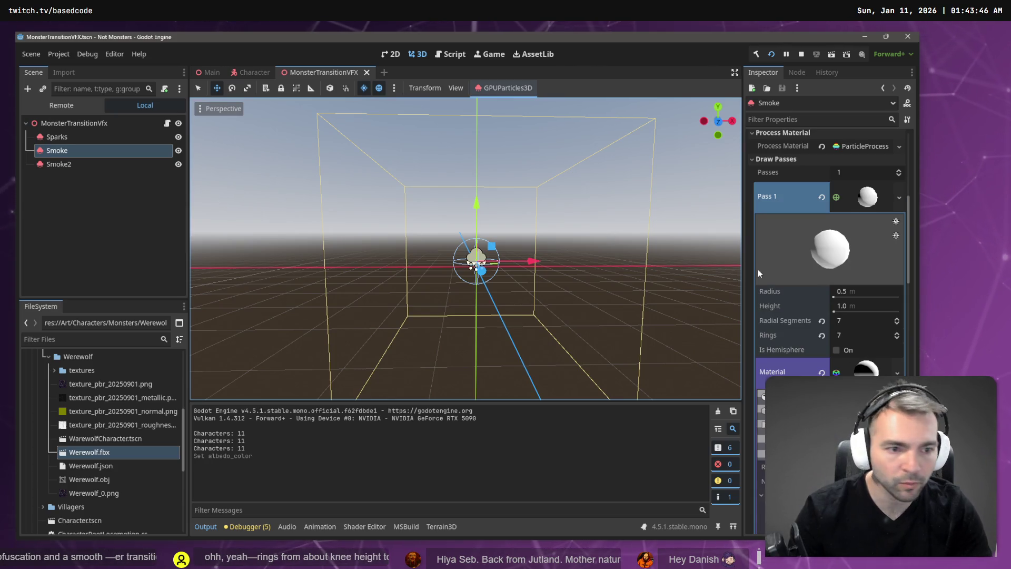
scroll(759, 270, "down", 3)
scroll(839, 292, "down", 1)
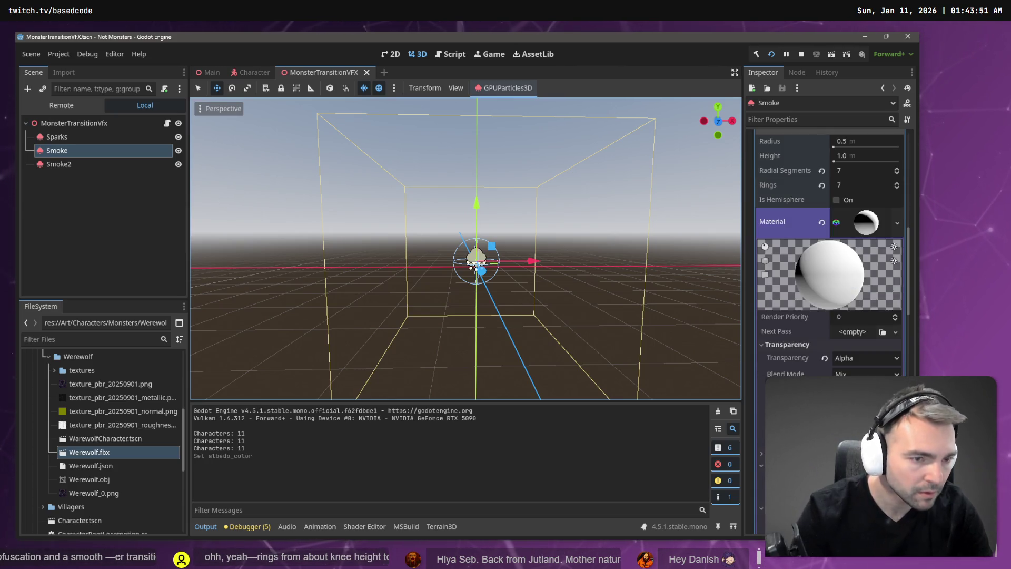
scroll(839, 292, "up", 3)
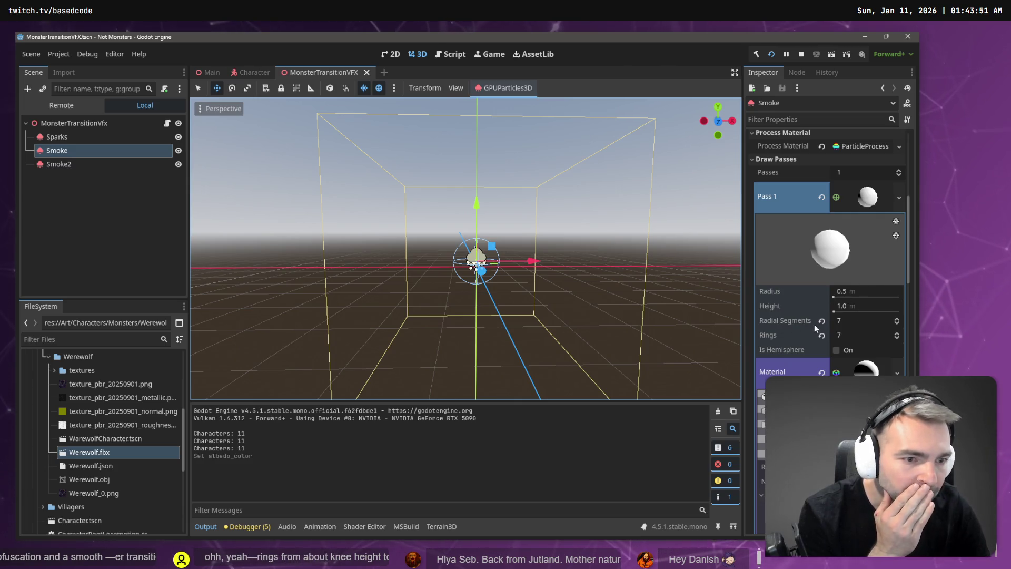
scroll(845, 345, "down", 3)
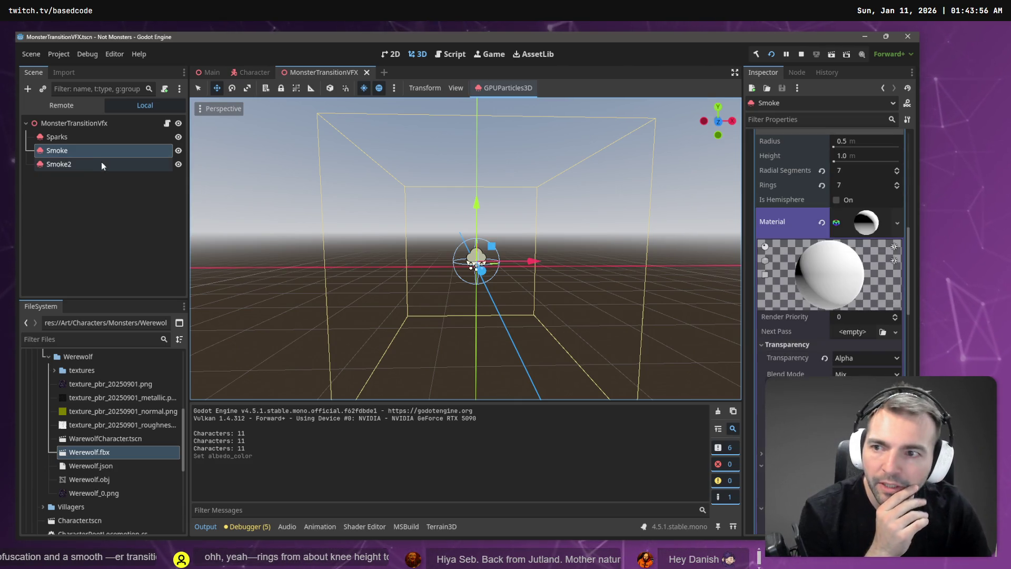
left_click(58, 163)
scroll(837, 258, "up", 2)
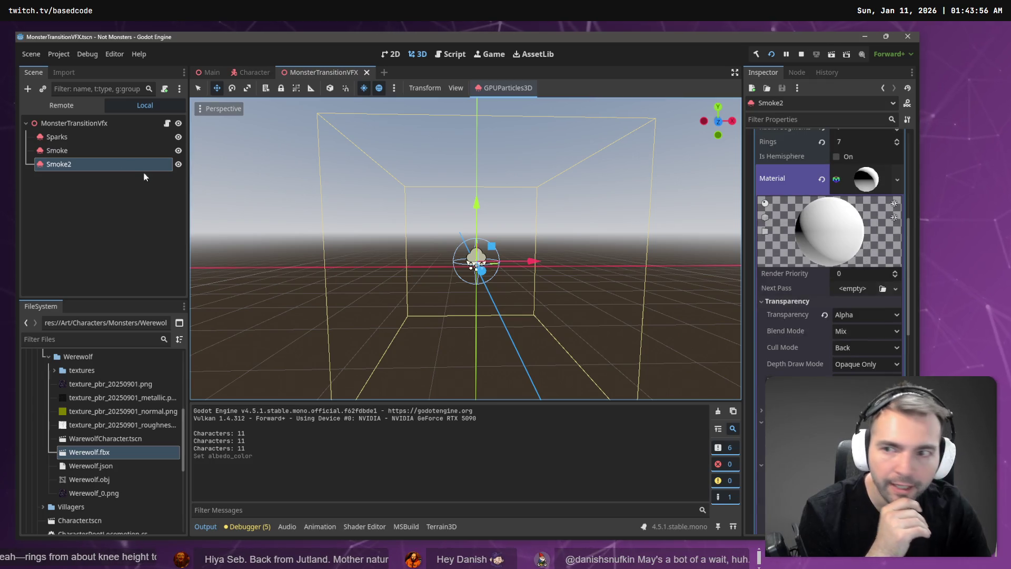
Give Smoke's Pass 1 mesh a new StandardMaterial3D with white albedo at alpha 146
left_click(57, 150)
left_click(897, 224)
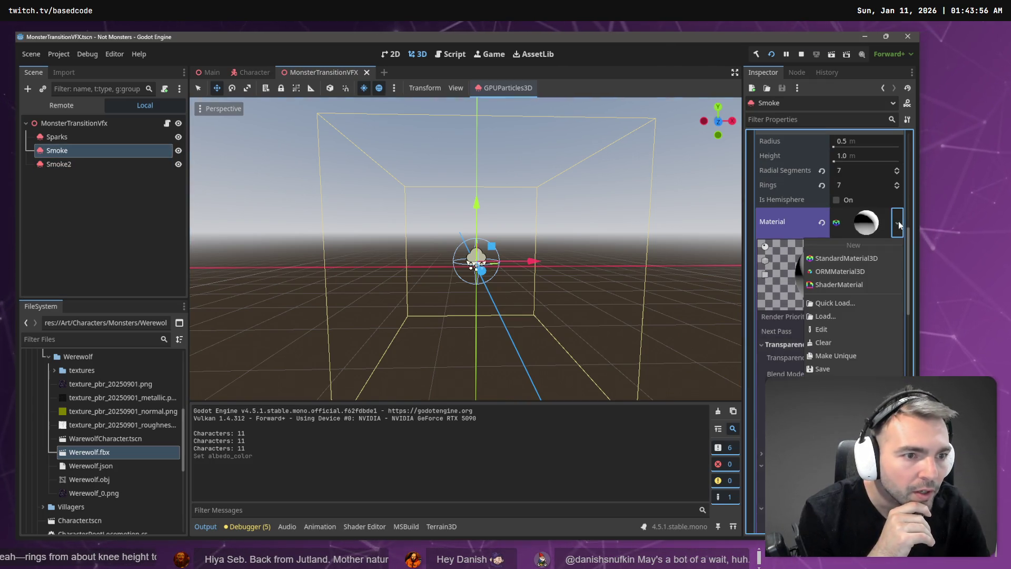
left_click(877, 258)
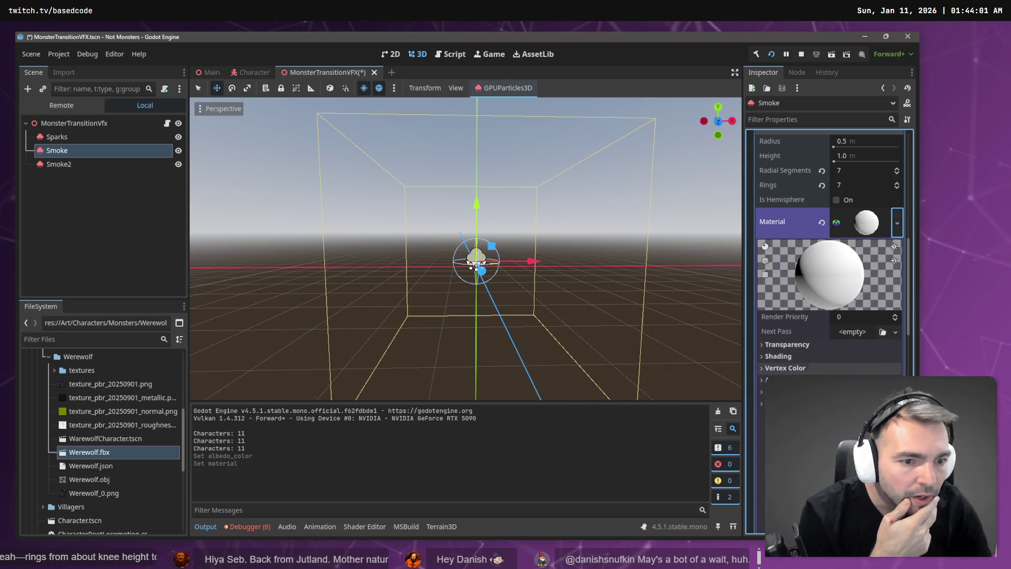
left_click(866, 392)
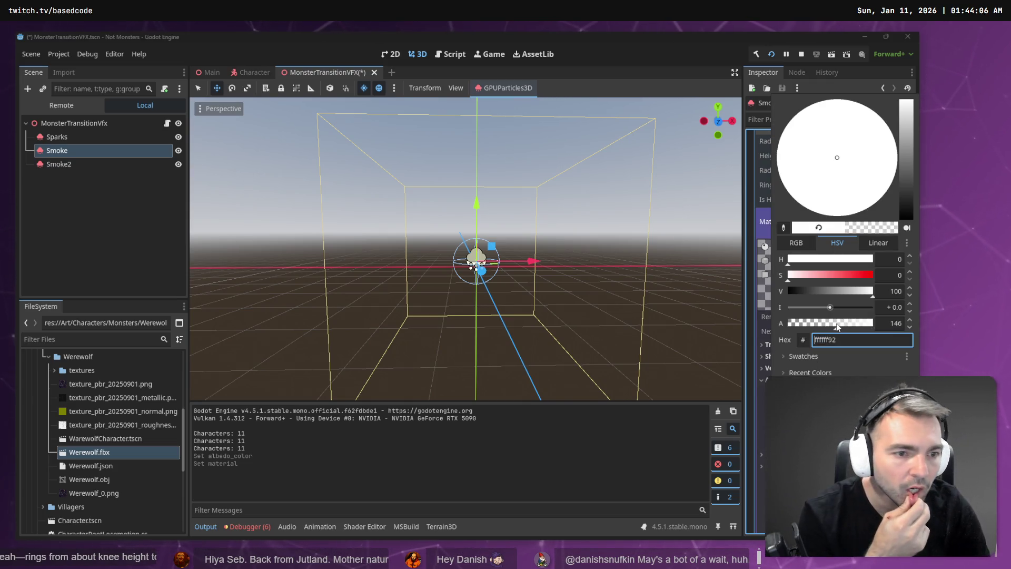
left_click(93, 151)
Rename Smoke to SmokeAlpha and Smoke2 to Smoke, then save the scene
double_click(93, 150)
key("End")
type("Alpha")
key("Return")
key("Down")
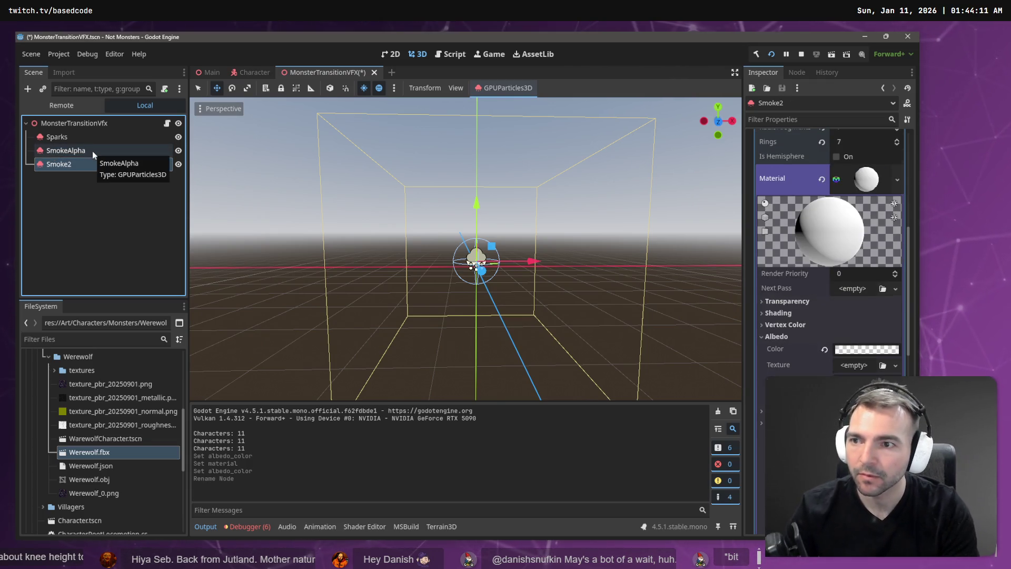
key("F2")
key("BackSpace")
key("Return")
key("ctrl+s")
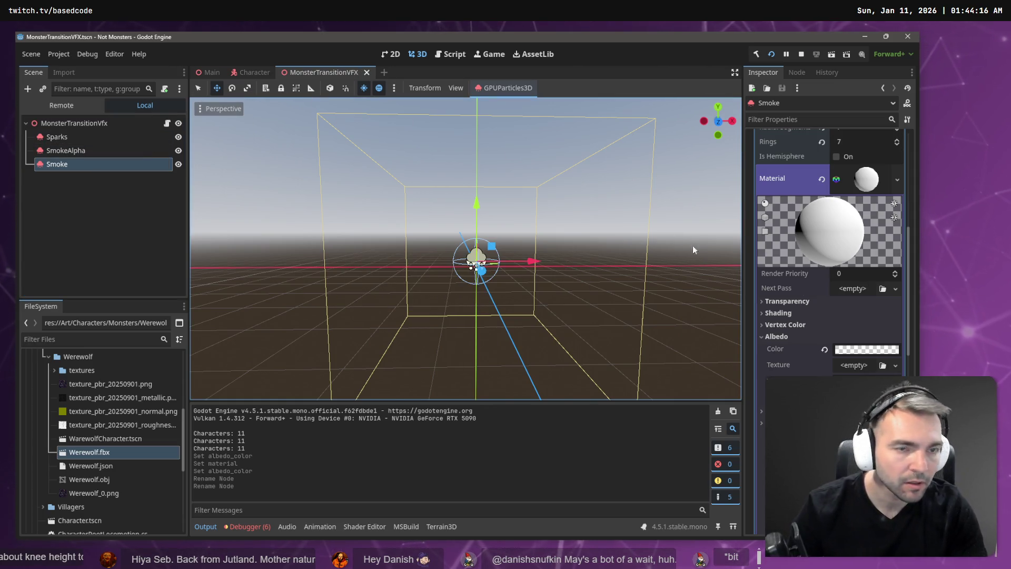
left_click(89, 149)
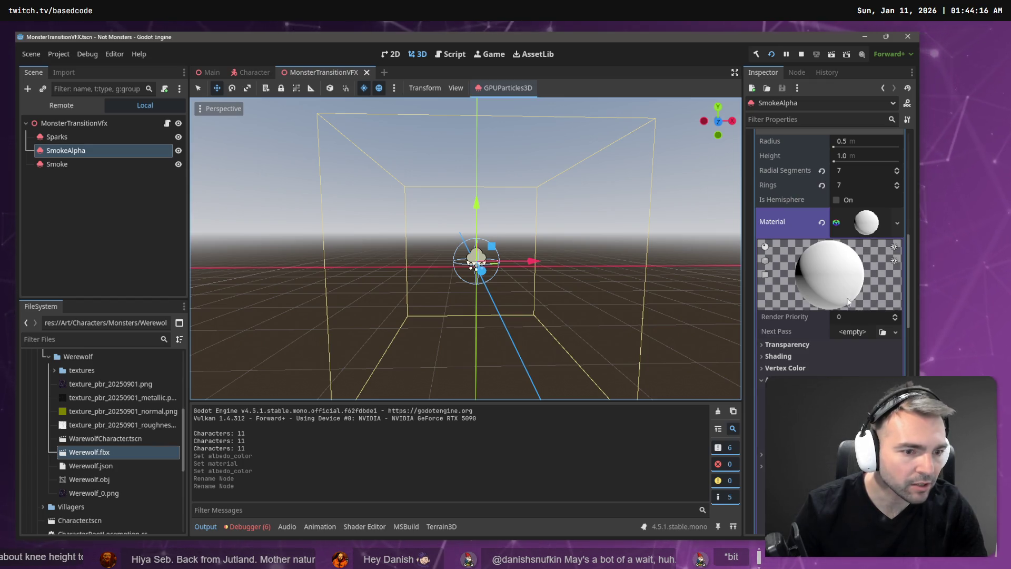
Set Smoke's albedo alpha to 146 and SmokeAlpha's albedo alpha to 172
left_click(75, 160)
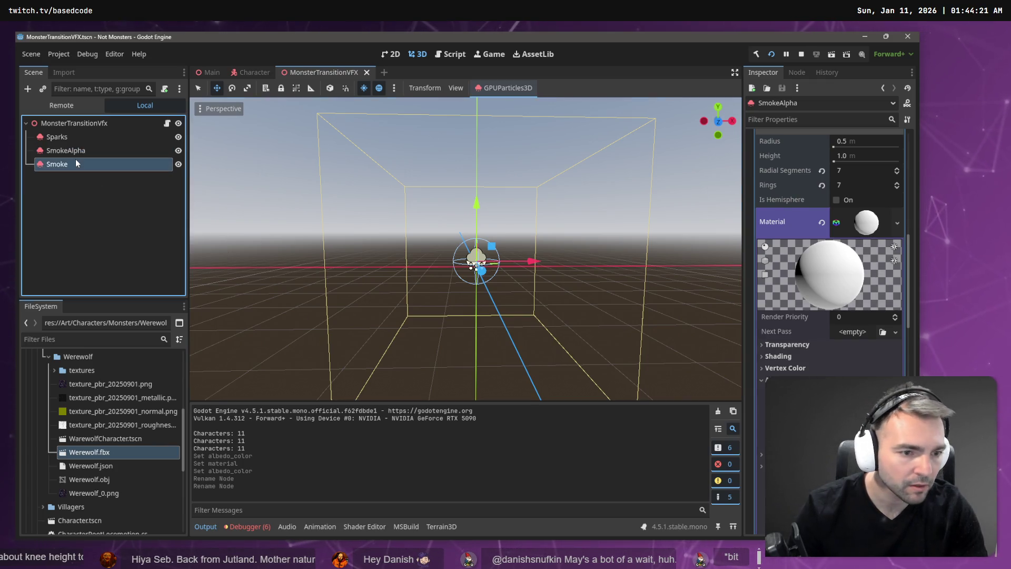
left_click(864, 349)
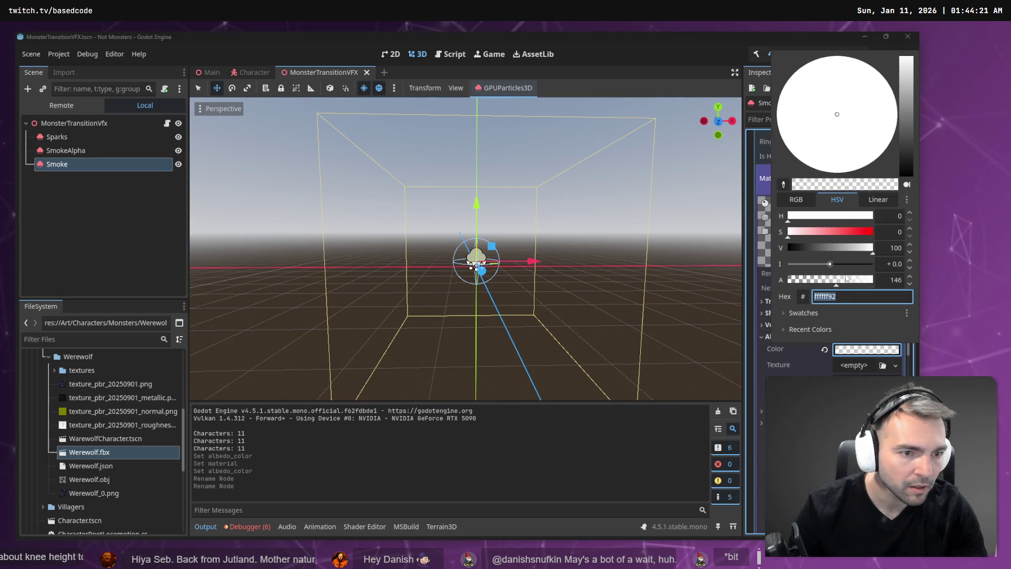
left_click(58, 228)
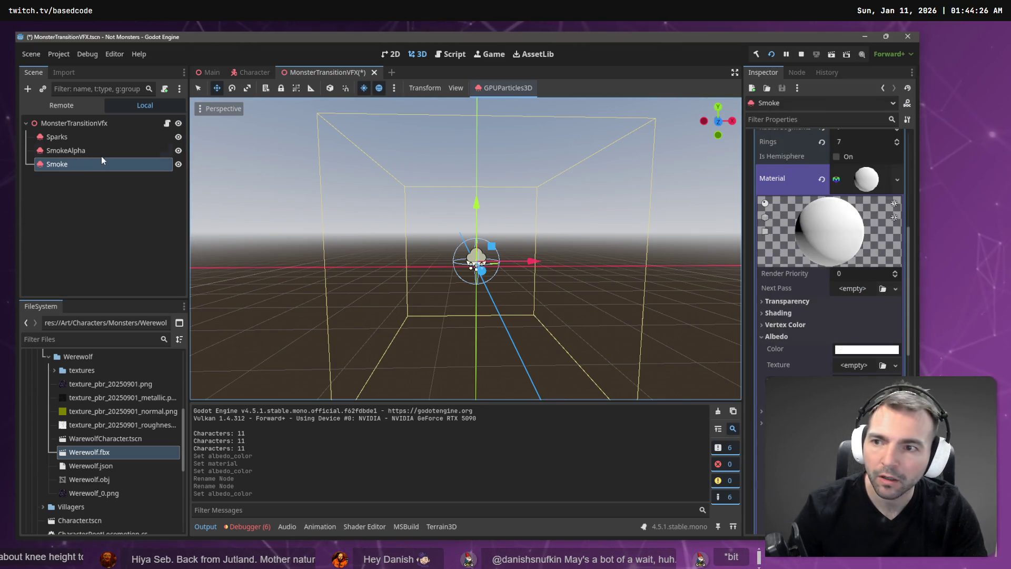
left_click(103, 153)
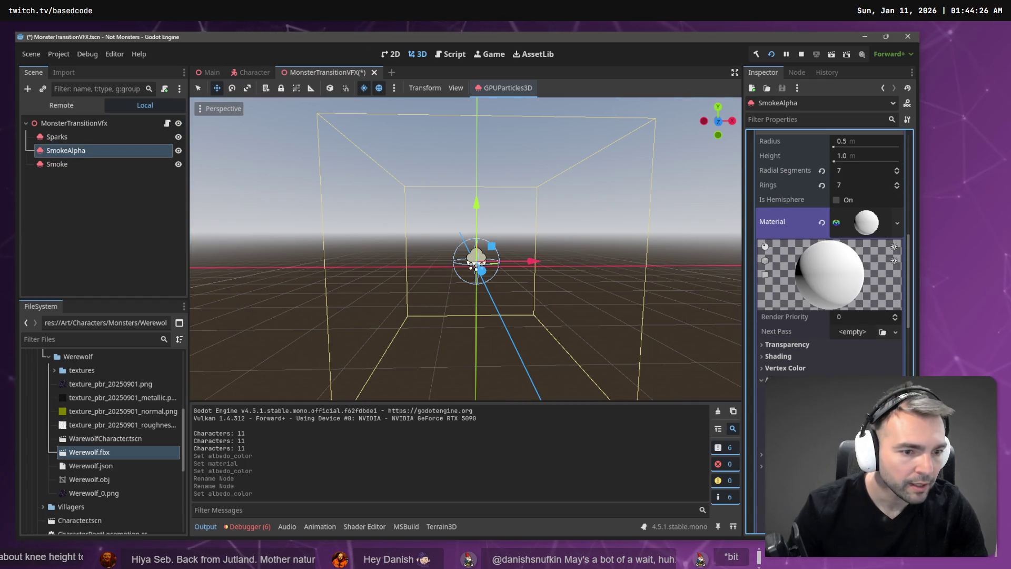
left_click(863, 400)
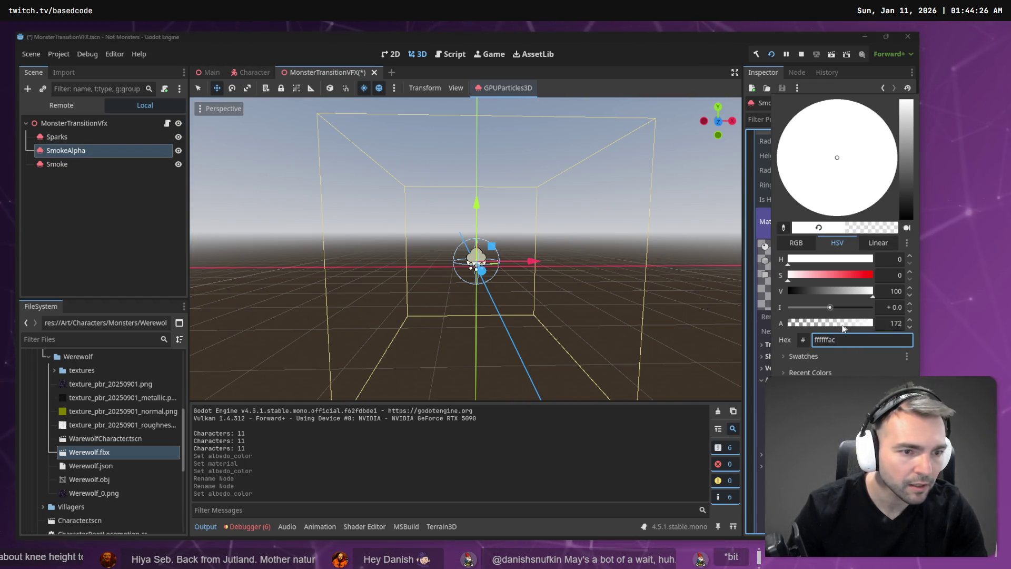
left_click(65, 179)
left_click(71, 166)
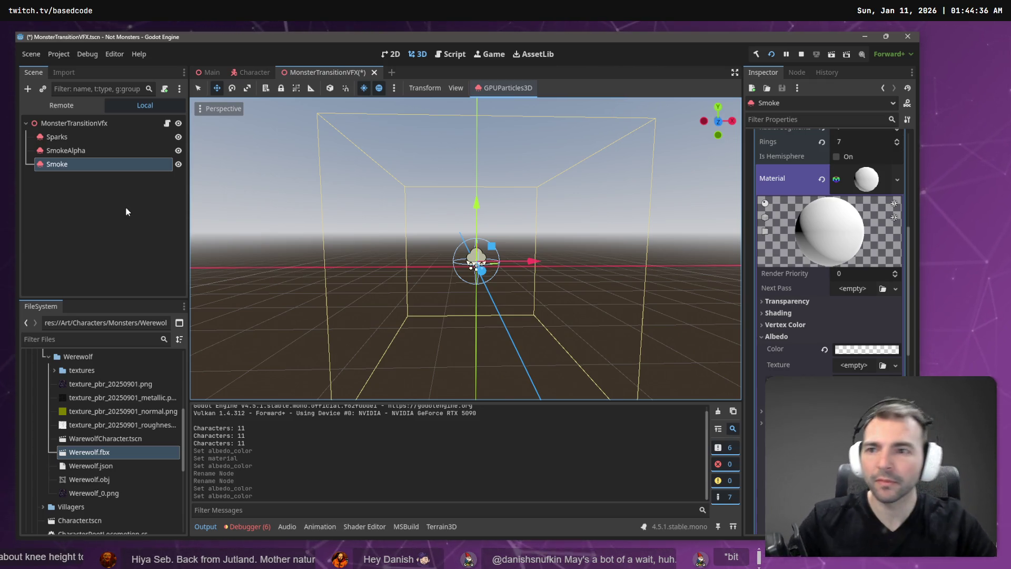
Switch between the Sparks, SmokeAlpha and Smoke nodes to compare their settings
right_click(58, 167)
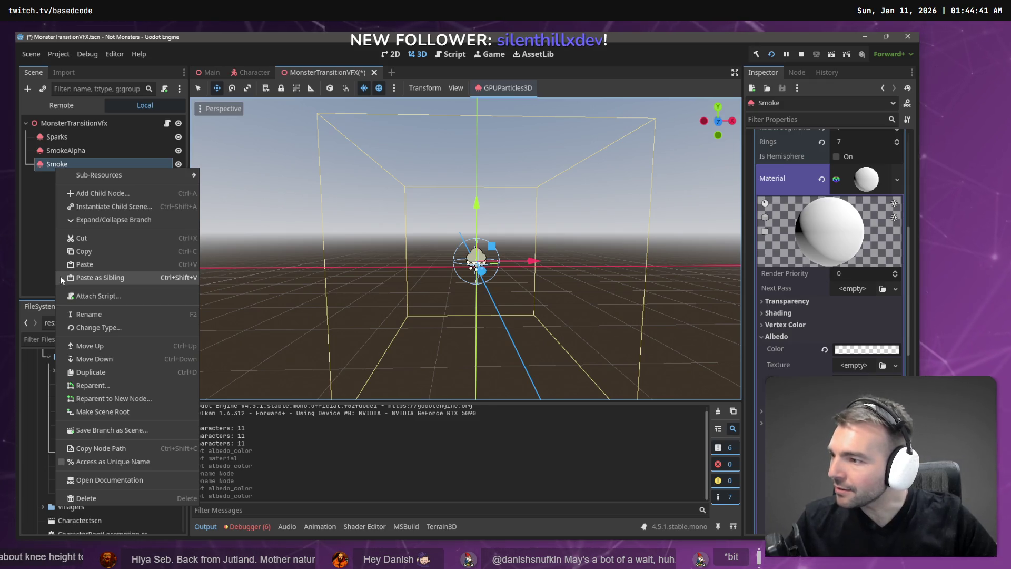
left_click(53, 183)
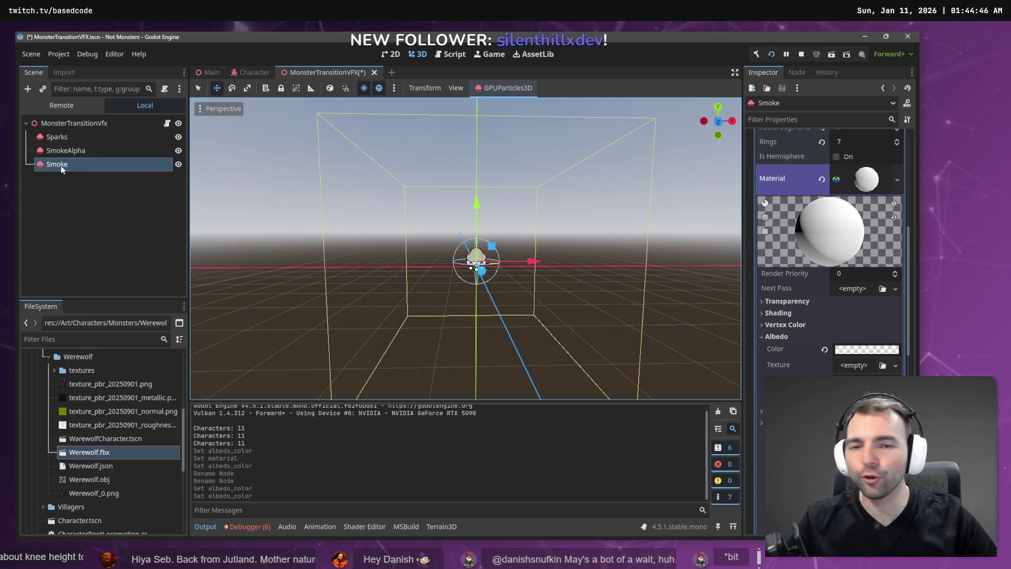
left_click(65, 162)
left_click(71, 150)
left_click(76, 164)
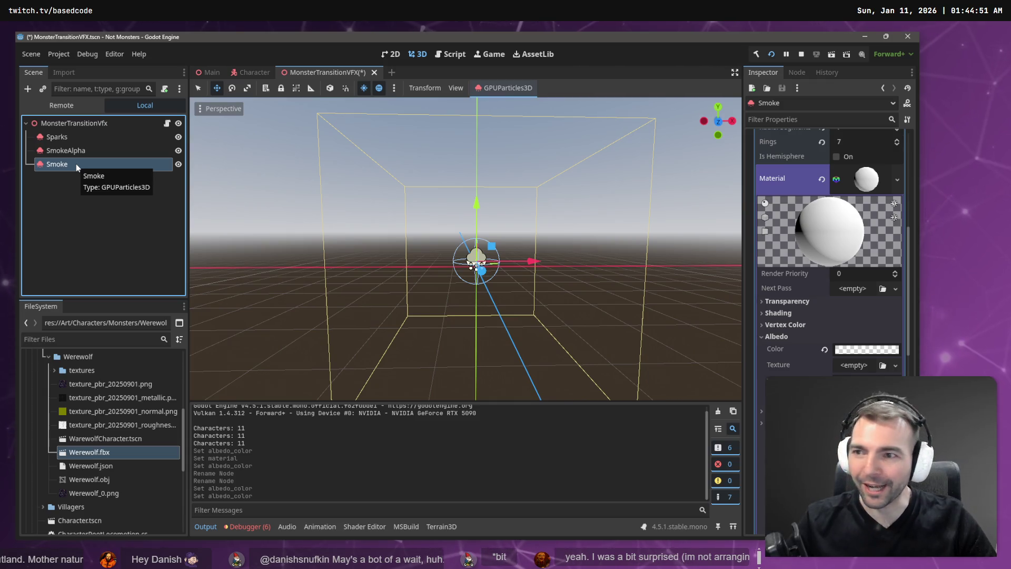
left_click(90, 141)
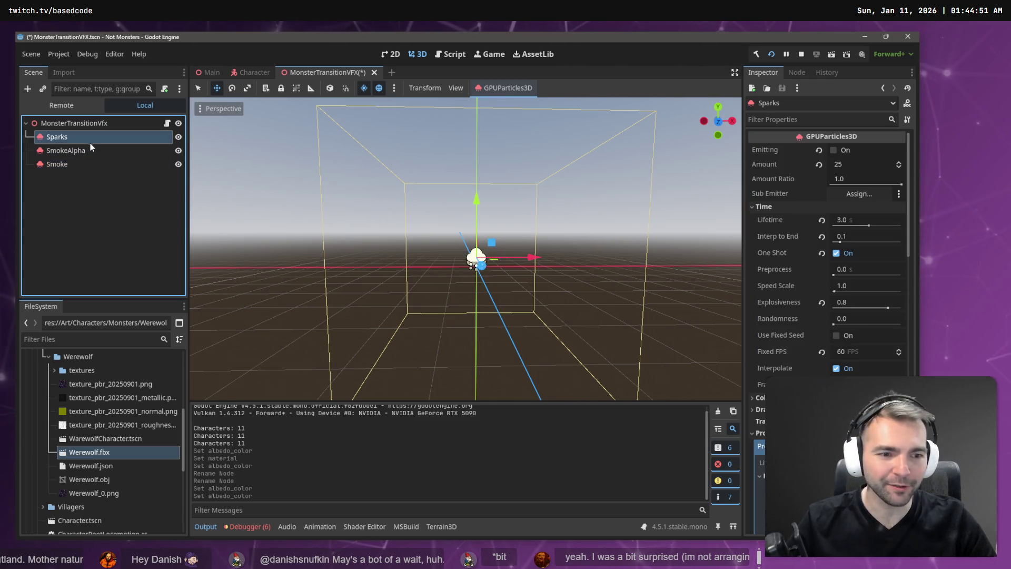
left_click(96, 154)
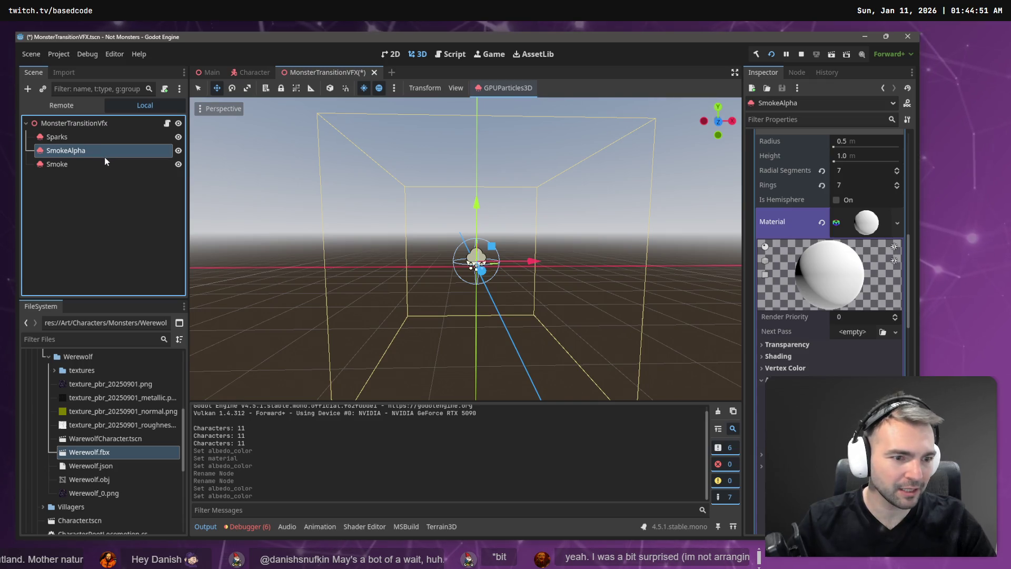
left_click(102, 163)
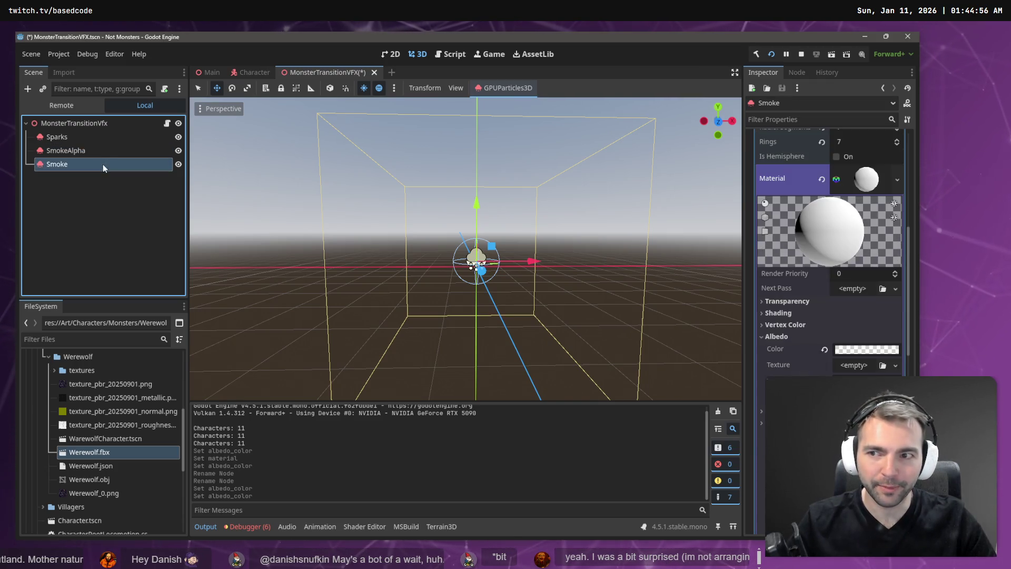
left_click(107, 150)
left_click(106, 163)
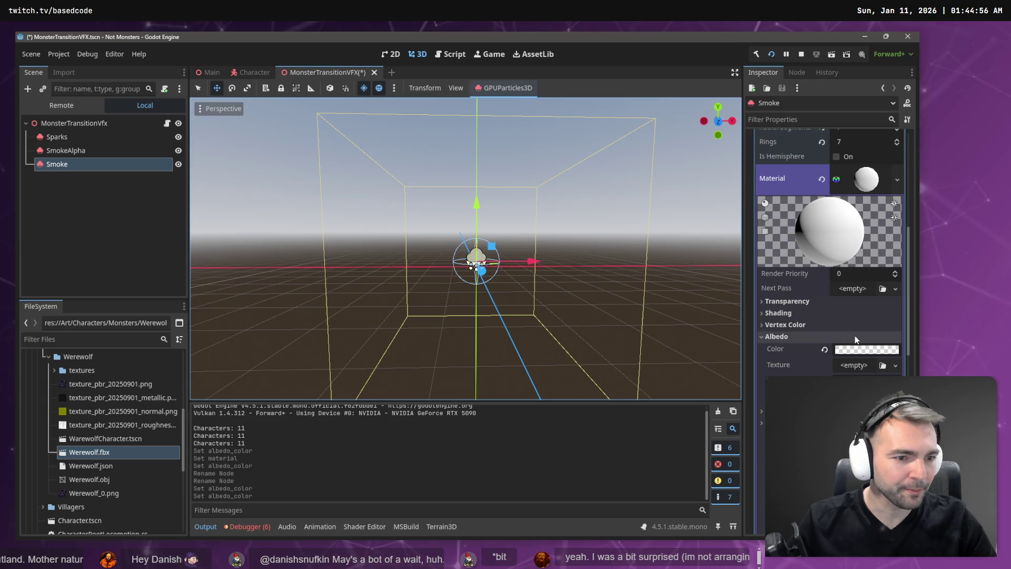
Make Smoke's material albedo solid white and save the MonsterTransitionVFX scene
left_click(866, 351)
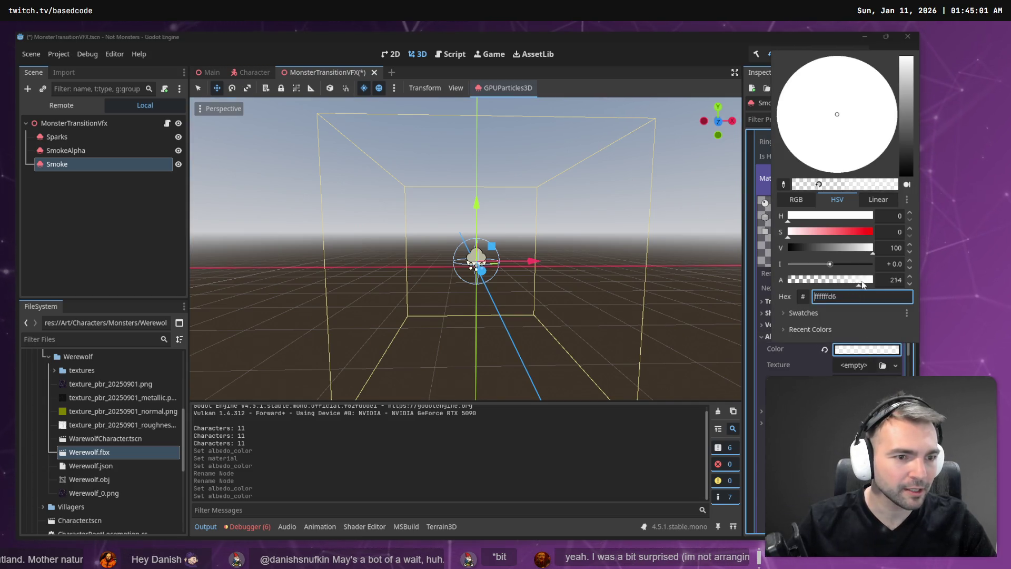
left_click(106, 219)
left_click(91, 185)
left_click(90, 163)
left_click(92, 150)
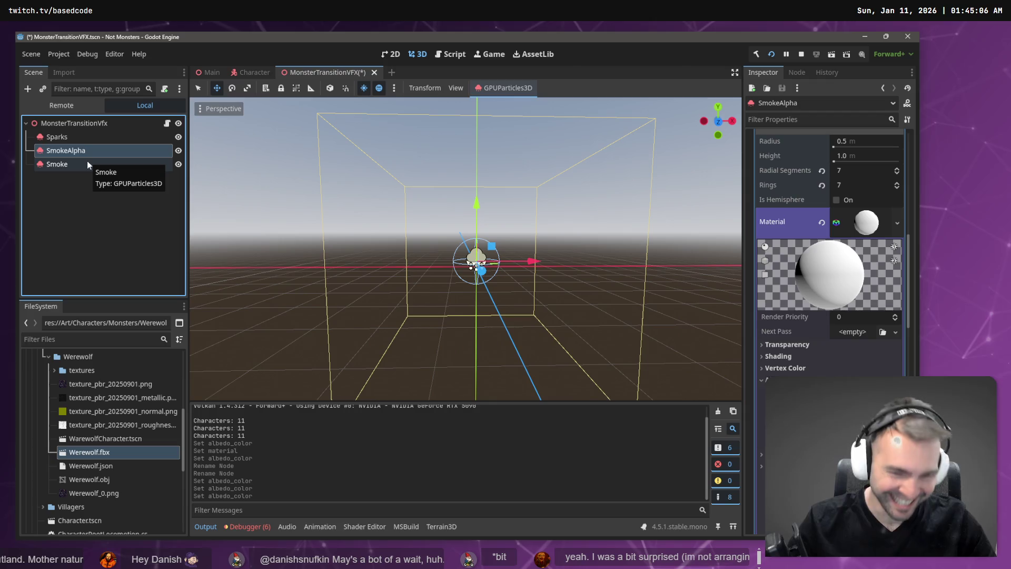
left_click(86, 161)
key("ctrl+s")
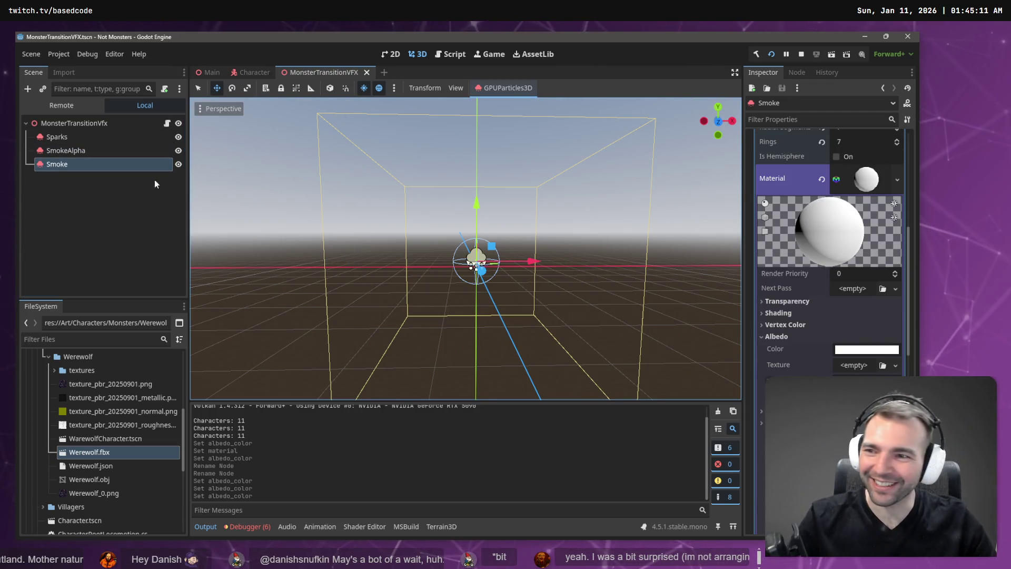
left_click(101, 152)
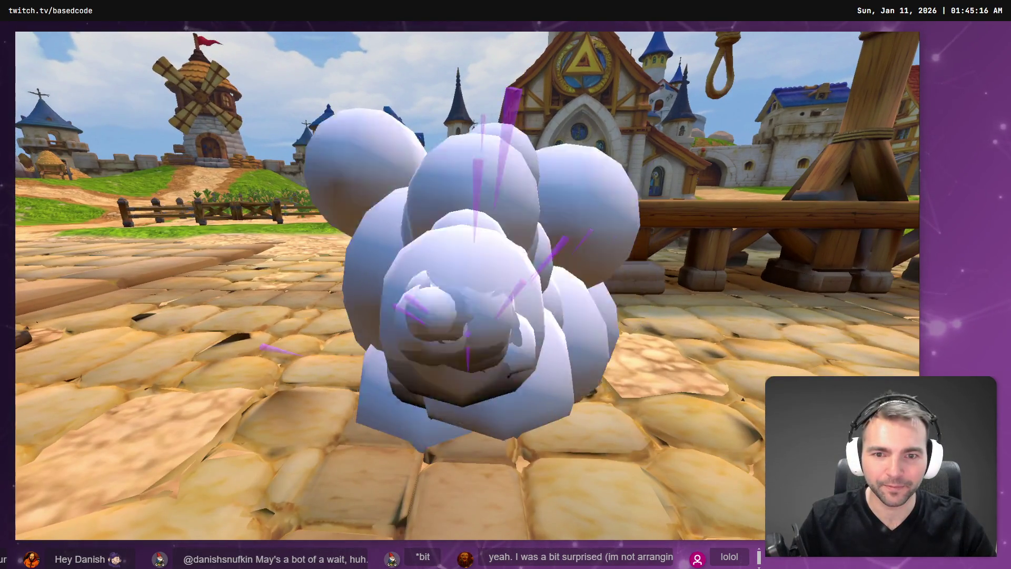
key("w")
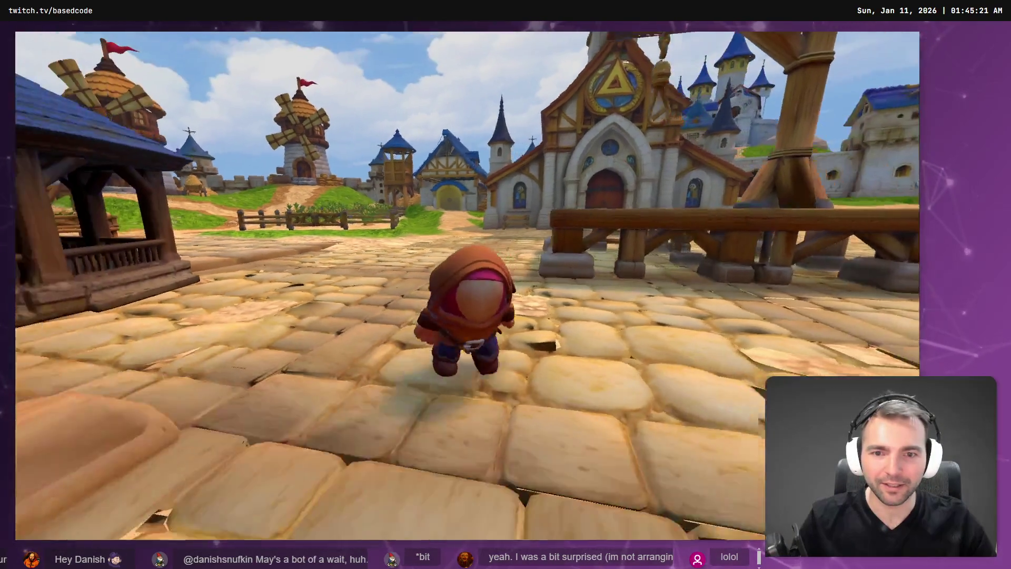
key("e")
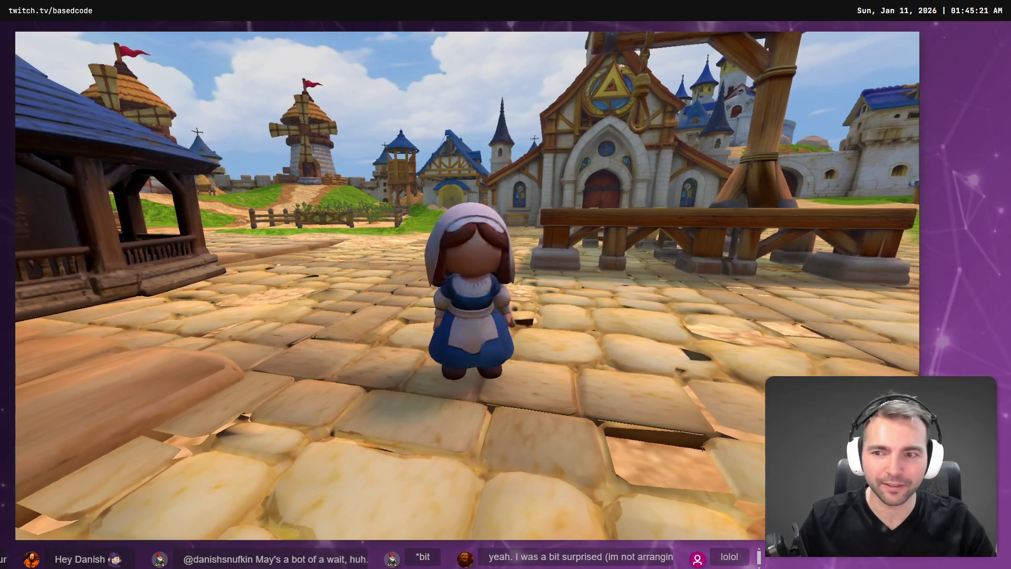
key("Escape")
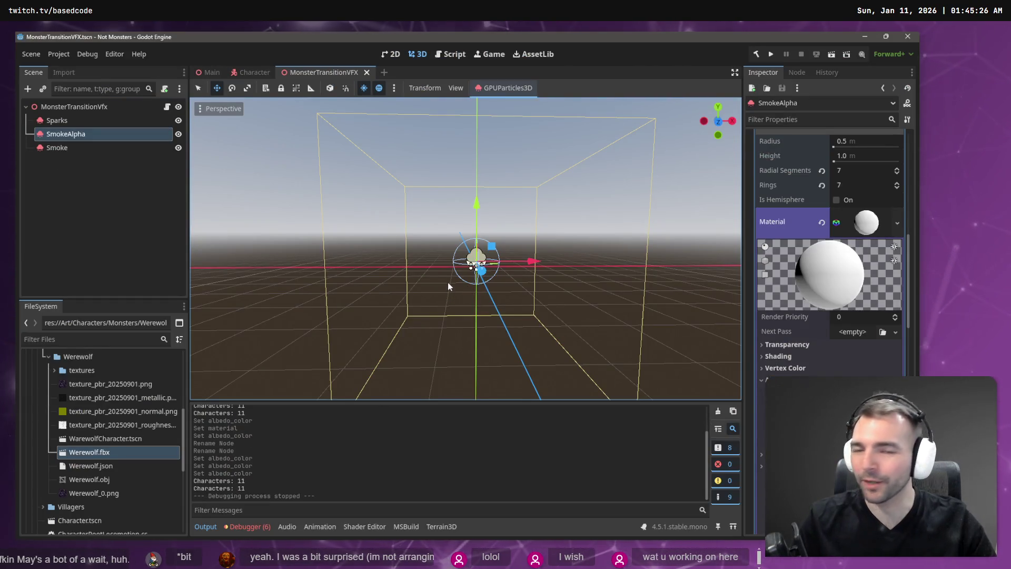
Run the game and transform the character twice in smoke near the church
key("F5")
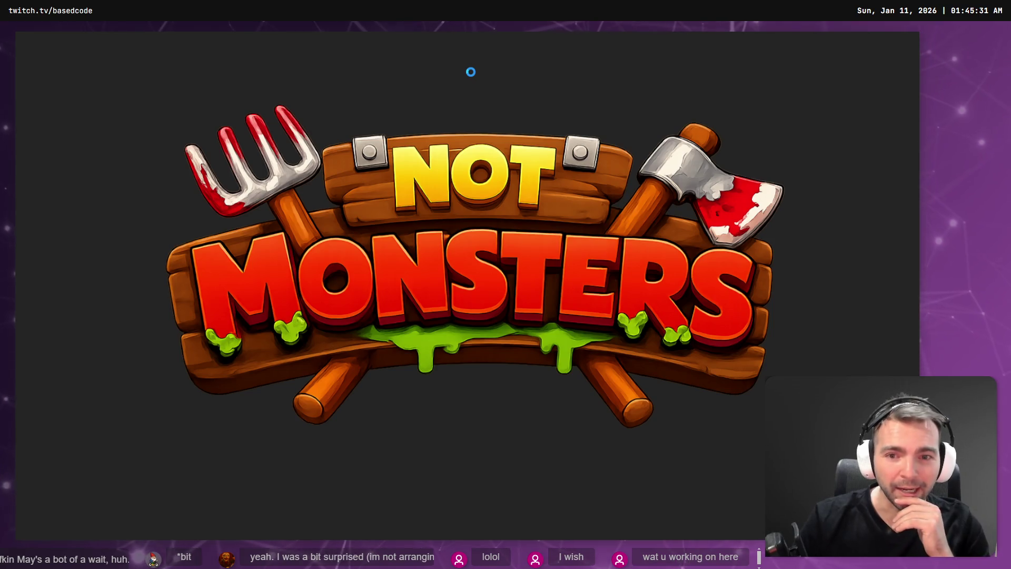
key("w")
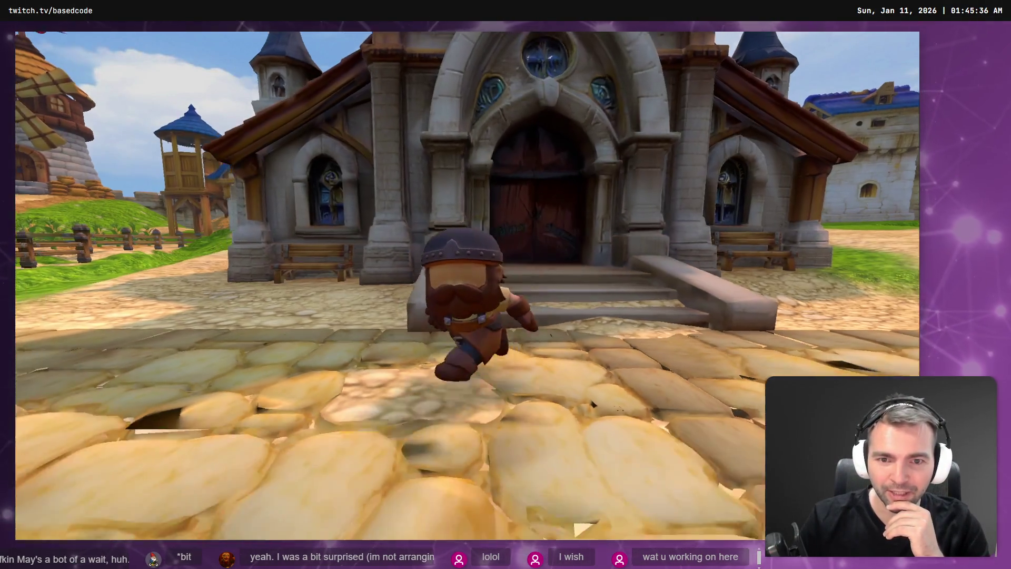
key("d")
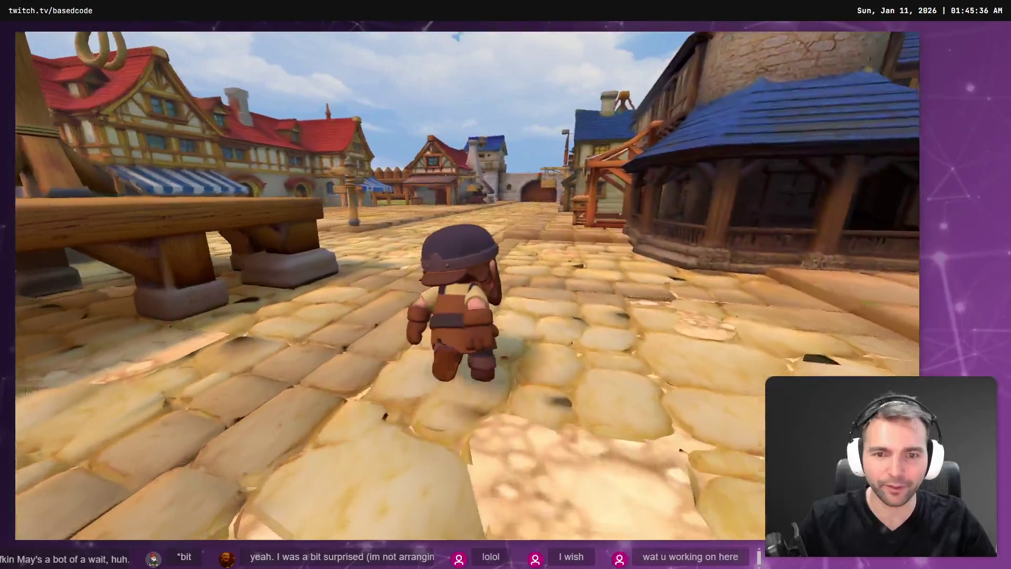
key("a")
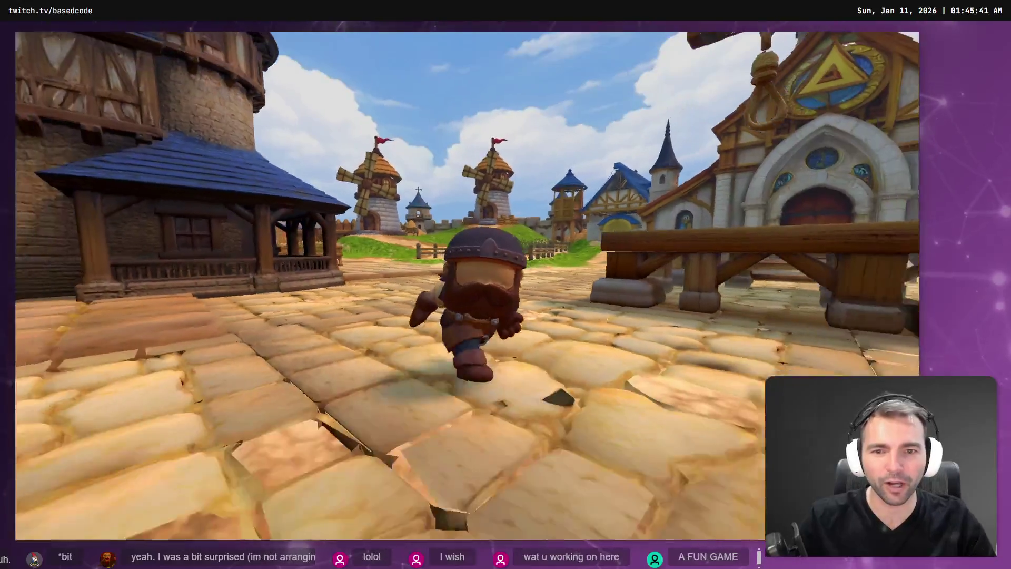
key("s")
key("e")
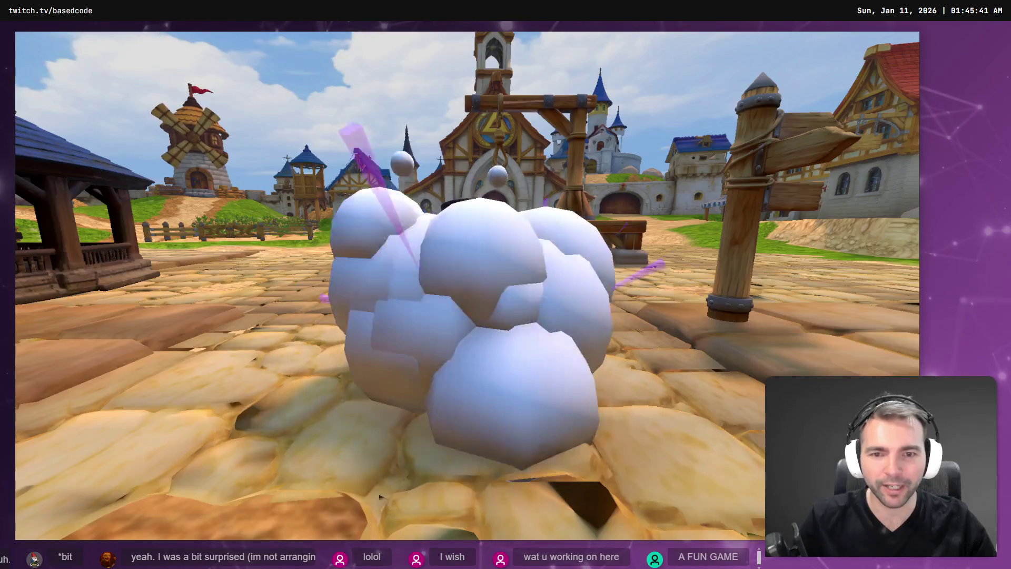
key("w")
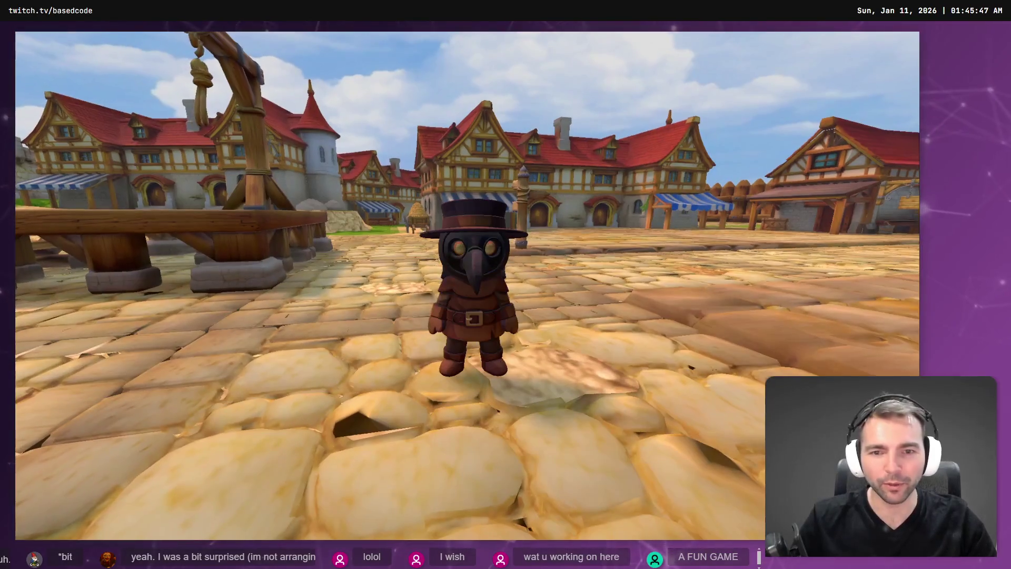
key("e")
On the gallows platform, cycle through mummy, vampire and dwarf, then stop the game
key("w")
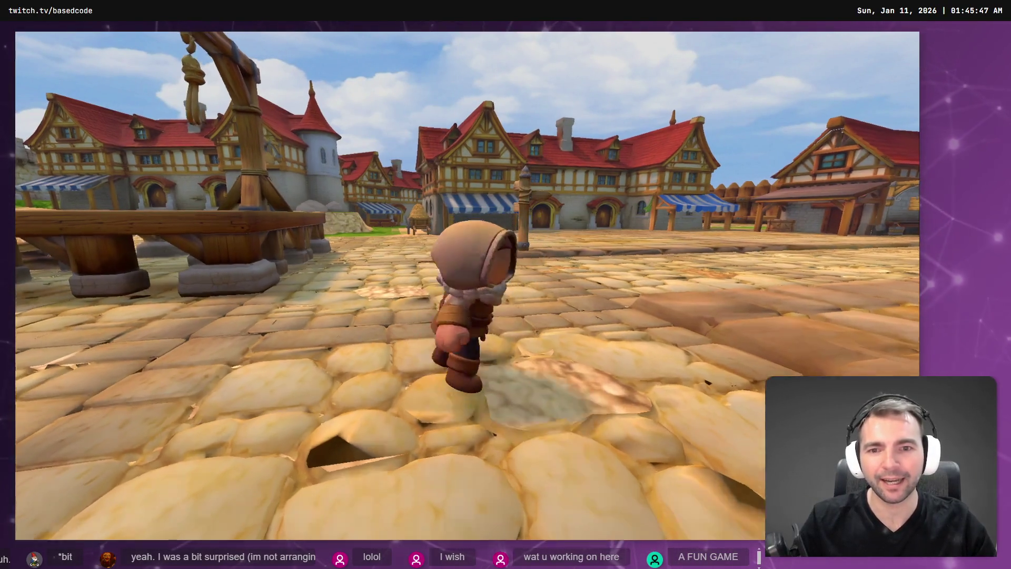
key("space")
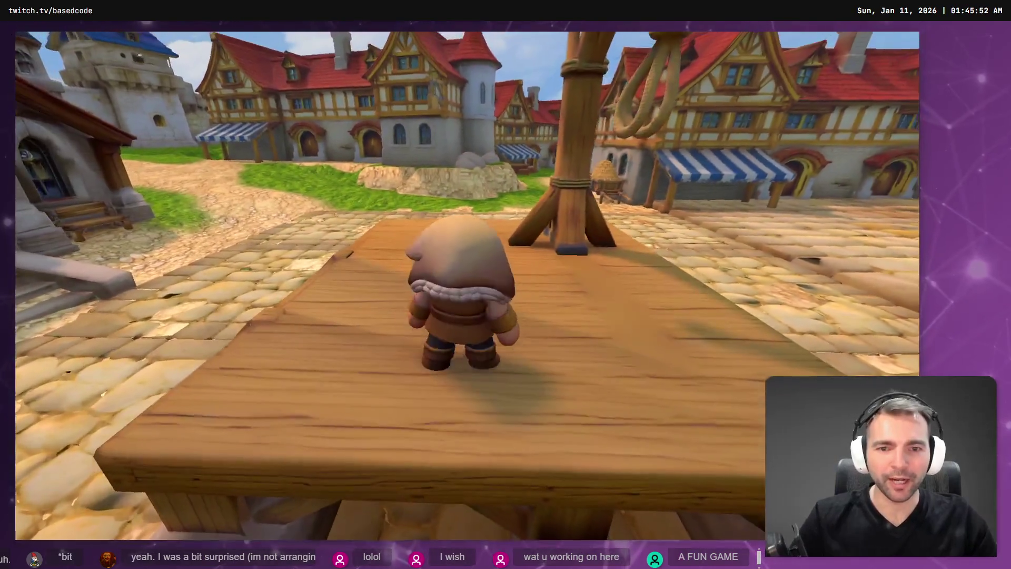
key("e")
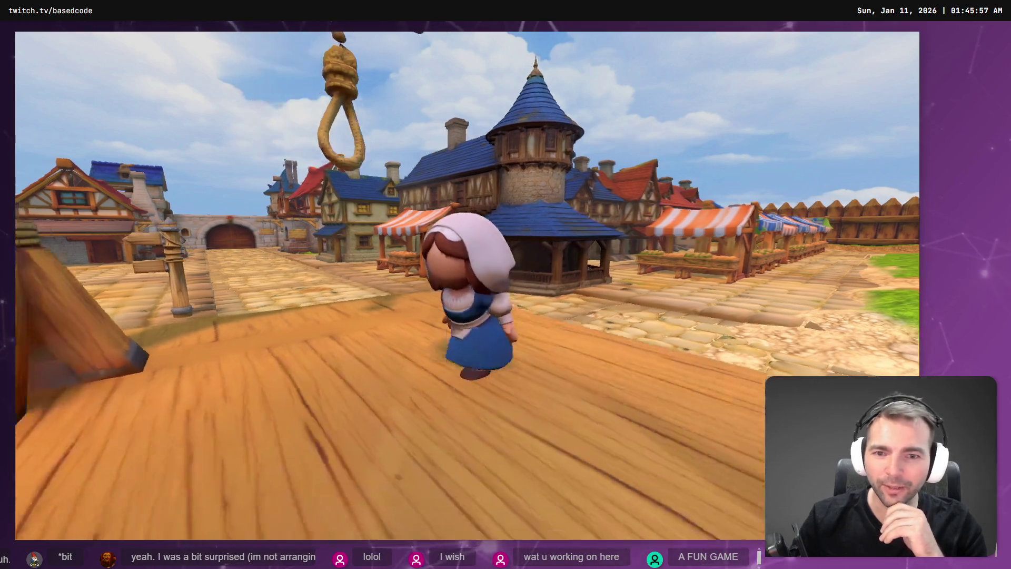
key("e")
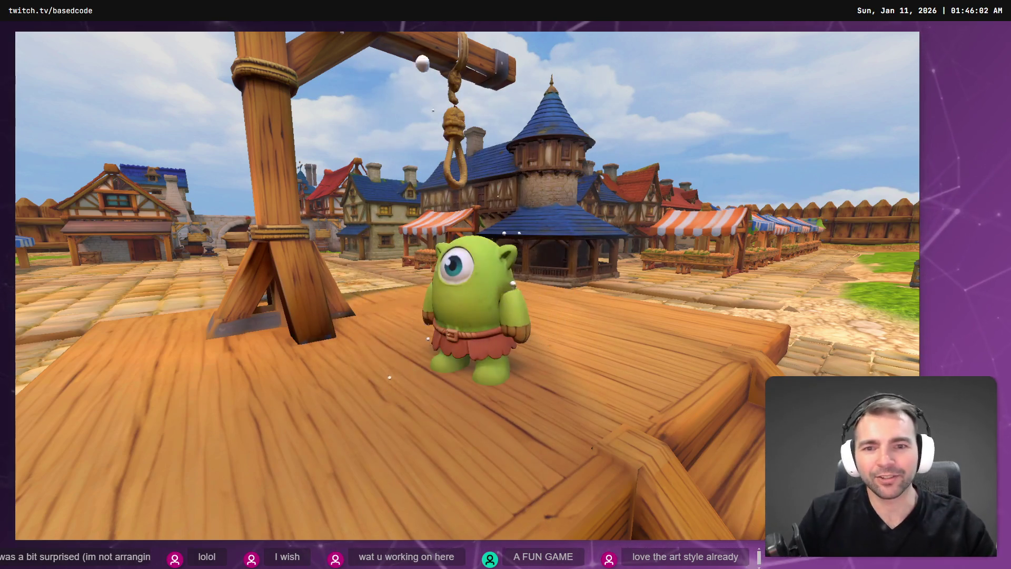
key("w")
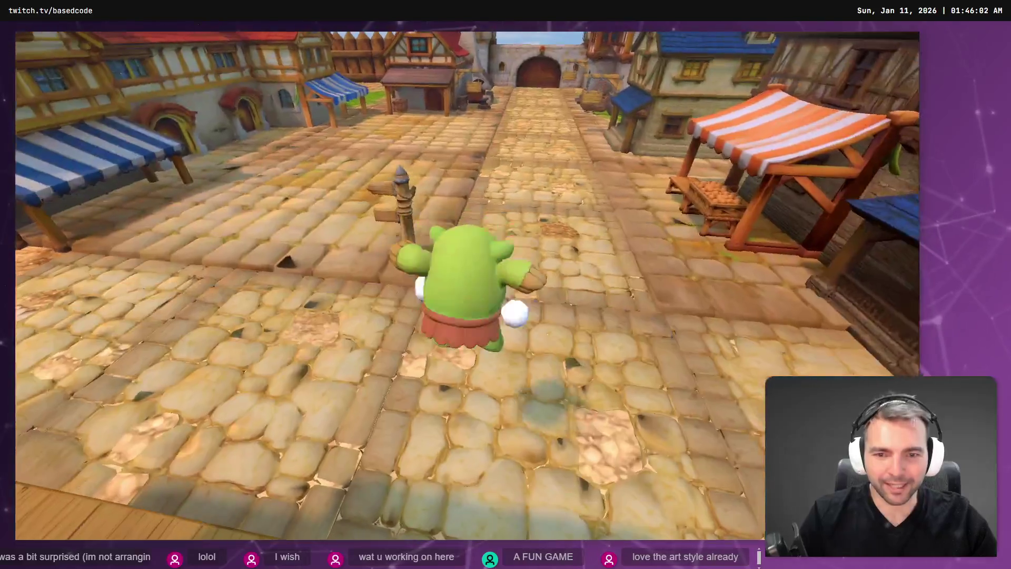
key("e")
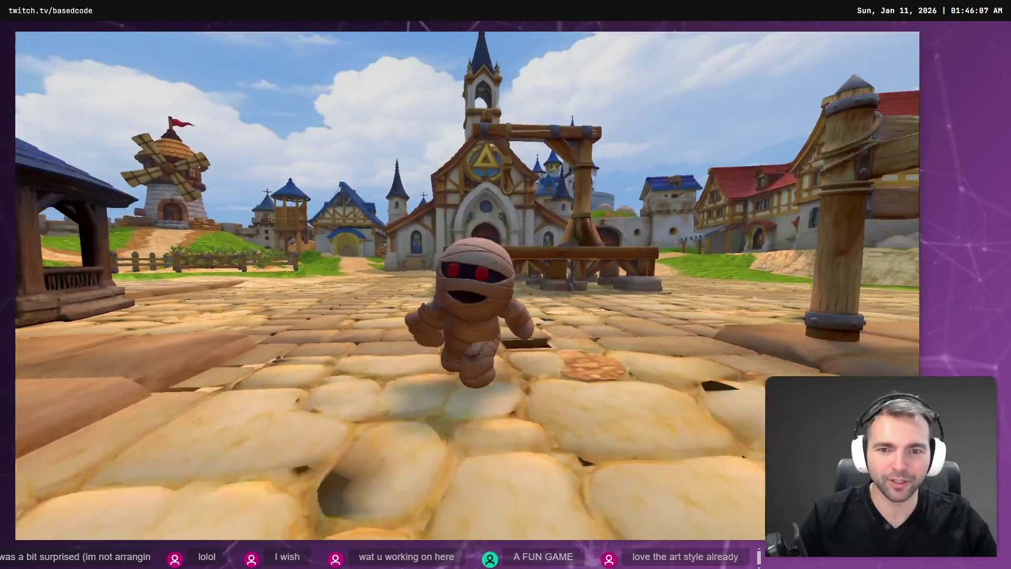
key("e")
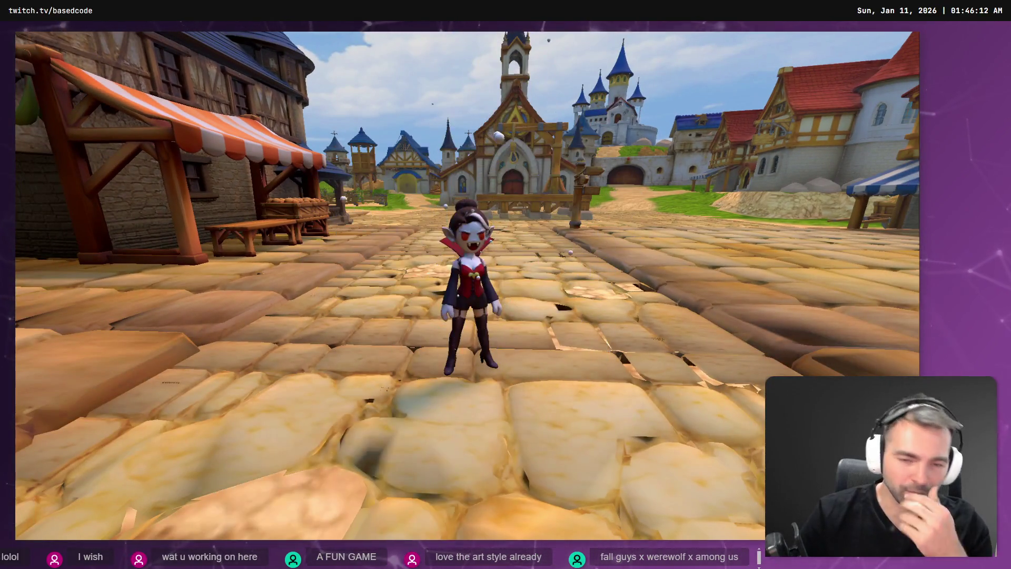
key("e")
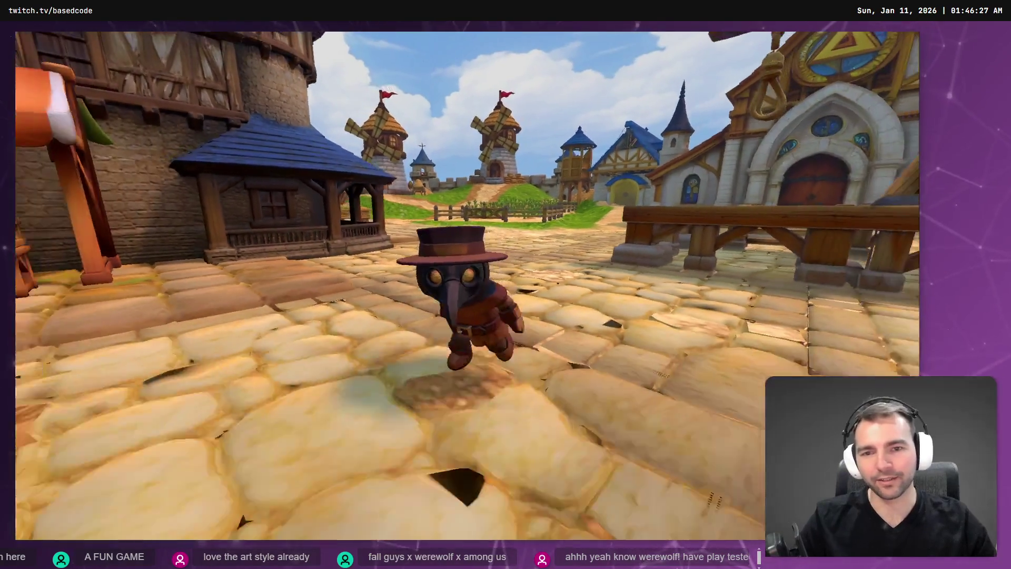
key("F8")
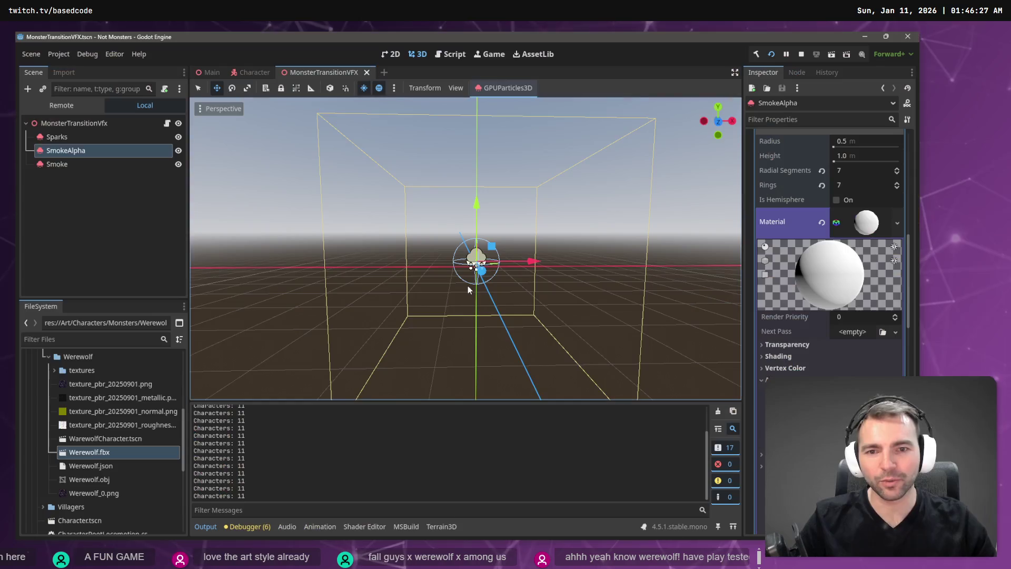
Delete the SmokeAlpha node from the scene
left_click(75, 152)
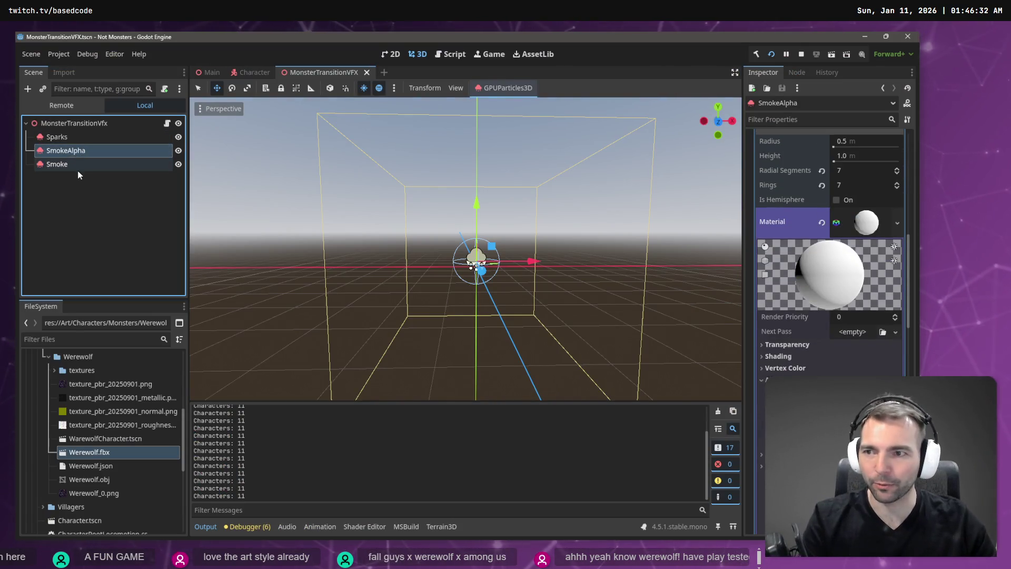
key("Delete")
left_click(464, 297)
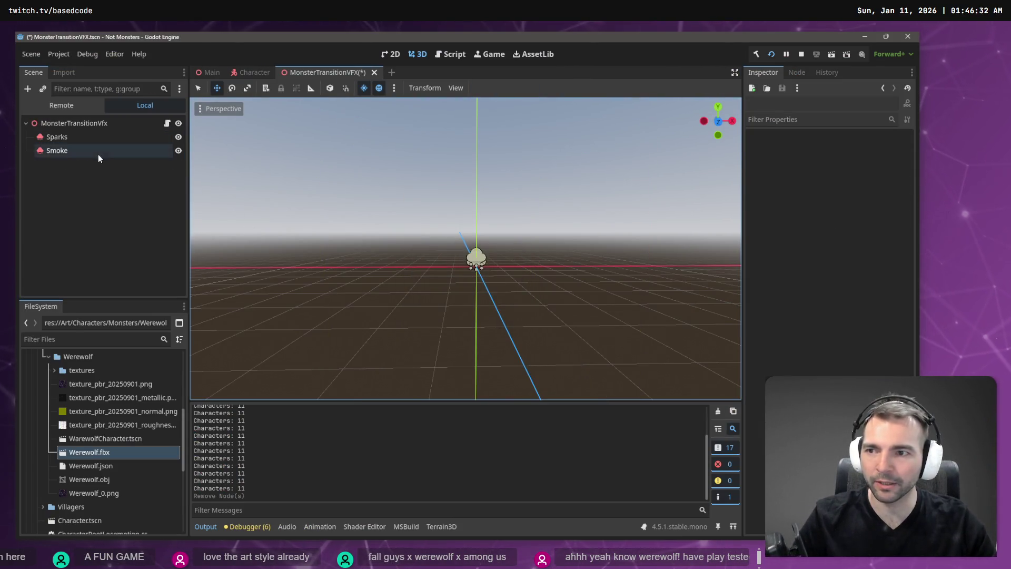
Lower the alpha of the Smoke particles' albedo colour to make it semi-transparent
left_click(97, 153)
left_click(867, 350)
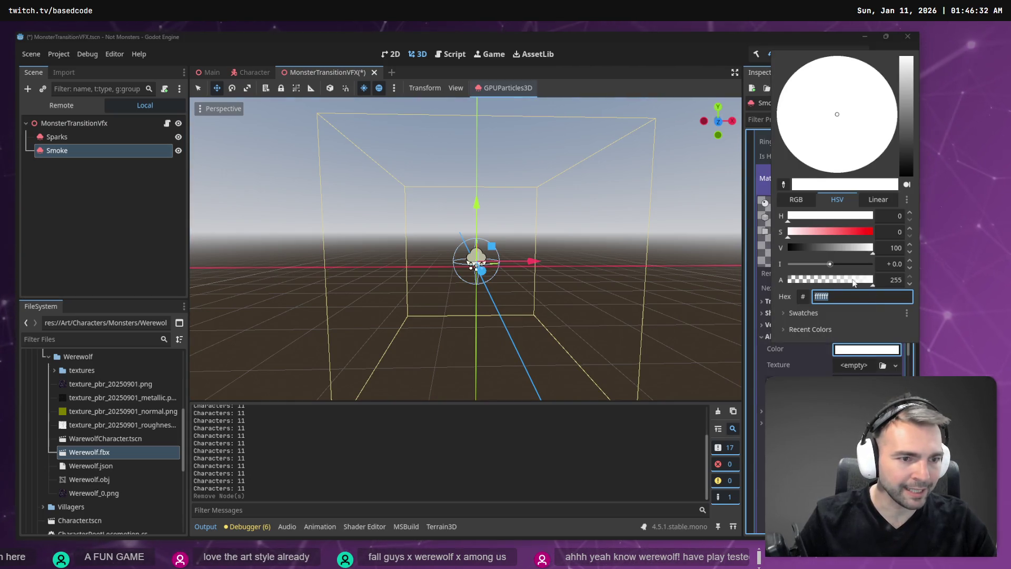
left_click(574, 68)
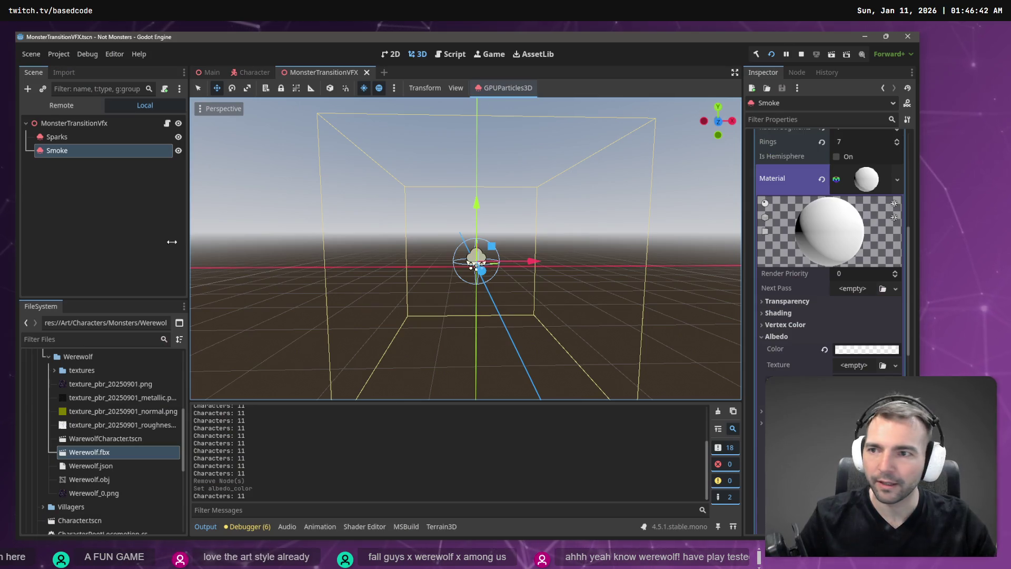
left_click(209, 248)
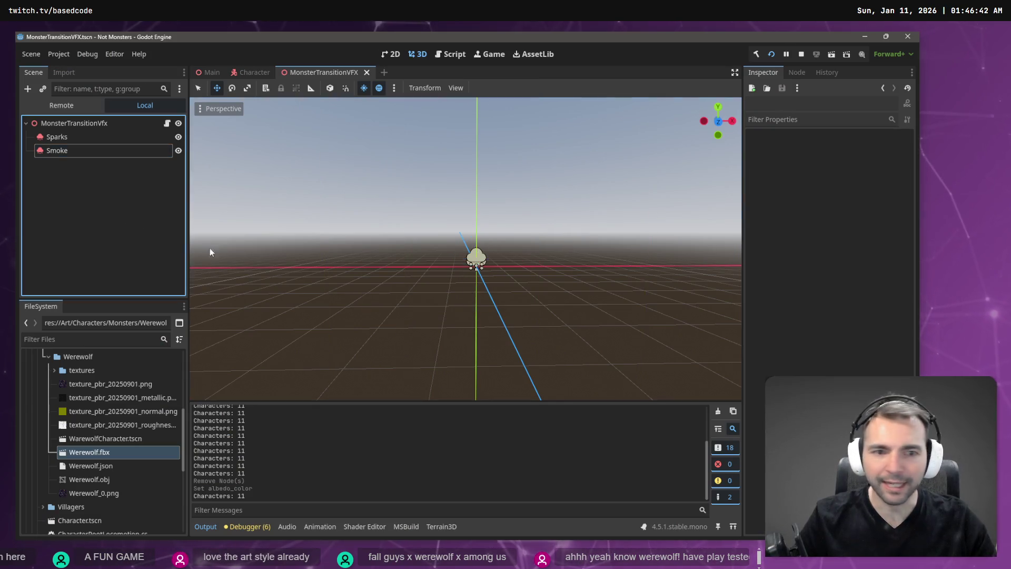
left_click(132, 151)
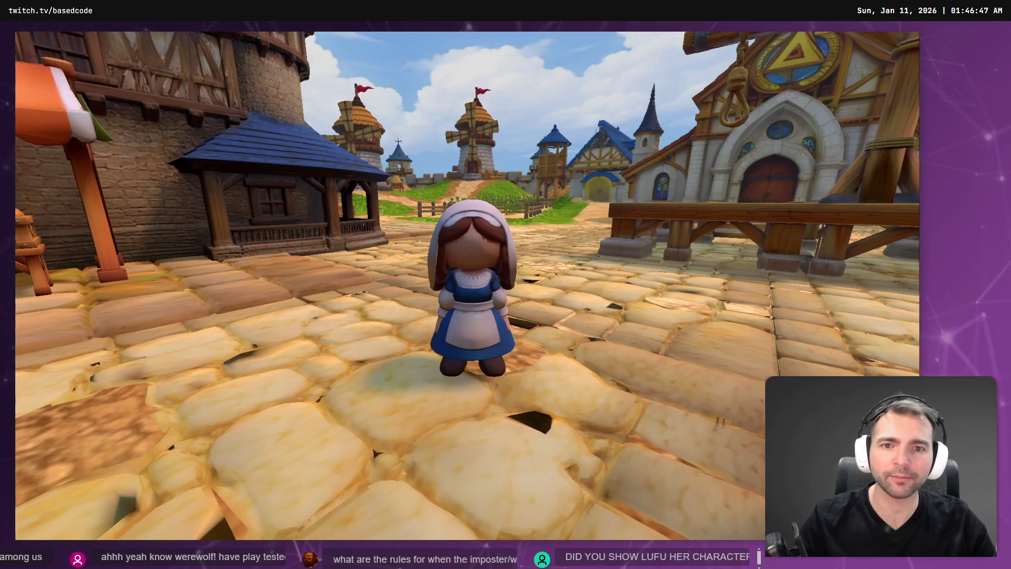
key("F8")
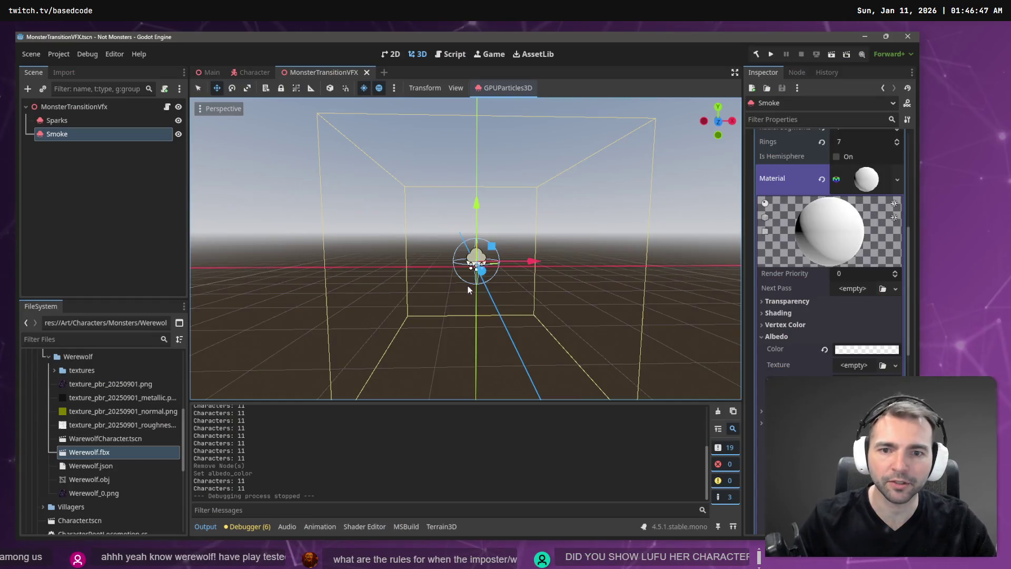
Run the game, trigger transformations to check the white smoke puffs, then stop
key("F5")
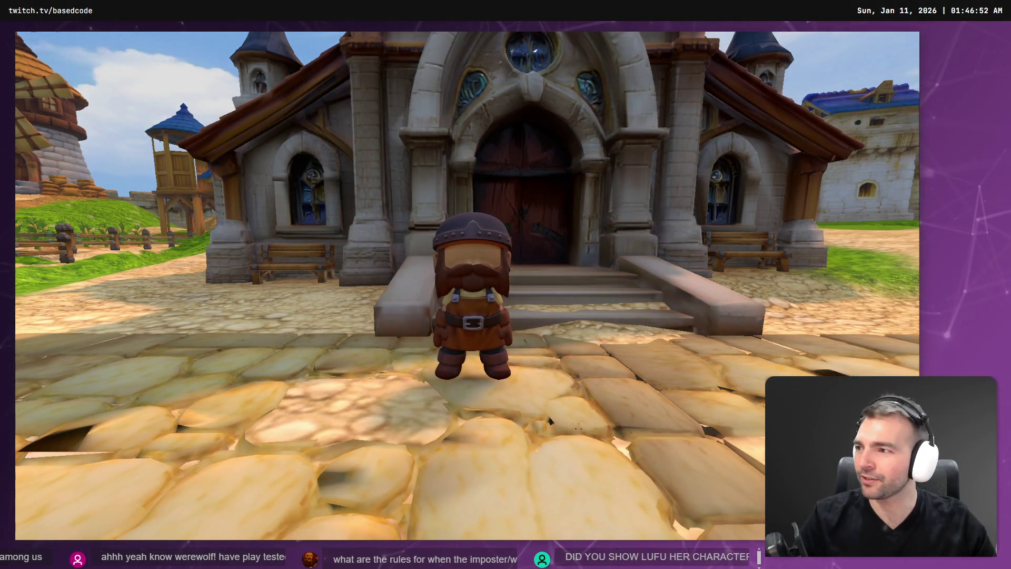
key("w")
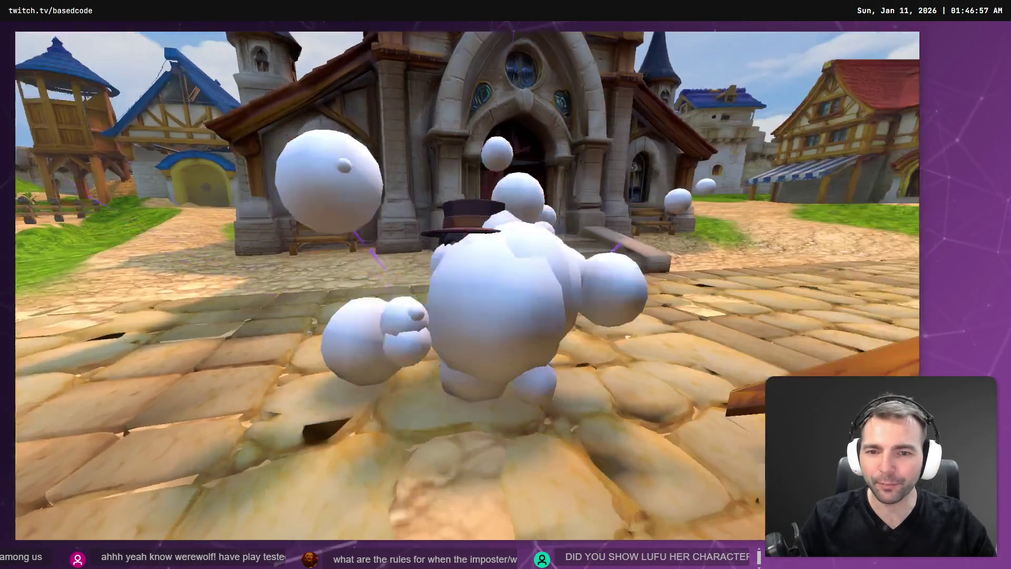
key("w")
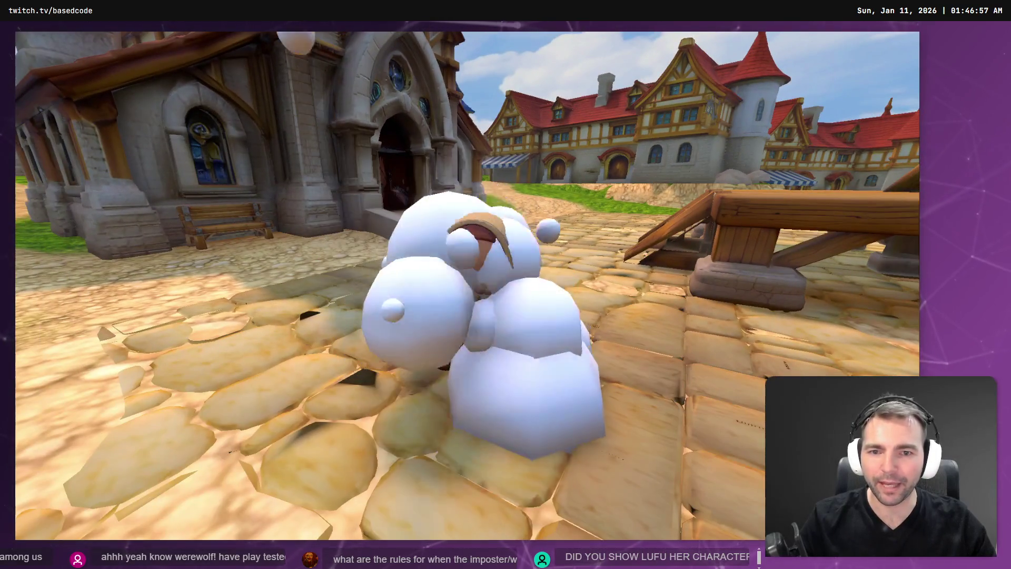
key("F8")
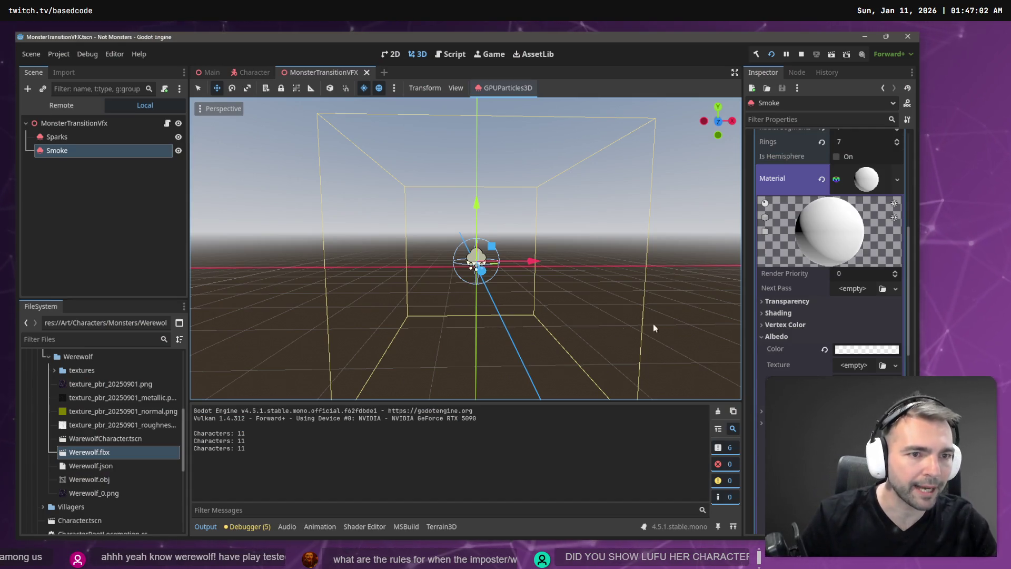
Review the Smoke particles' Process Material settings, including Display and Scale
scroll(652, 323, "up", 2)
scroll(826, 286, "up", 10)
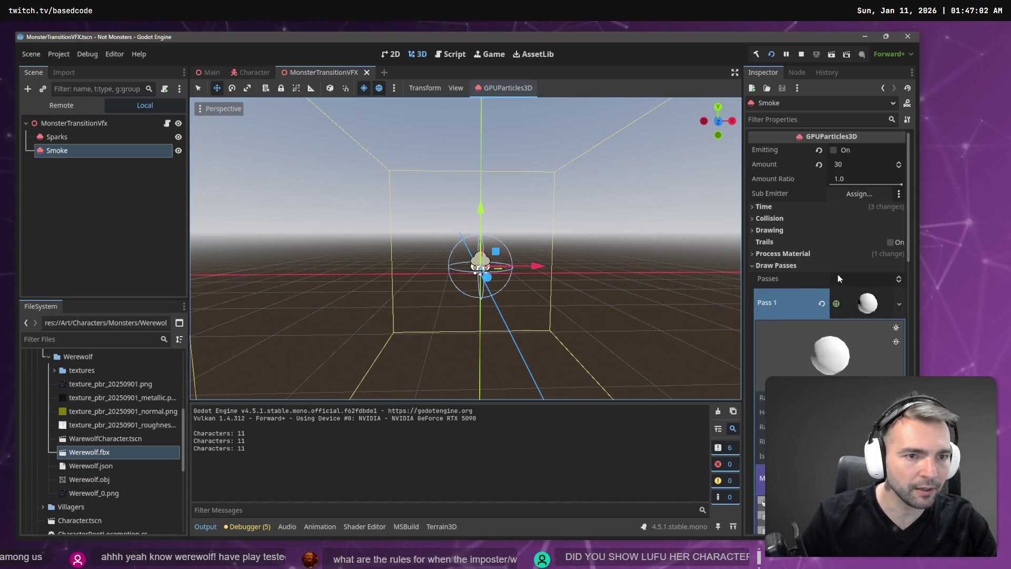
scroll(836, 258, "down", 1)
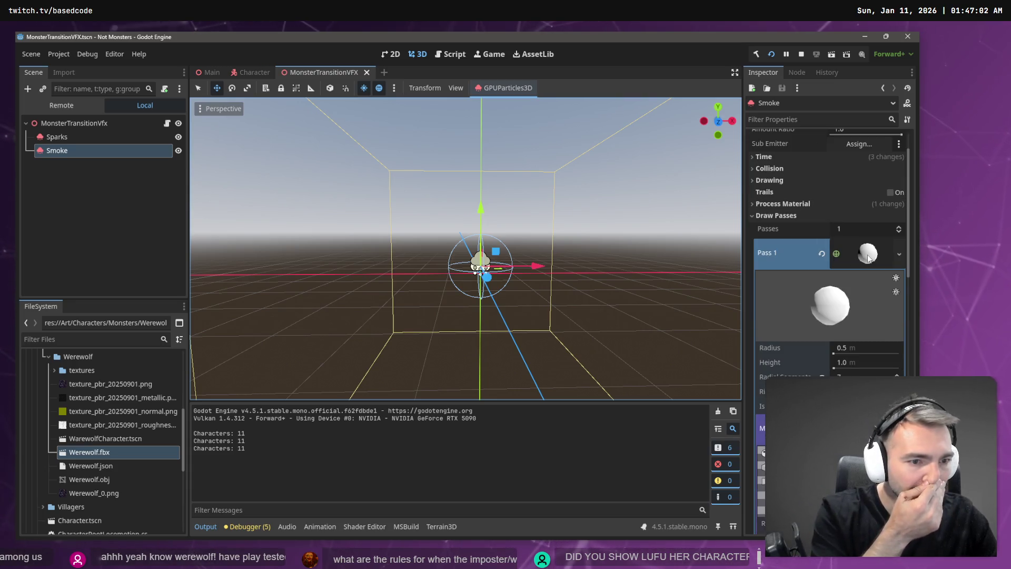
left_click(796, 205)
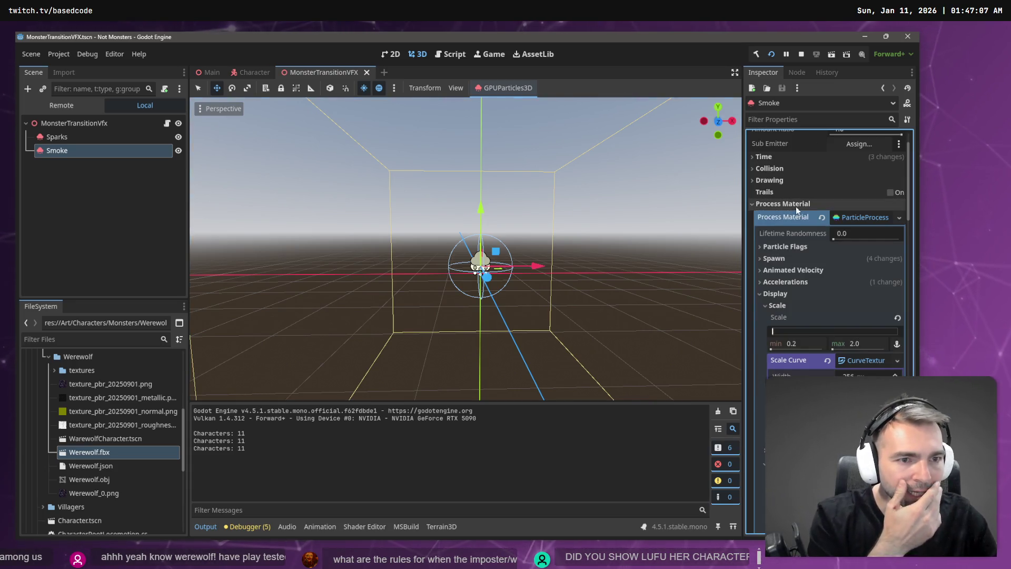
scroll(845, 337, "down", 3)
scroll(843, 315, "up", 3)
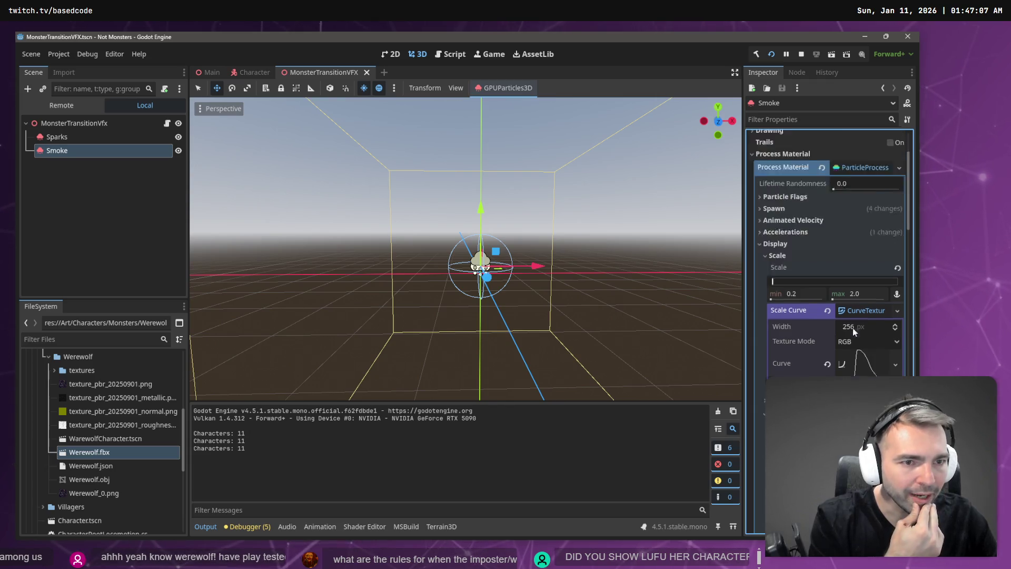
scroll(806, 284, "down", 7)
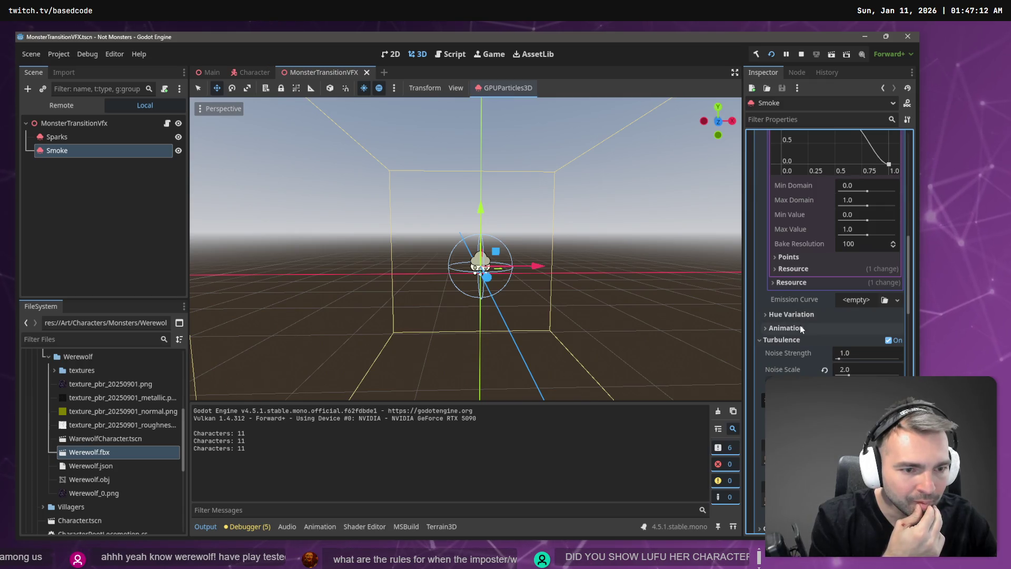
scroll(811, 324, "up", 6)
scroll(824, 316, "up", 3)
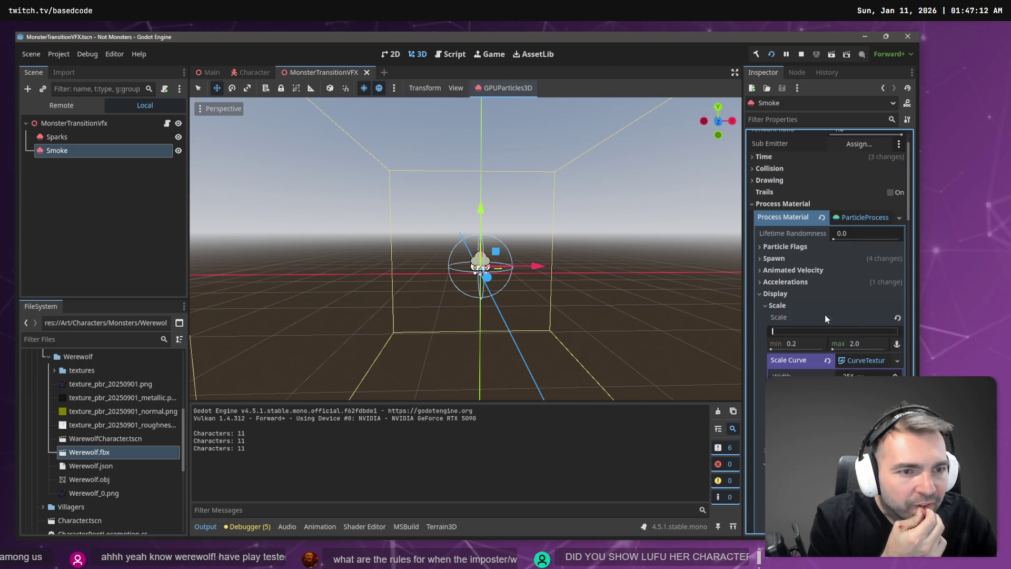
Duplicate the Smoke node, then undo the duplicate
left_click(107, 218)
key("ctrl+d")
key("ctrl+z")
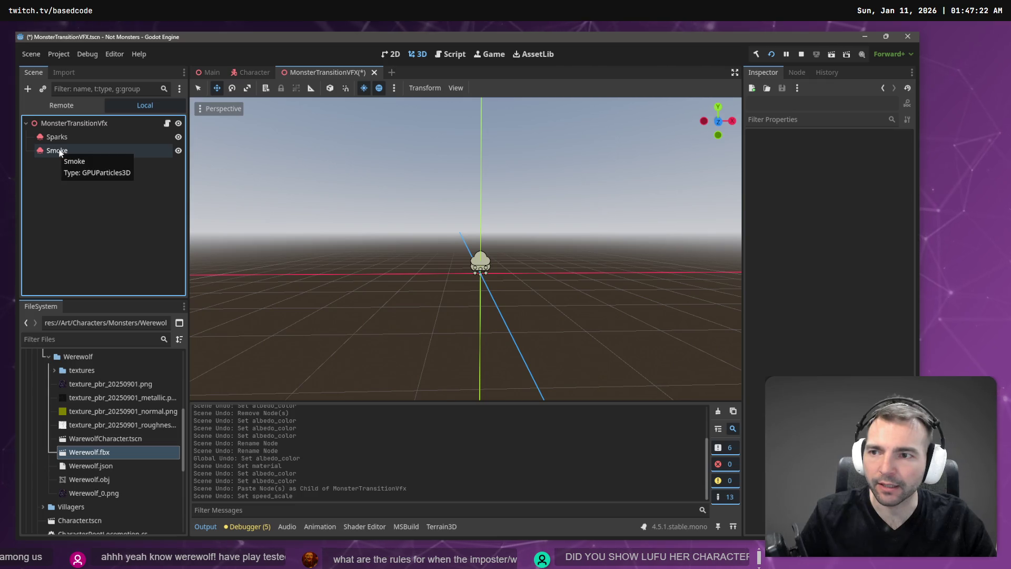
Confirm Smoke's material uses Alpha transparency and save the MonsterTransitionVFX scene
left_click(59, 150)
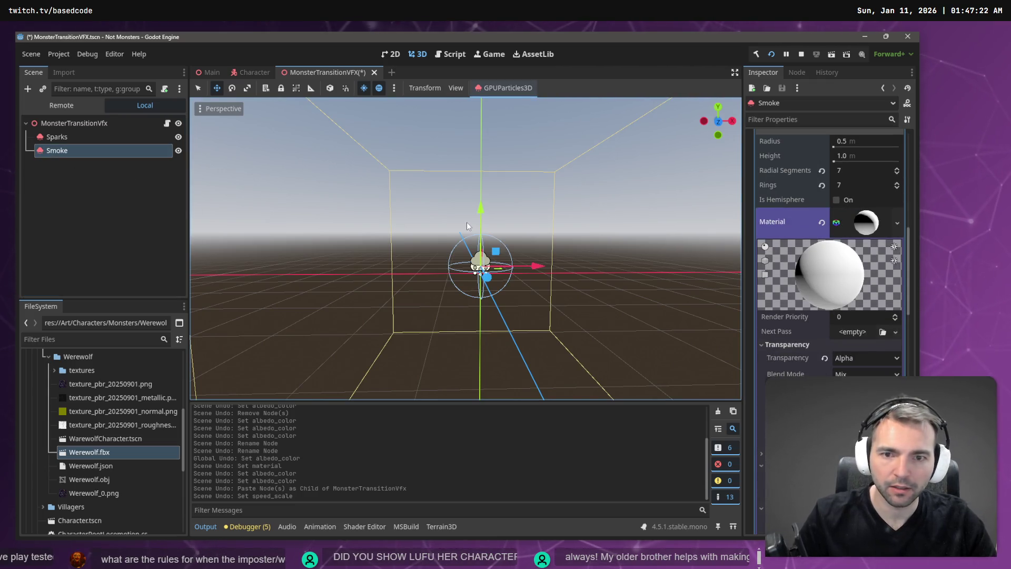
key("ctrl+s")
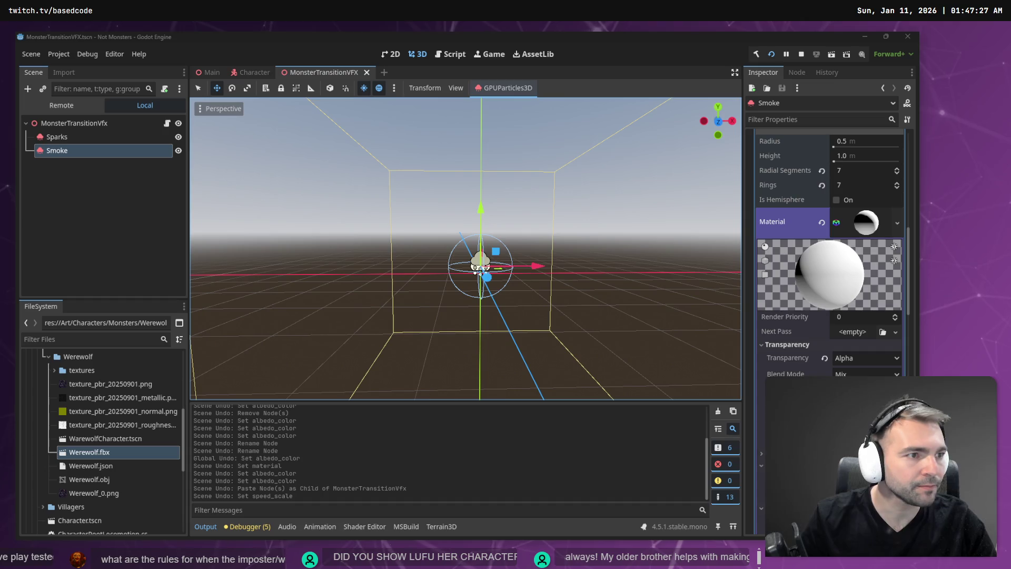
left_click(80, 137)
left_click(84, 150)
key("ctrl+s")
right_click(437, 242)
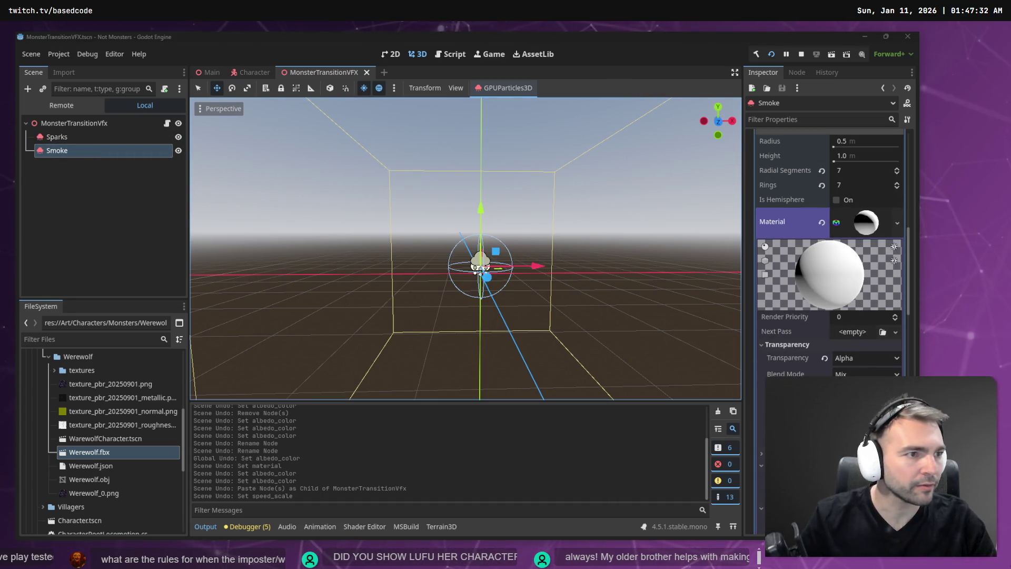
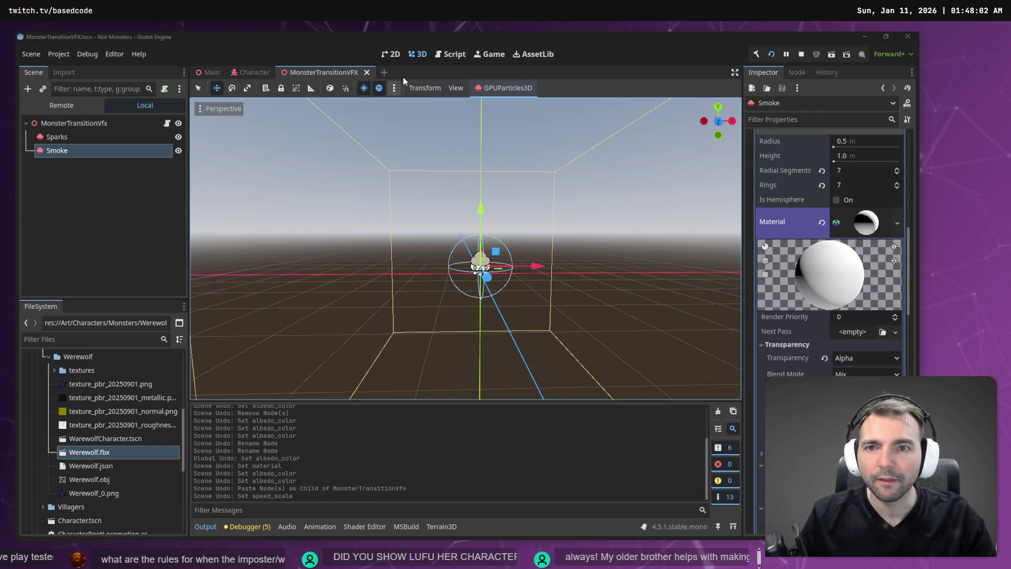
Stop the game, rebuild, and relaunch it, then walk the character around to test the transition
left_click(406, 69)
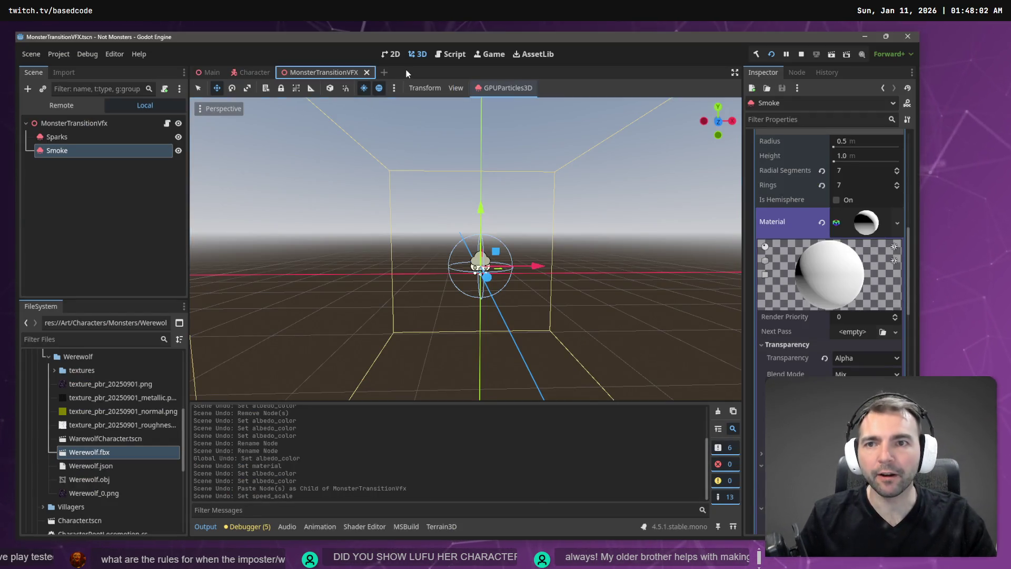
left_click(801, 55)
left_click(756, 55)
left_click(770, 55)
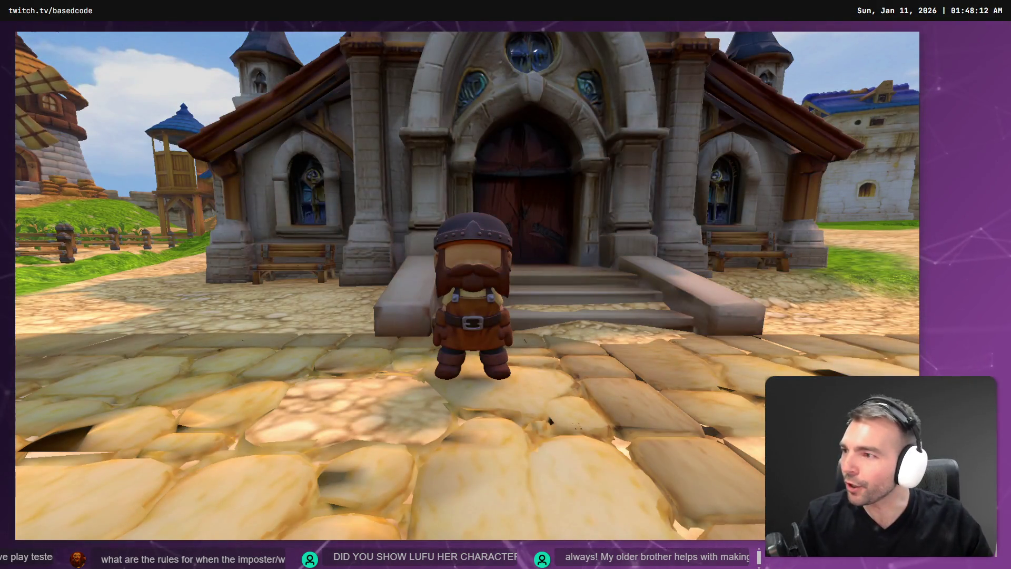
key("w")
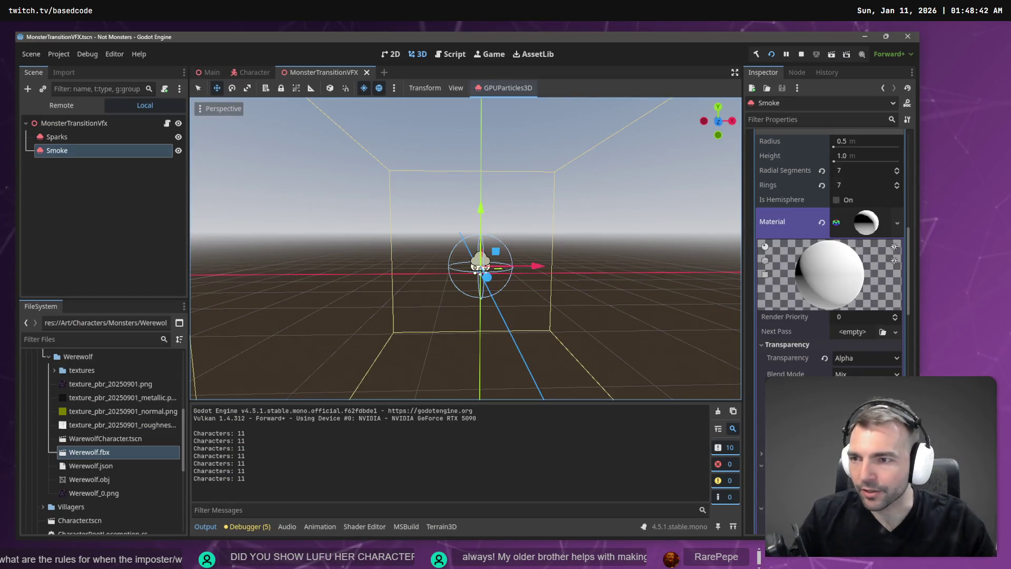
Give the Smoke material a partly transparent white albedo colour, keeping vertex colour as albedo on
left_click(132, 185)
left_click(153, 151)
left_click(833, 300)
scroll(847, 286, "down", 5)
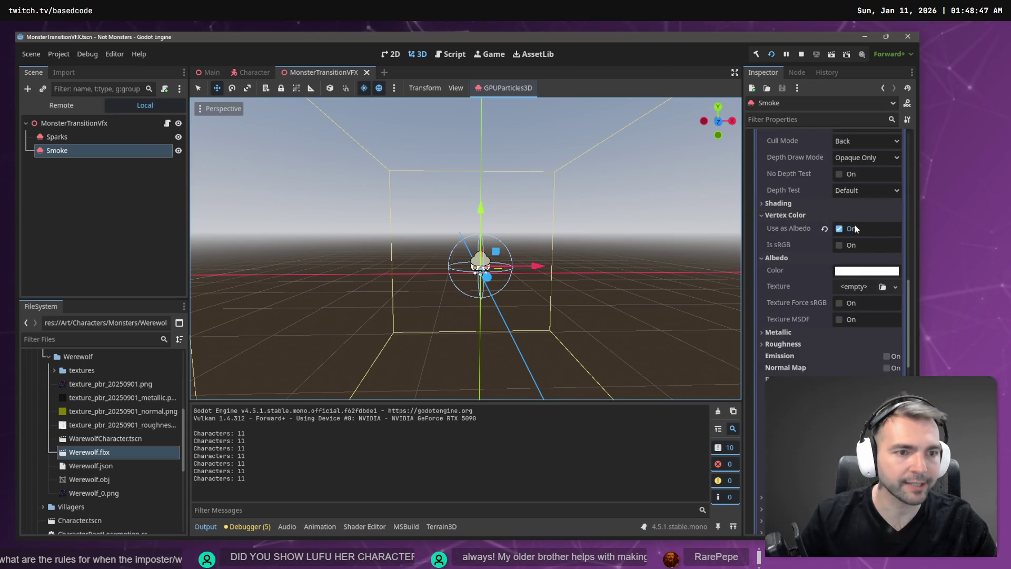
left_click(848, 229)
left_click(849, 228)
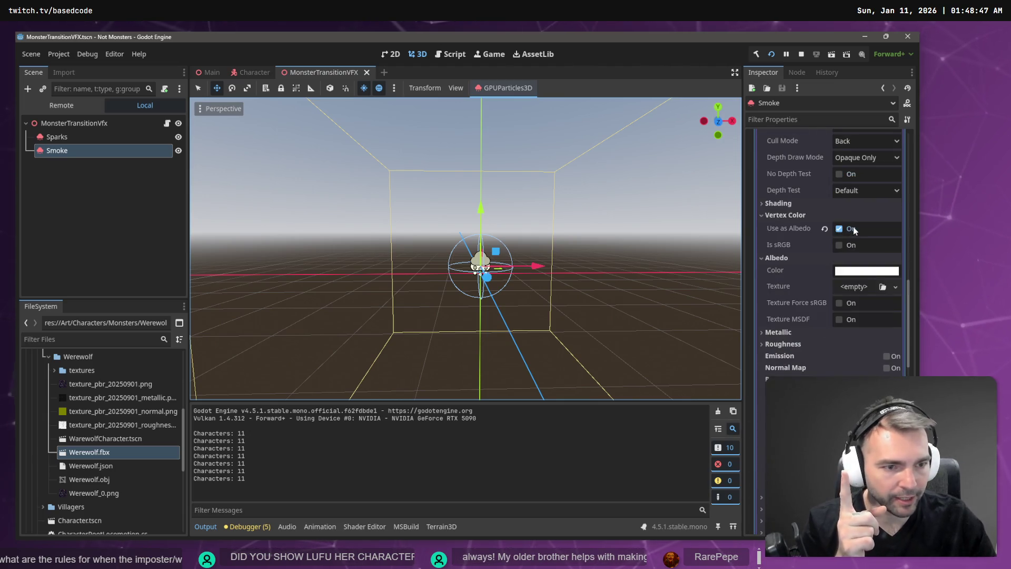
left_click(858, 272)
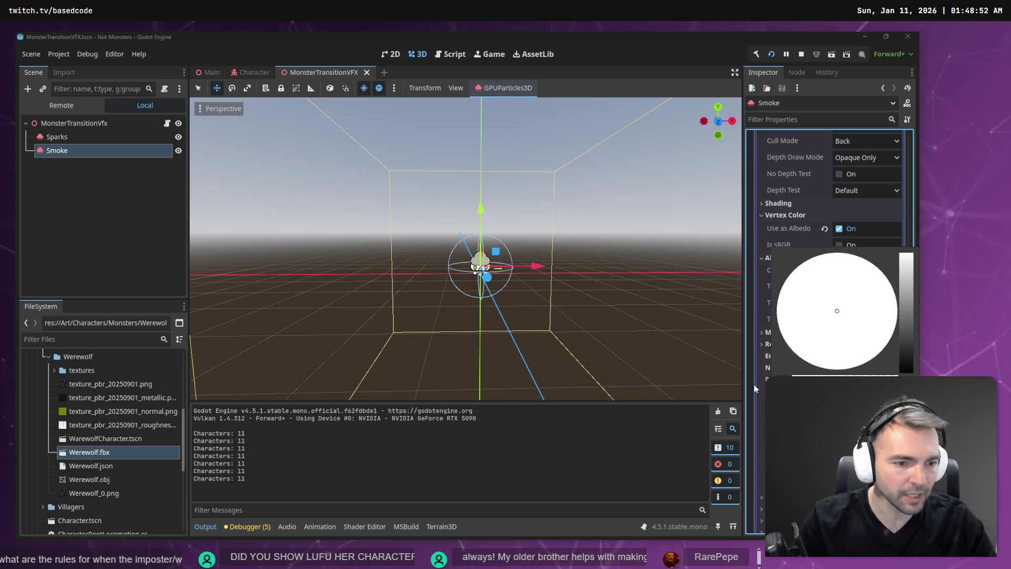
left_click(638, 189)
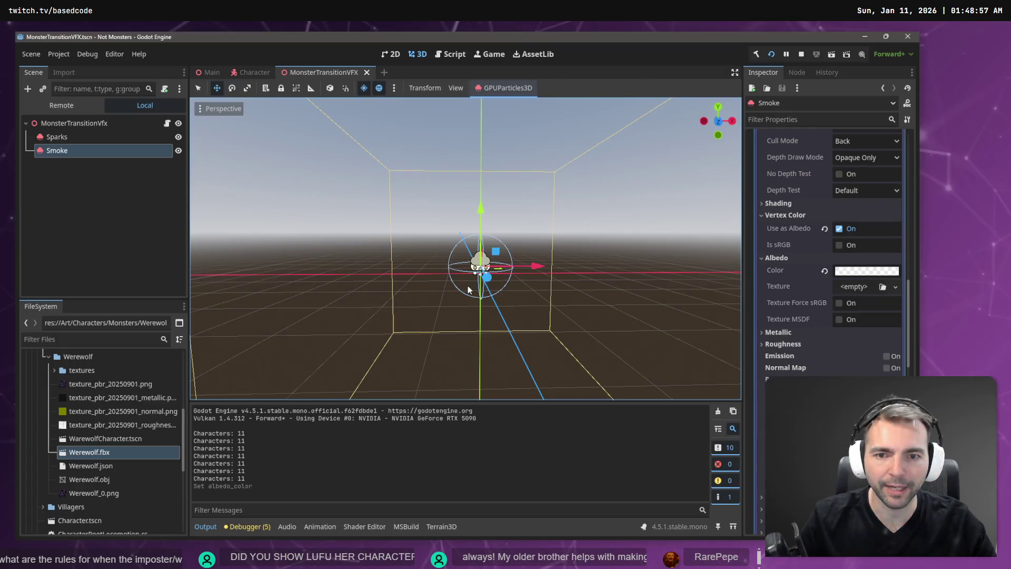
key("F5")
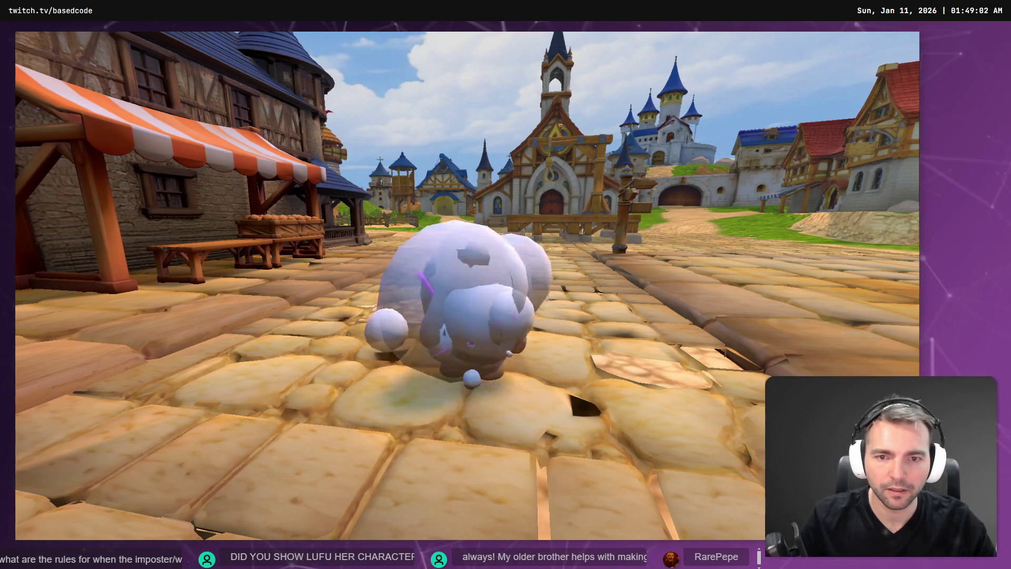
key("w")
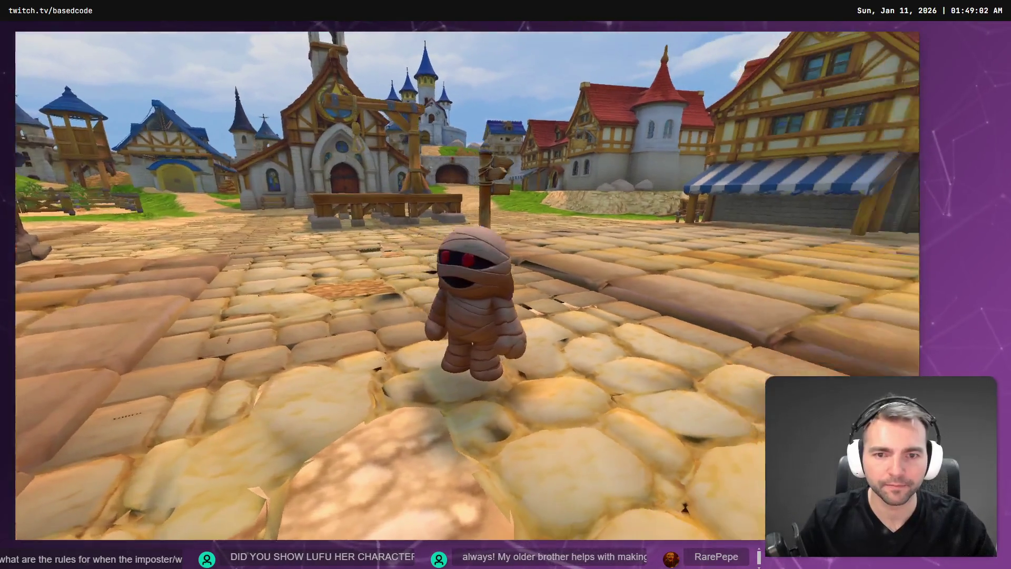
key("e")
key("w")
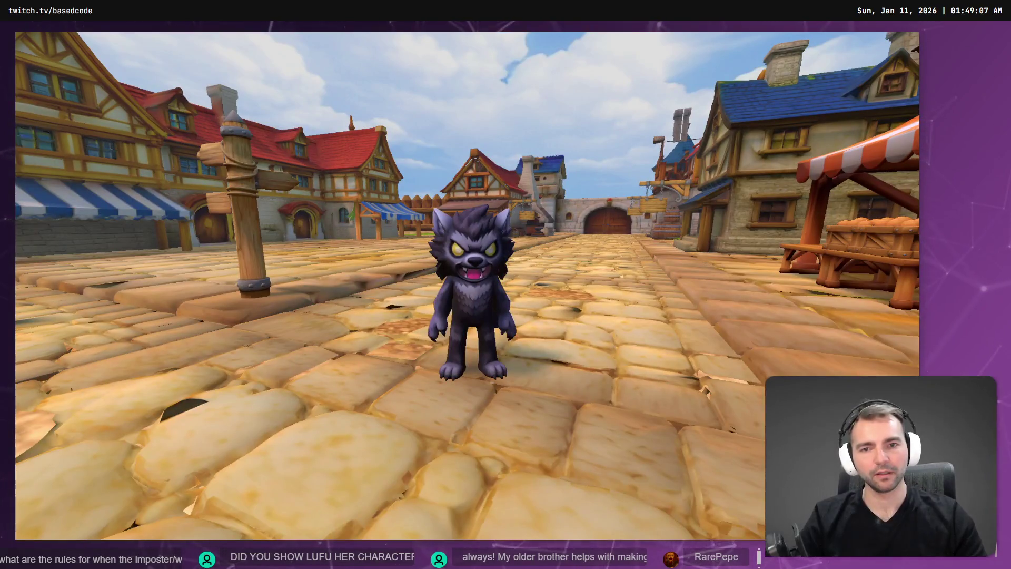
key("e")
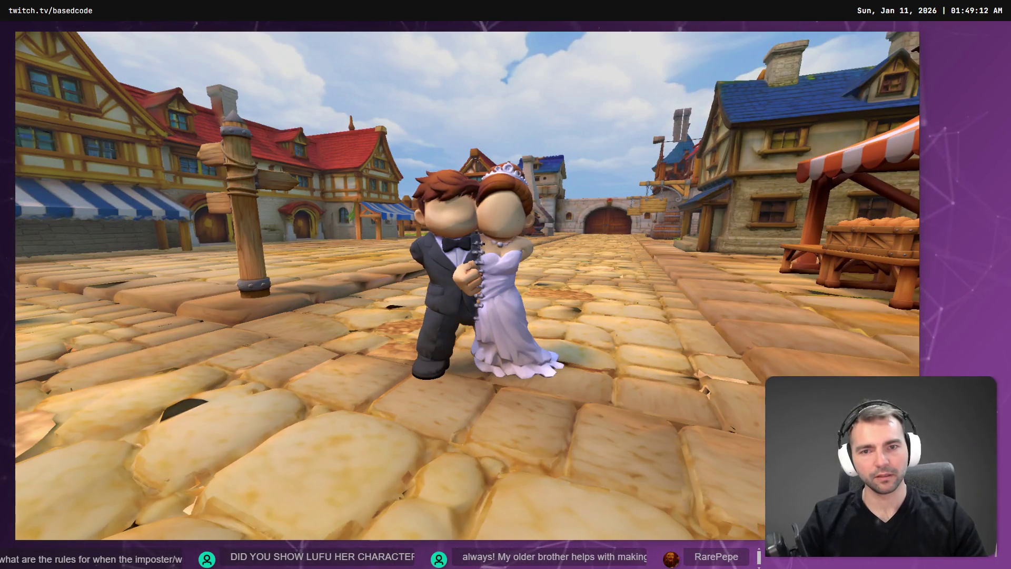
key("e")
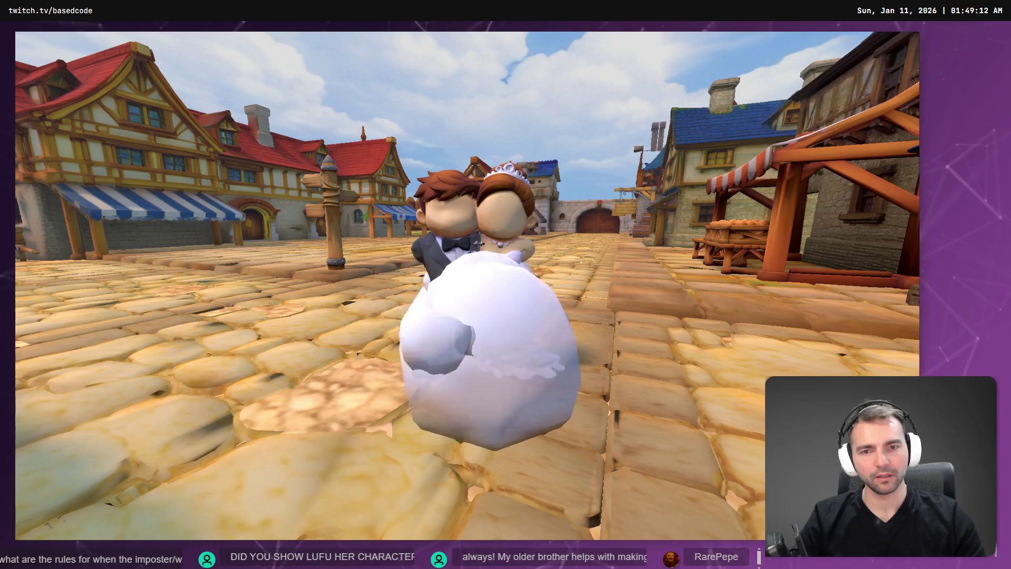
key("alt+Tab")
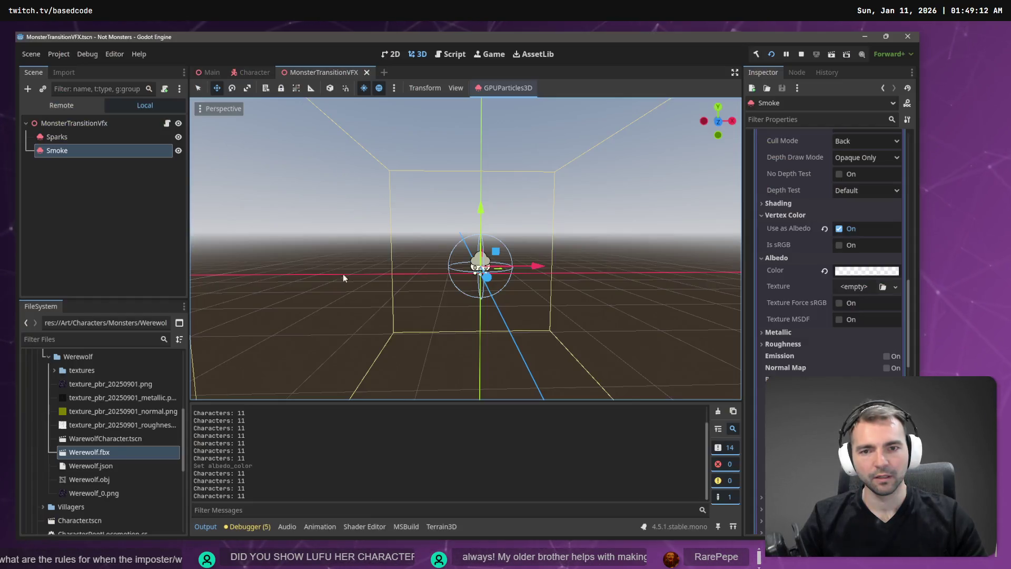
Duplicate Smoke under MonsterTransitionVfx, rename the copy SmokeAlpha, and save the scene
left_click(76, 150)
key("ctrl+c")
left_click(63, 189)
key("ctrl+v")
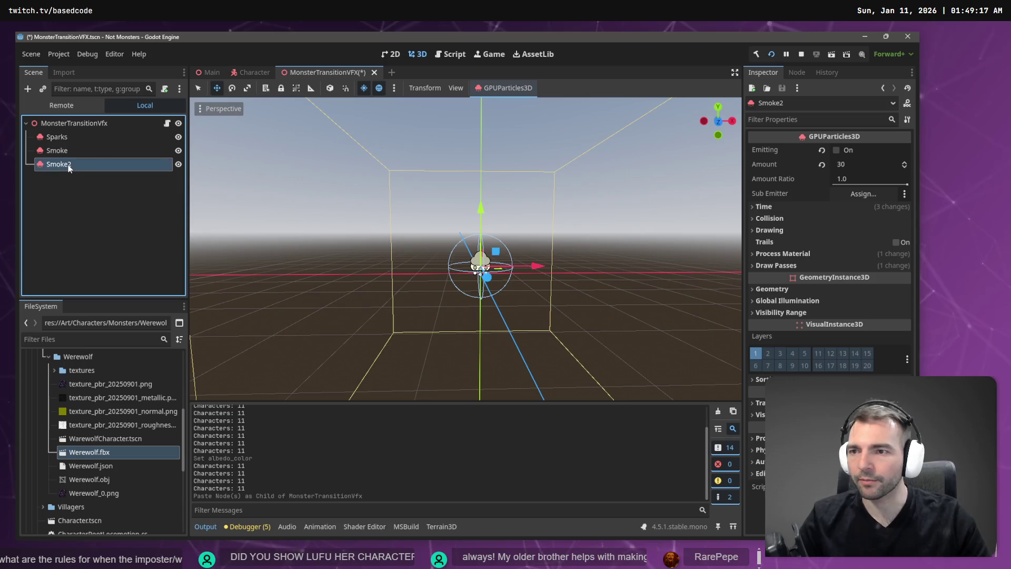
double_click(69, 165)
key("BackSpace")
type("A")
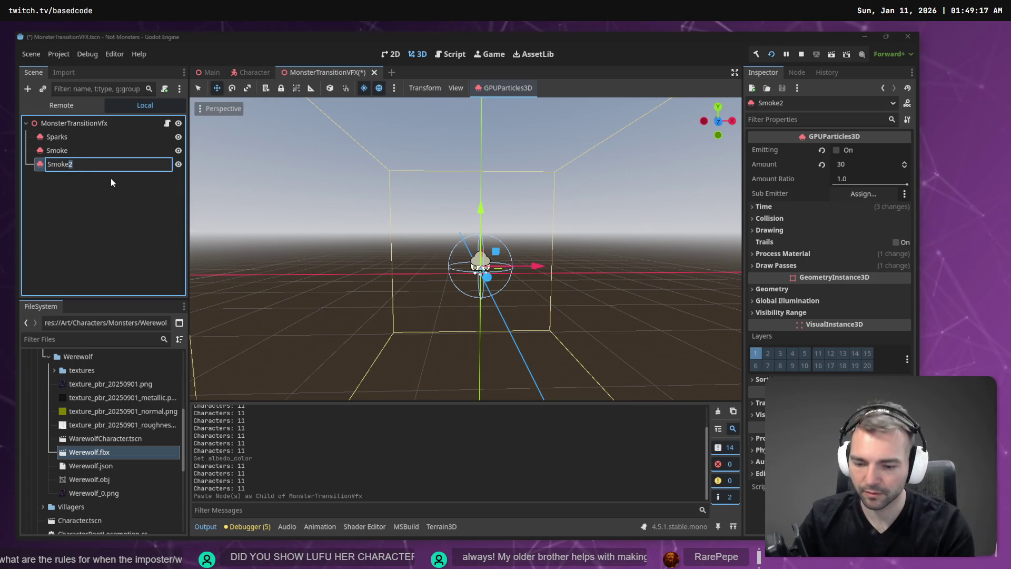
type("lpha")
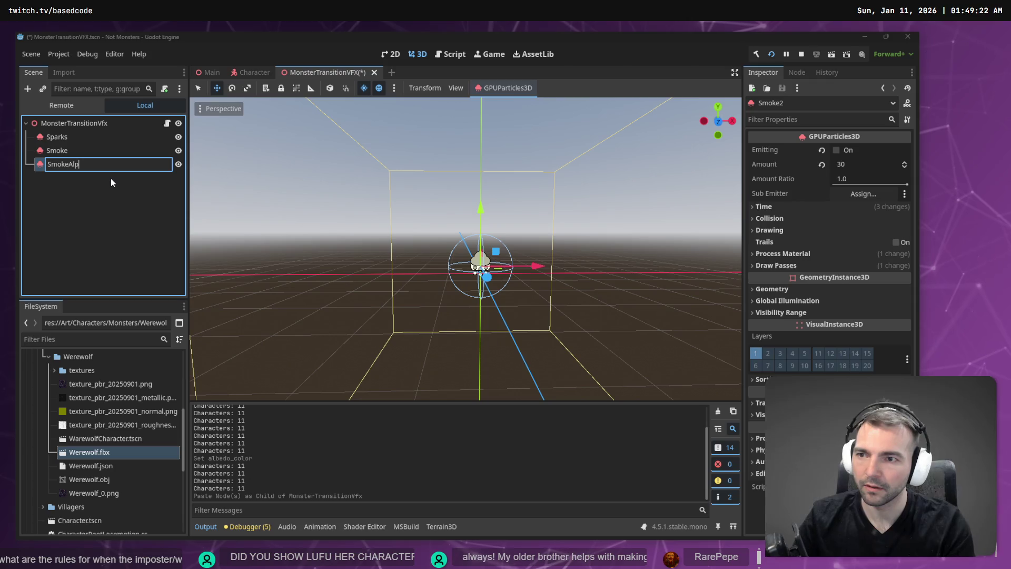
key("Return")
key("ctrl+s")
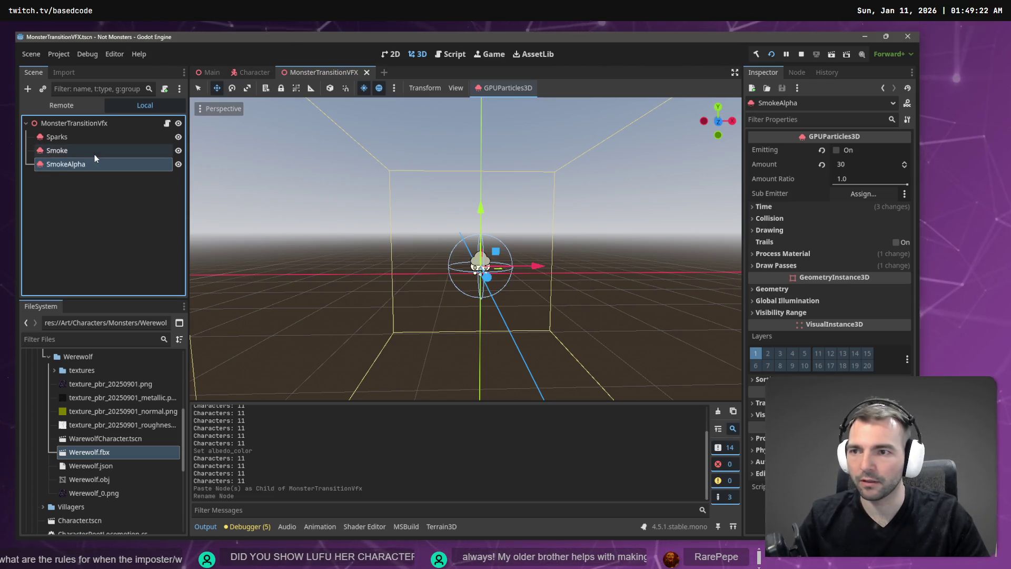
Turn off Vertex Color Use as Albedo on Smoke, then select SmokeAlpha
left_click(90, 152)
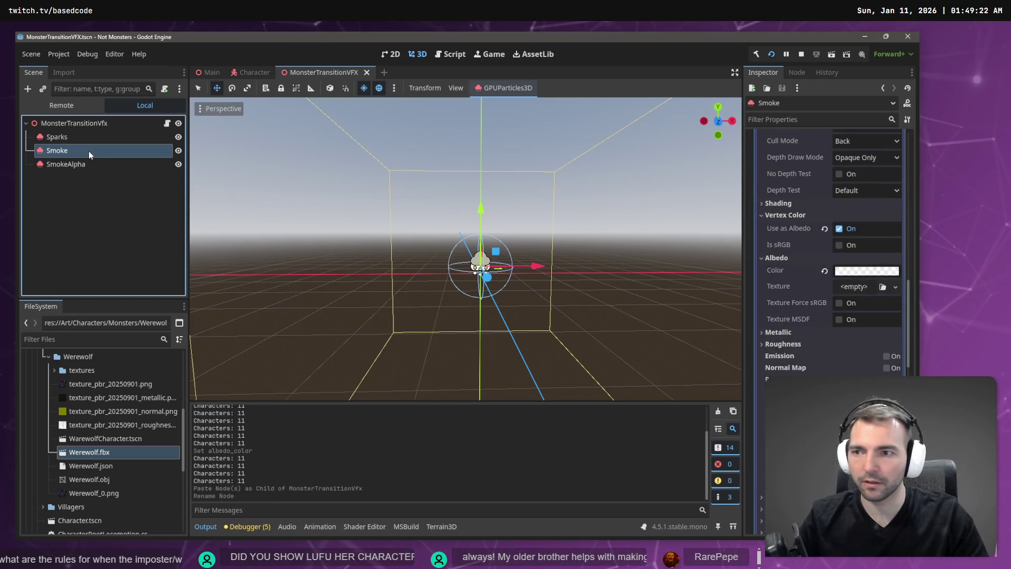
left_click(845, 230)
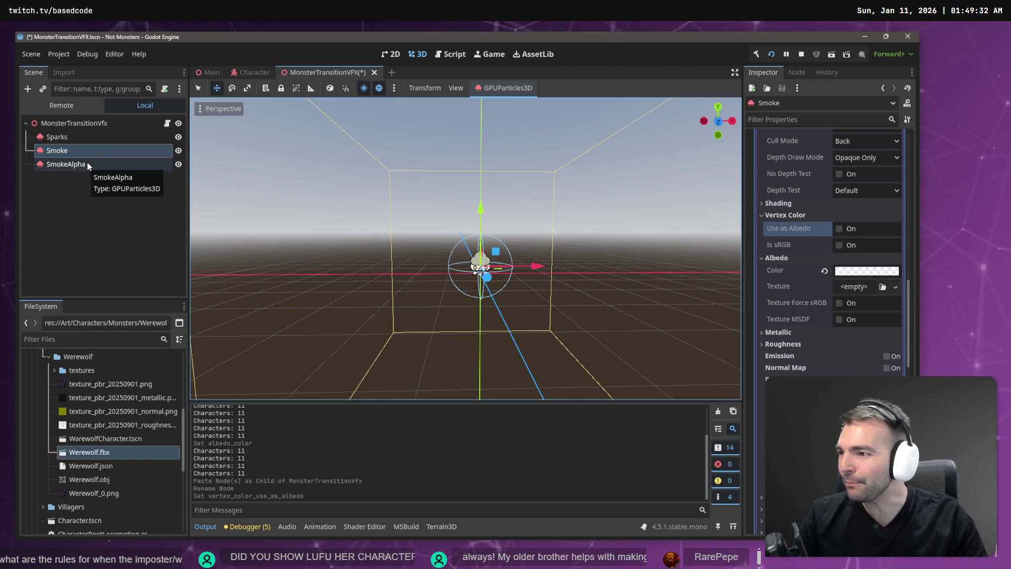
left_click(87, 162)
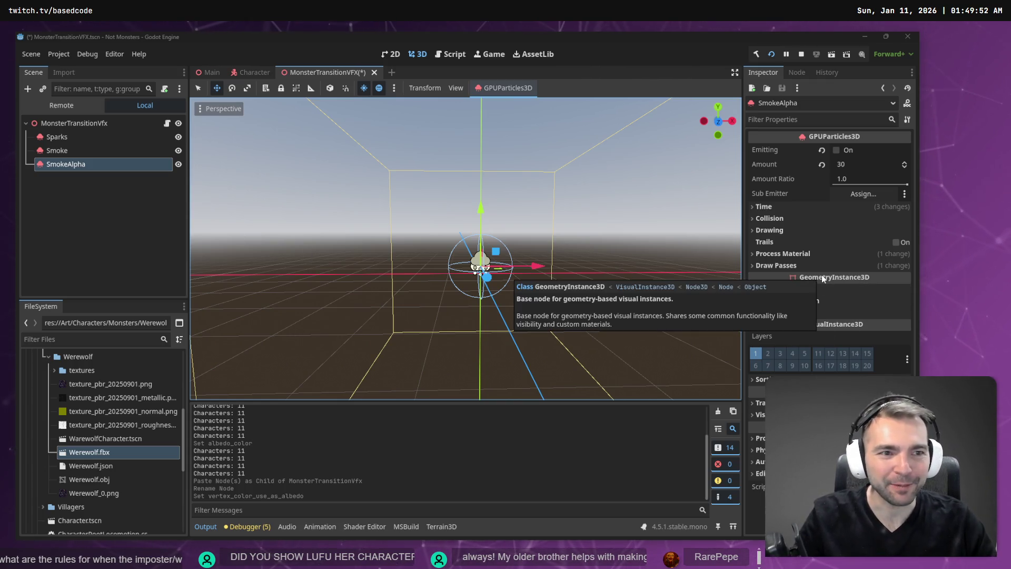
left_click(87, 150)
left_click(84, 169)
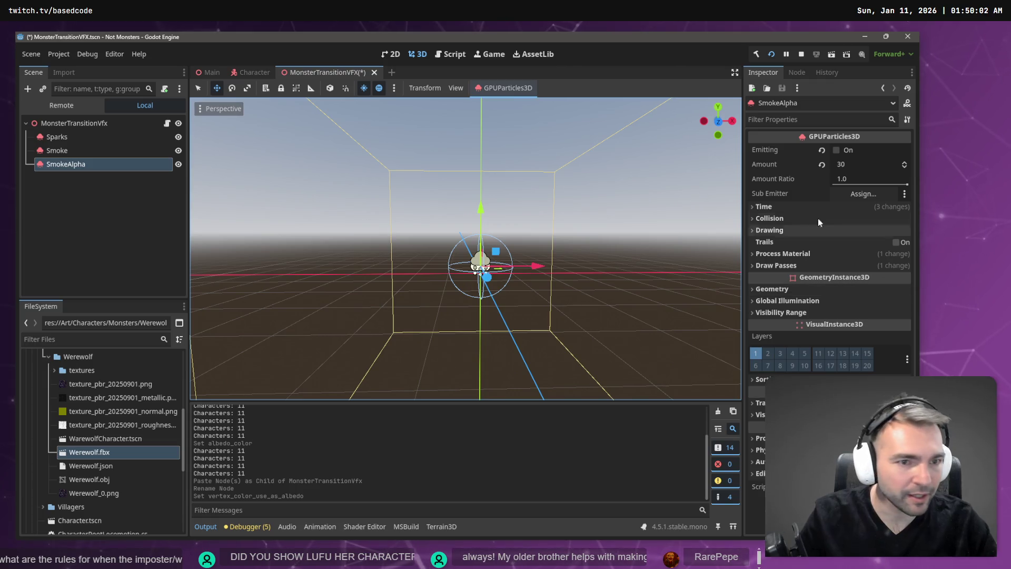
Expand SmokeAlpha's Draw Pass 1 sphere material and undo a trial albedo colour change
left_click(778, 264)
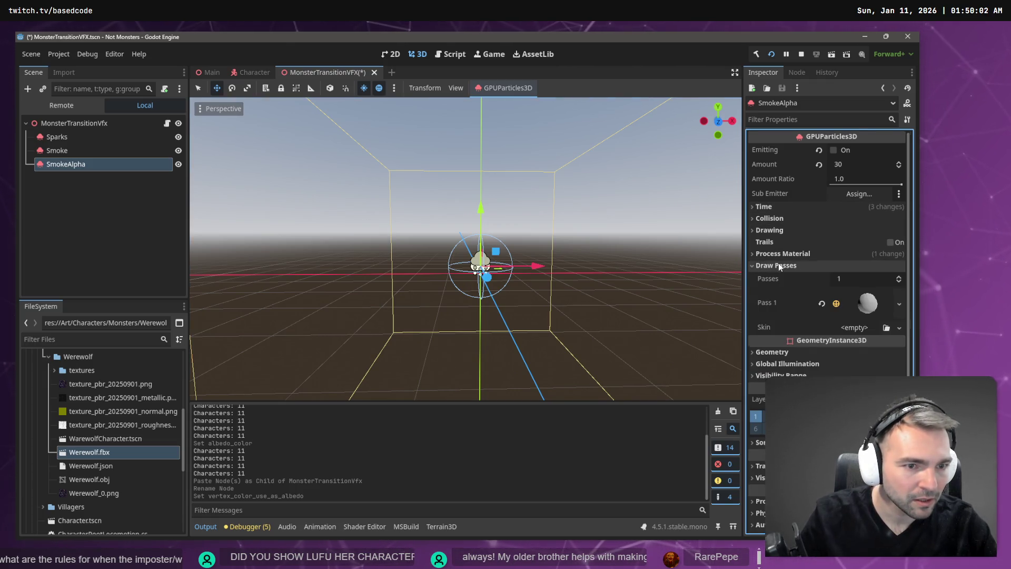
left_click(867, 303)
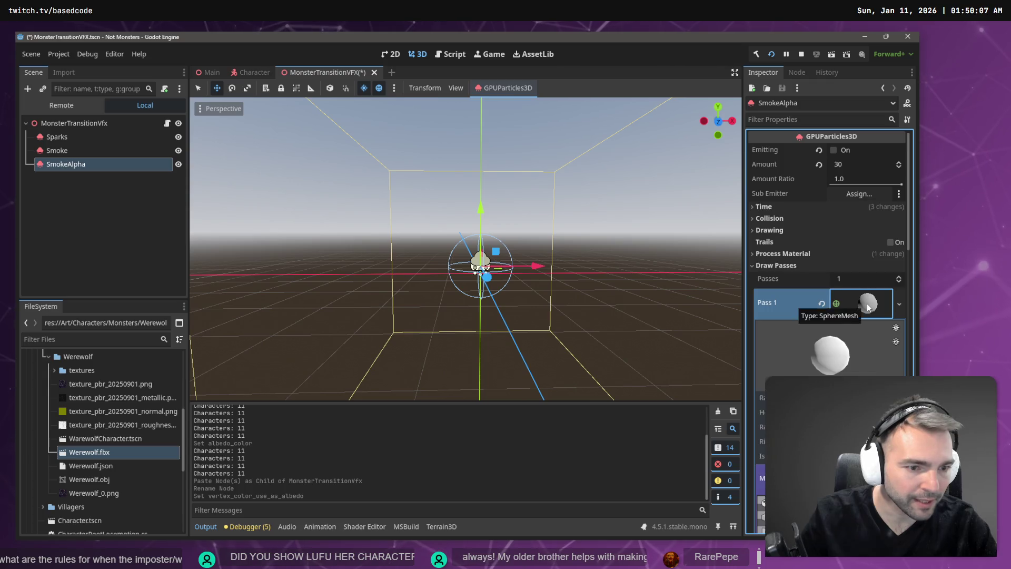
scroll(867, 303, "down", 3)
left_click(867, 289)
scroll(849, 368, "down", 4)
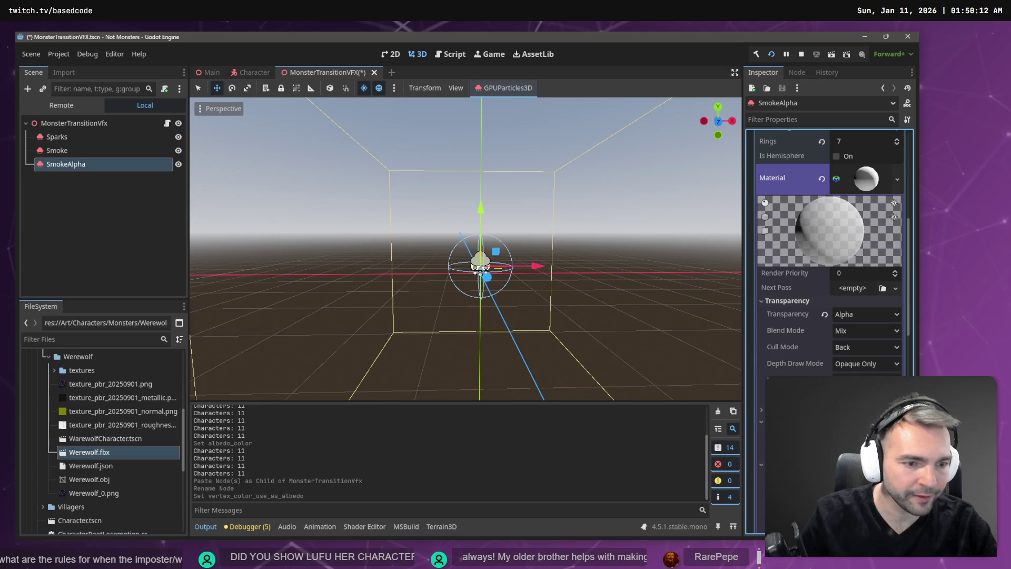
left_click(866, 382)
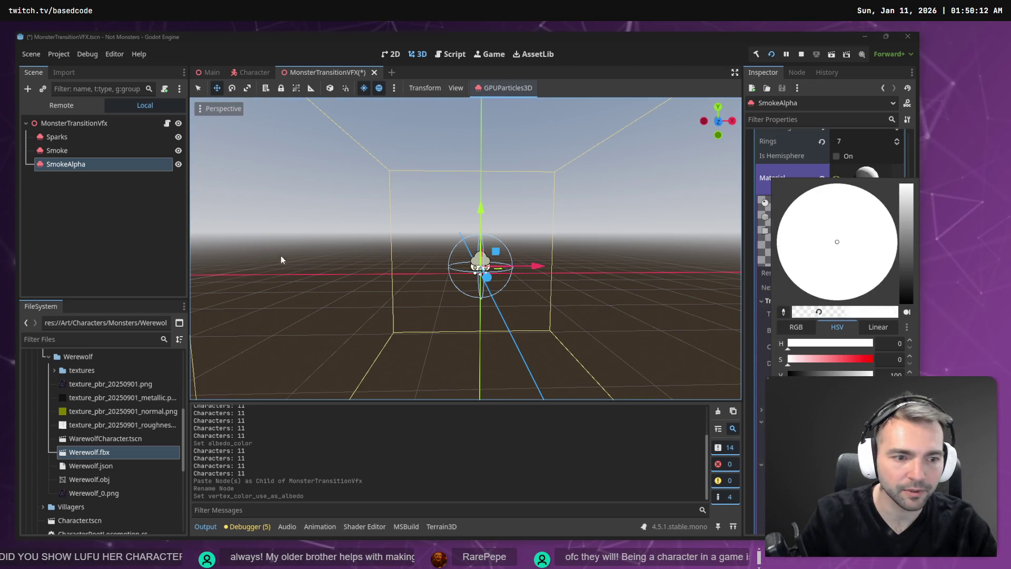
left_click(169, 235)
key("ctrl+z")
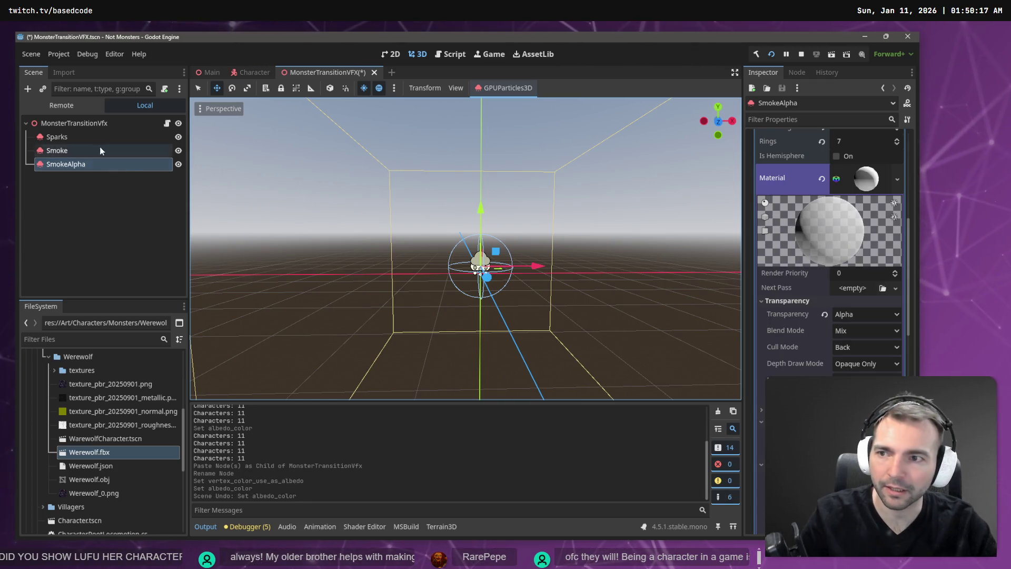
Re-enable vertex colour as albedo on Smoke's material, then return to SmokeAlpha
left_click(99, 147)
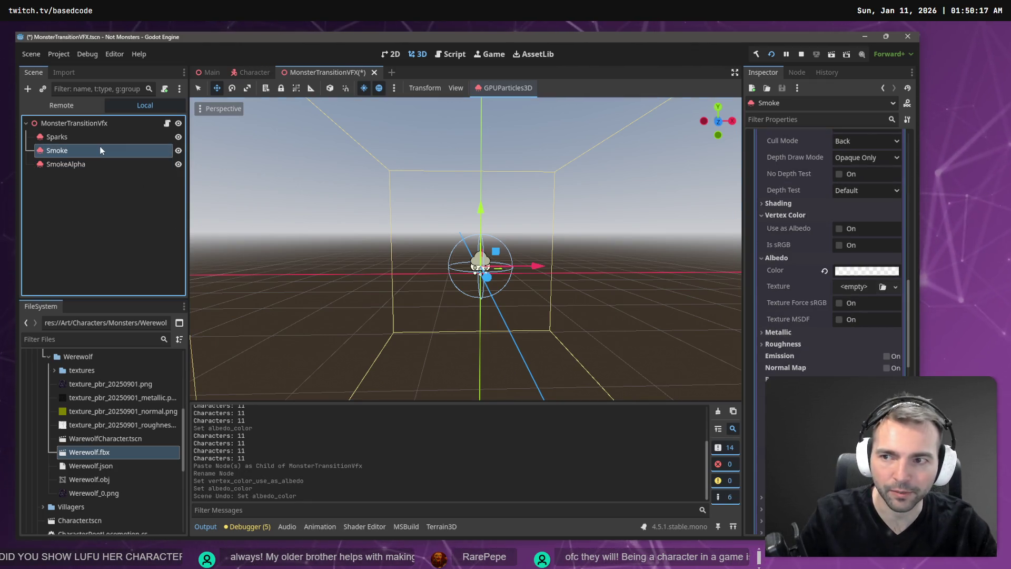
left_click(867, 271)
left_click(839, 229)
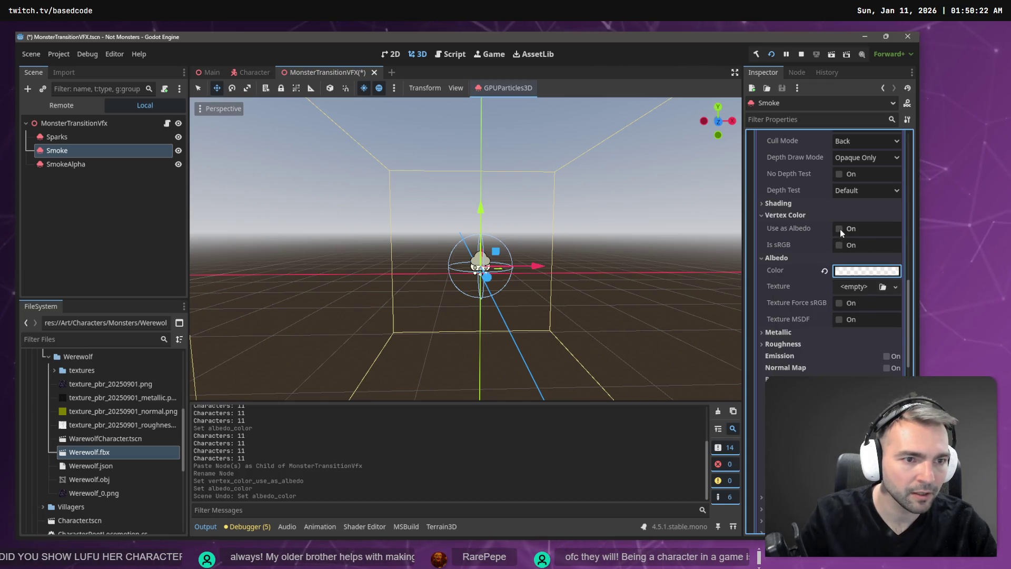
left_click(839, 229)
left_click(81, 166)
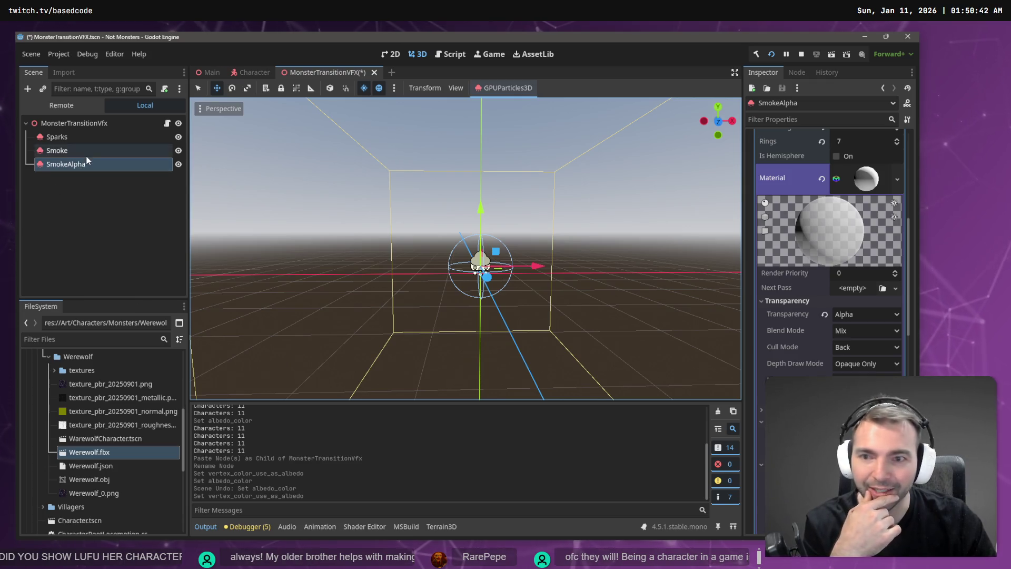
Uncheck Use as Albedo on Smoke, then open the albedo colour picker of SmokeAlpha's material
left_click(105, 151)
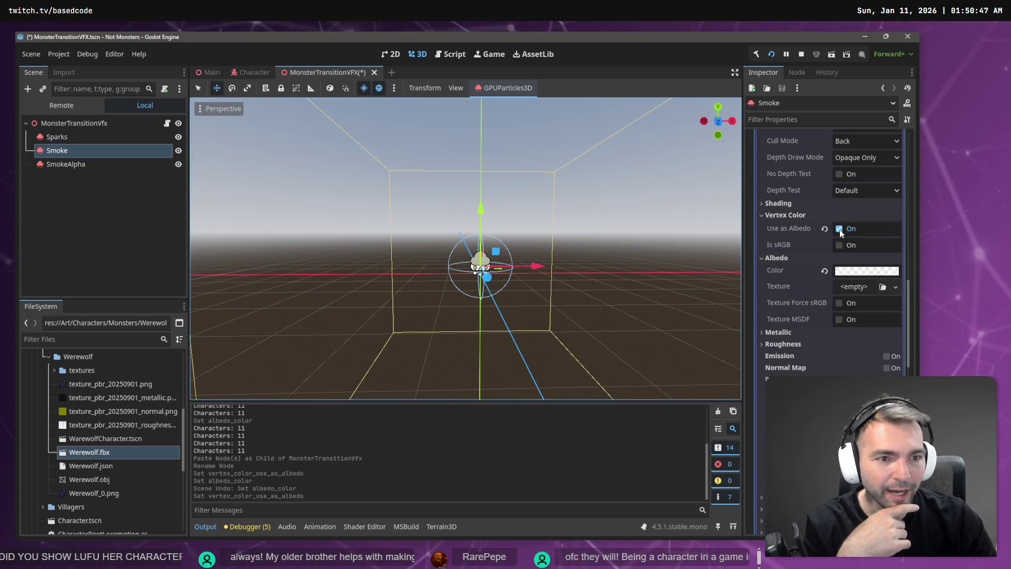
left_click(840, 230)
left_click(65, 164)
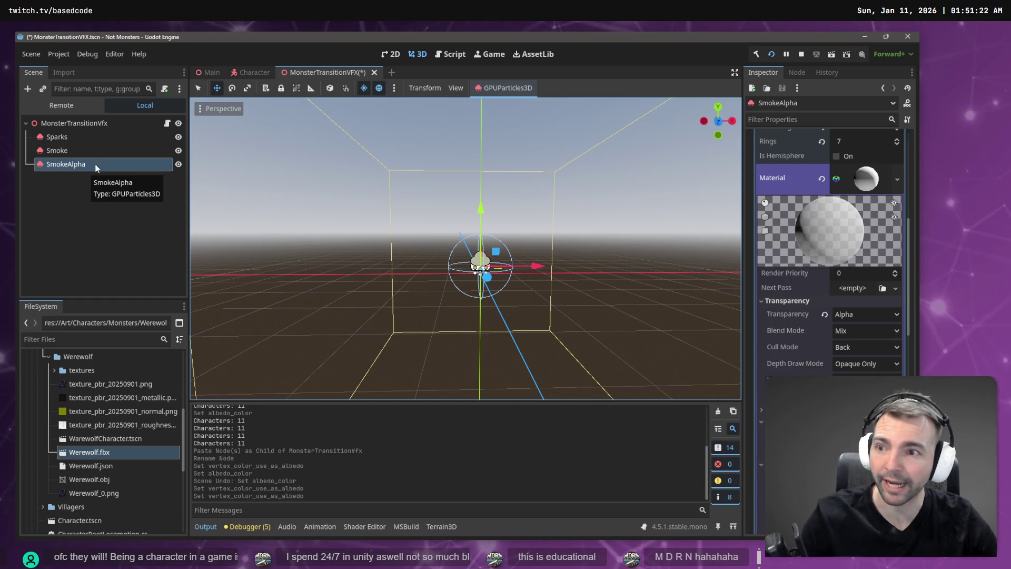
left_click(93, 152)
left_click(100, 163)
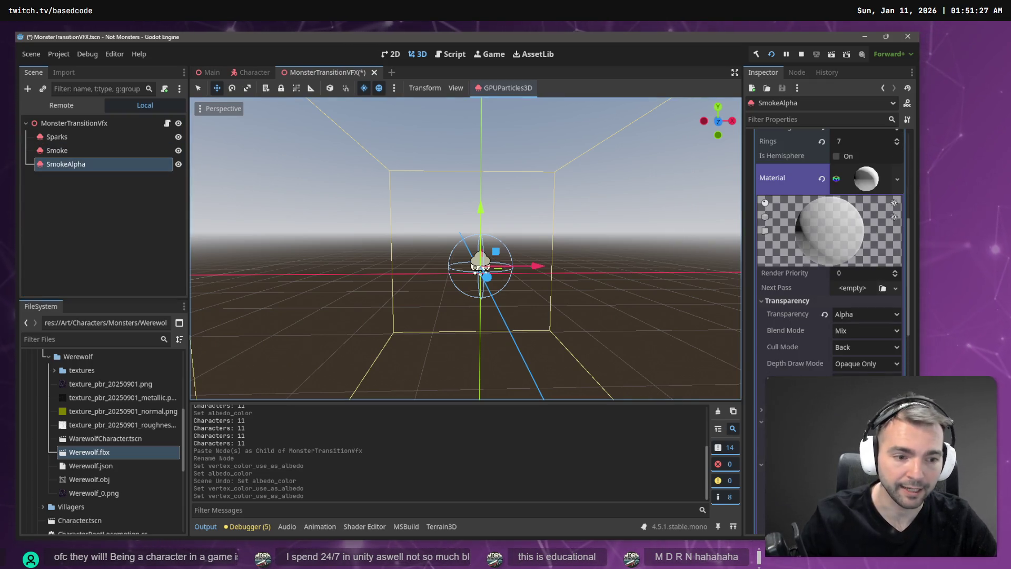
left_click(866, 479)
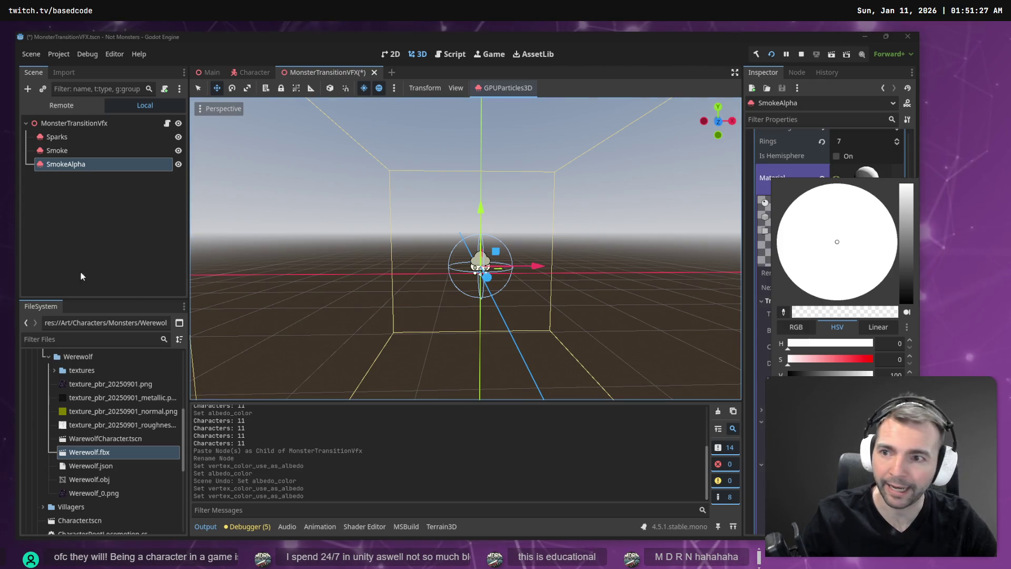
Make SmokeAlpha's sphere material unique
left_click(80, 167)
right_click(80, 167)
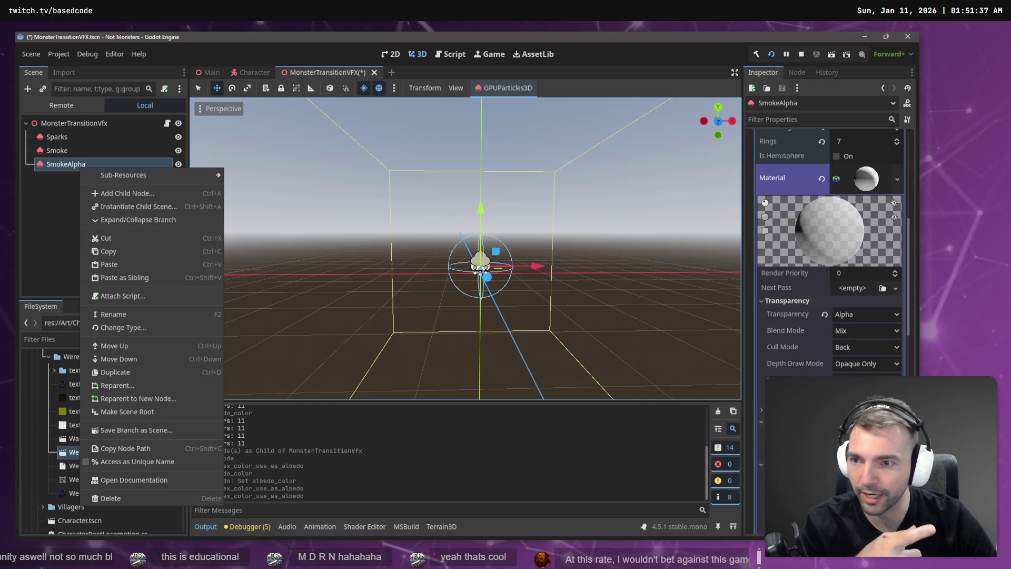
left_click(903, 178)
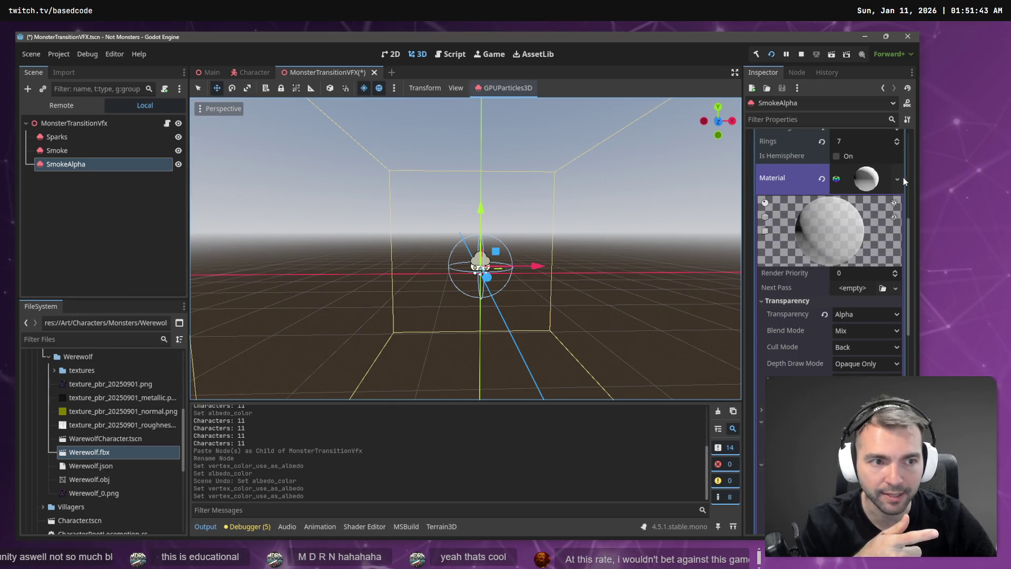
left_click(901, 179)
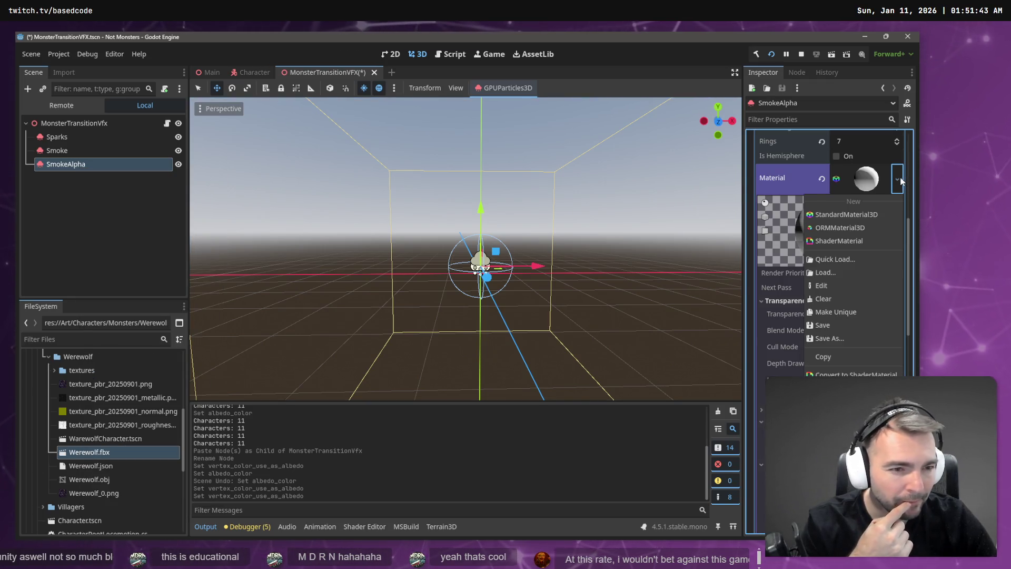
left_click(853, 313)
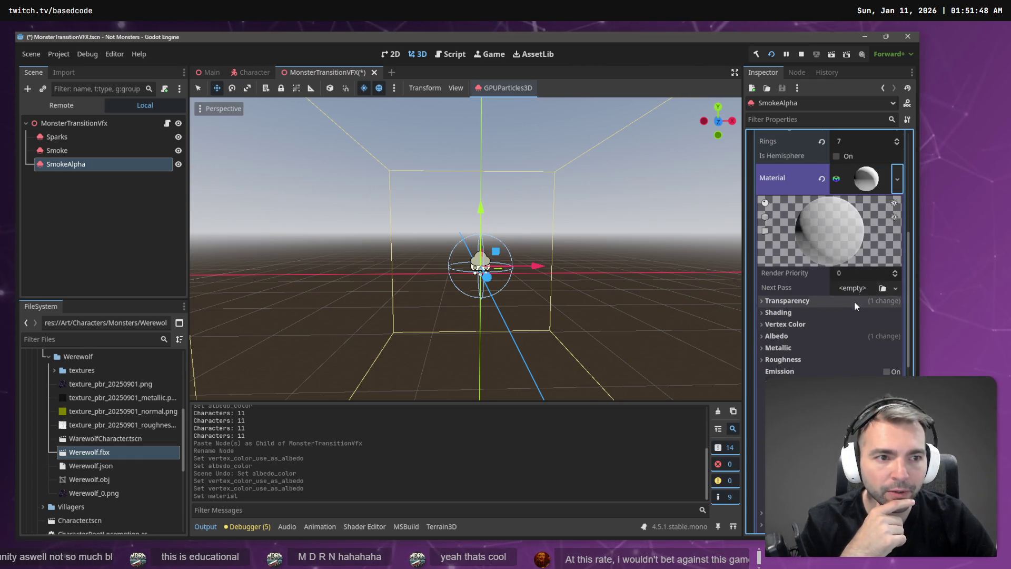
Enable vertex colour as albedo on SmokeAlpha and lower its albedo alpha to 199
scroll(854, 302, "down", 5)
scroll(765, 316, "up", 5)
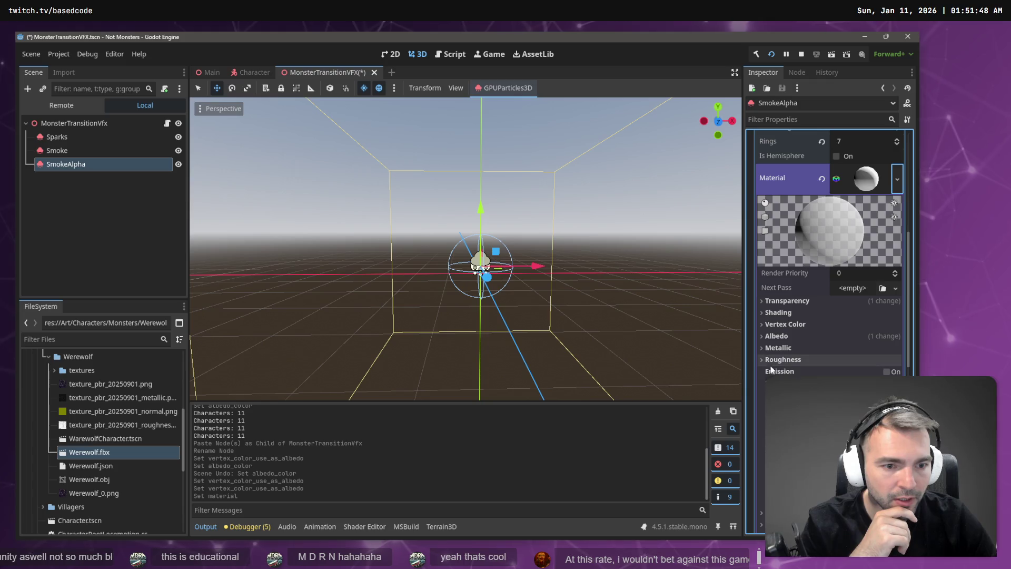
left_click(761, 336)
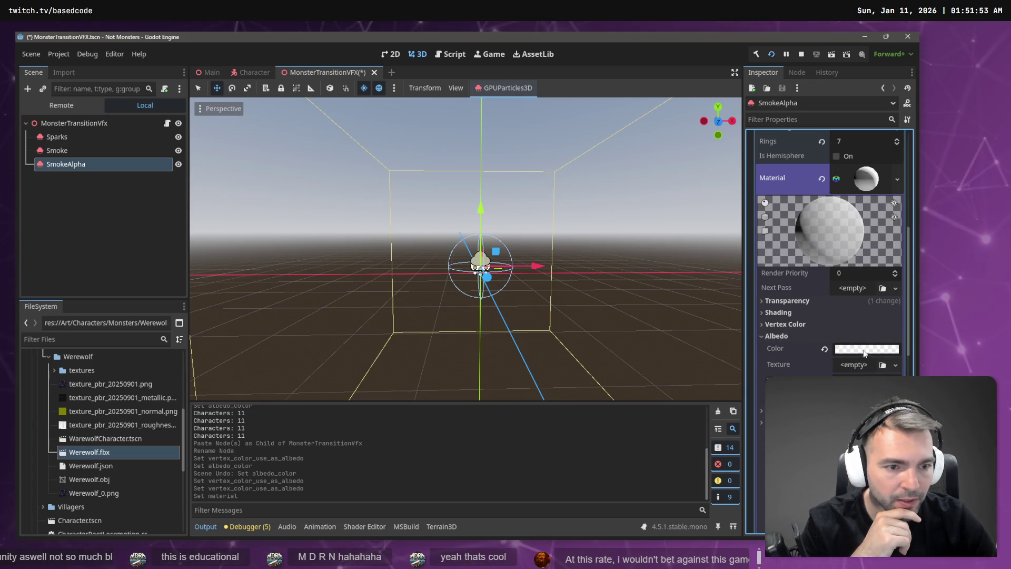
left_click(790, 324)
left_click(841, 338)
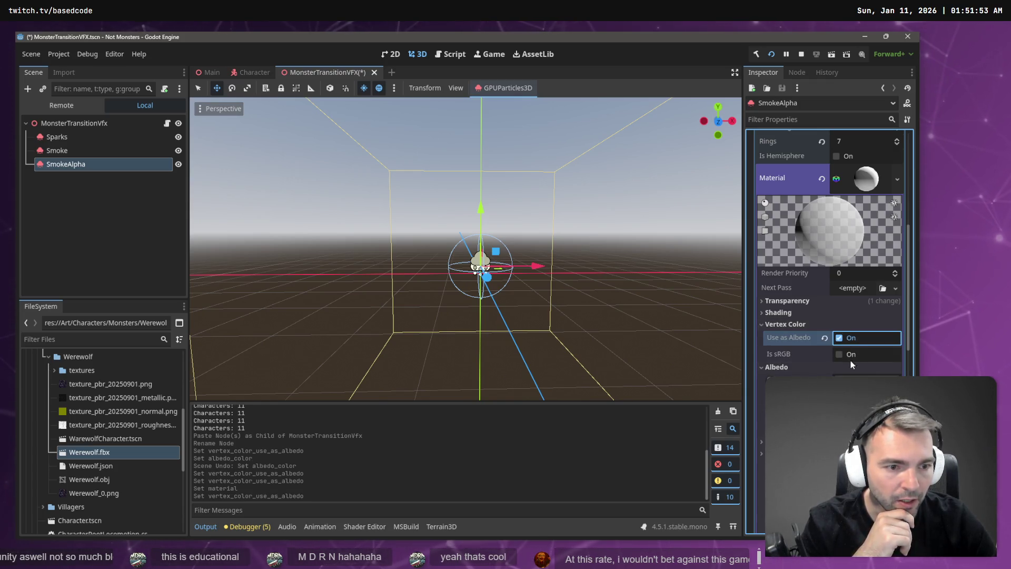
left_click(866, 382)
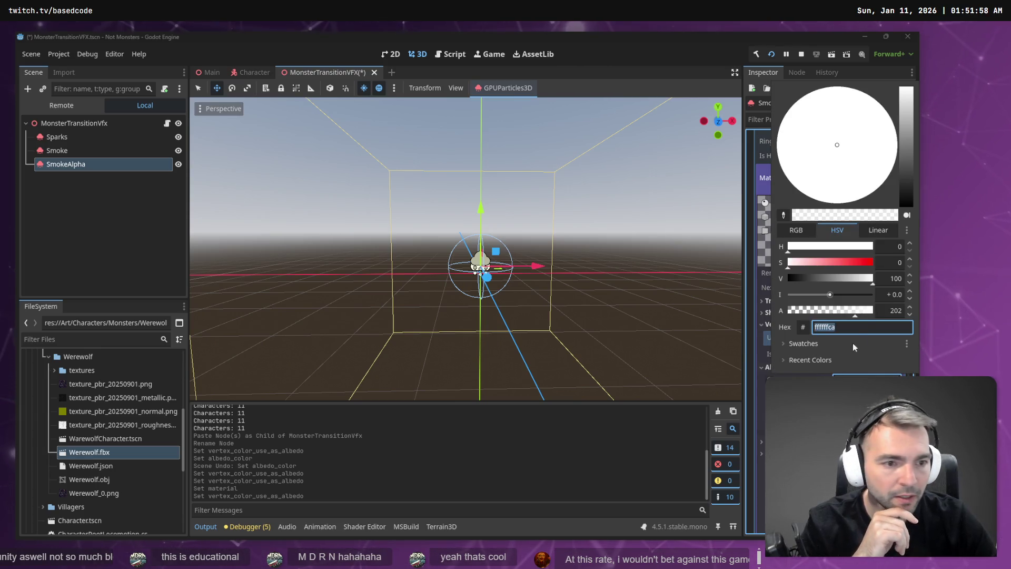
left_click(854, 315)
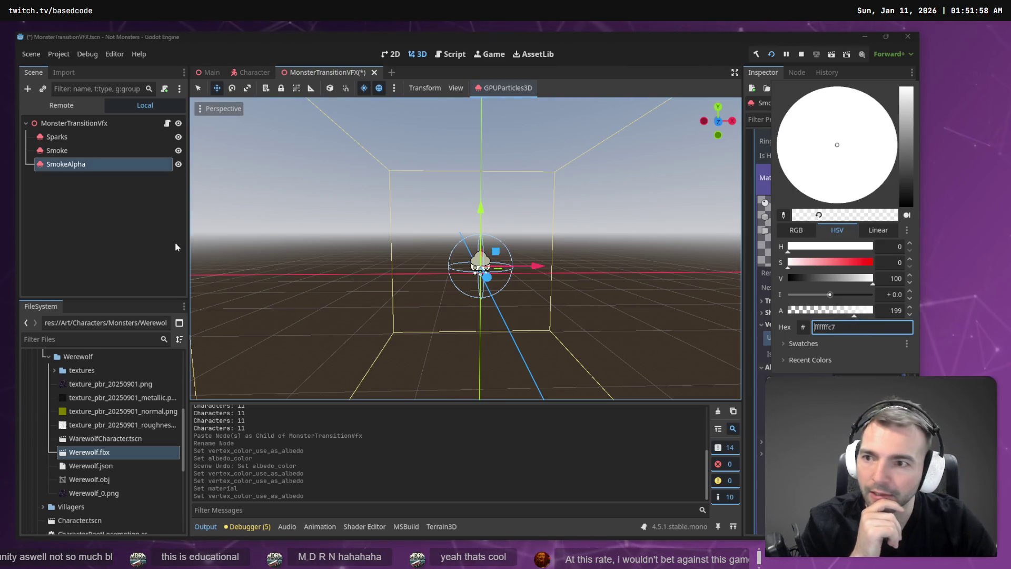
Raise Smoke's albedo alpha to 236 and switch its vertex colour as albedo off
left_click(61, 151)
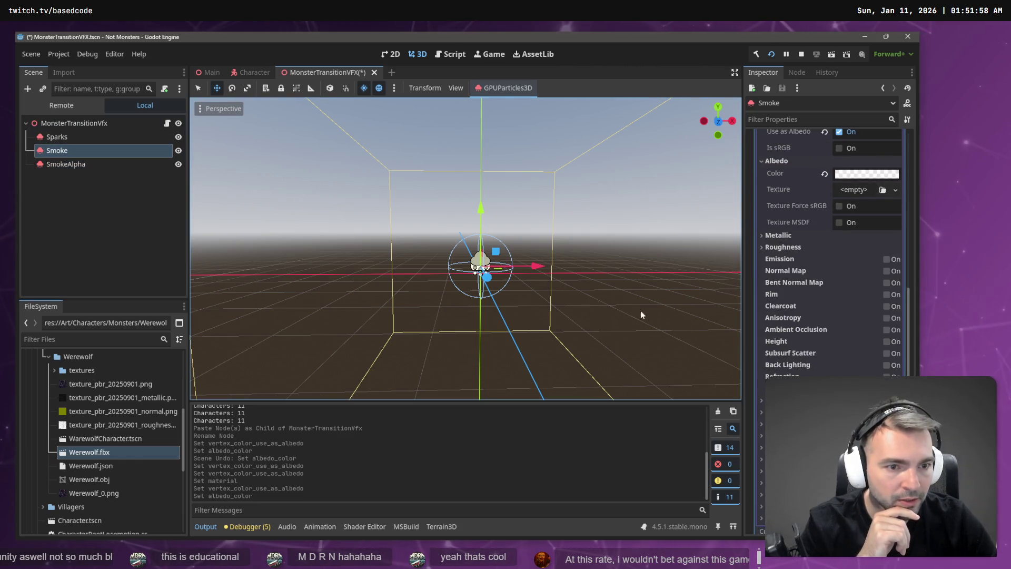
scroll(826, 314, "up", 5)
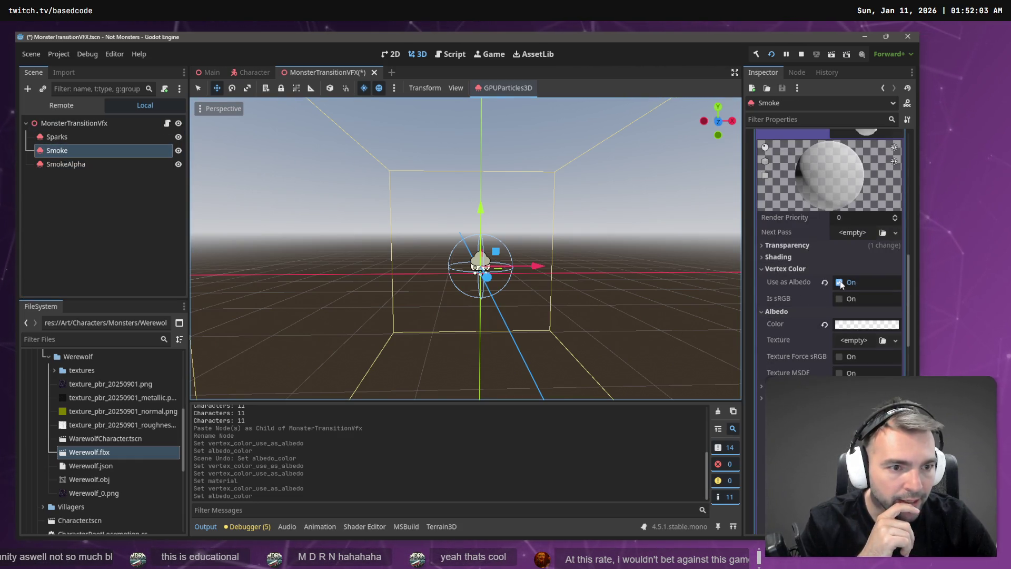
left_click(858, 325)
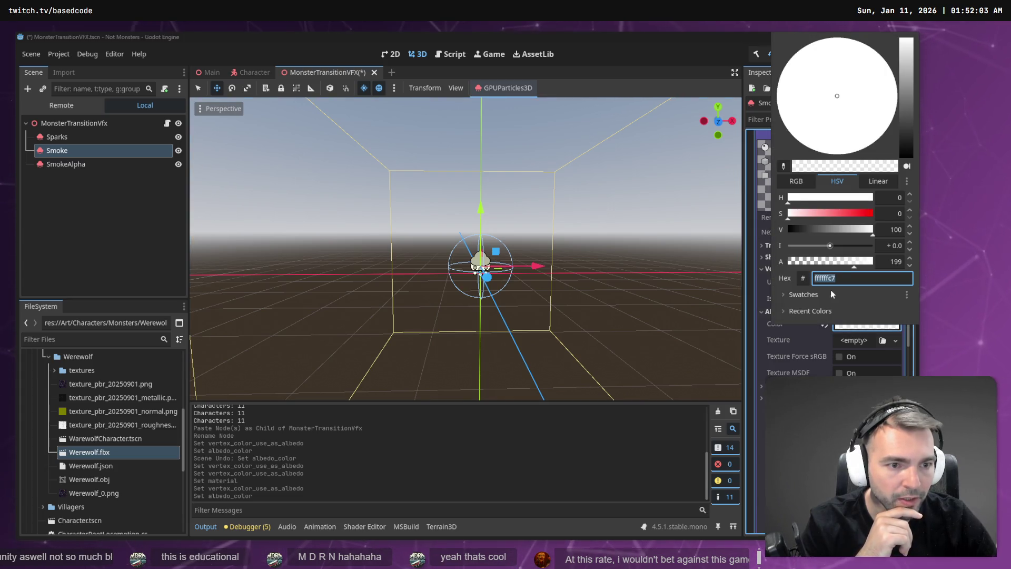
left_click(866, 261)
left_click(841, 330)
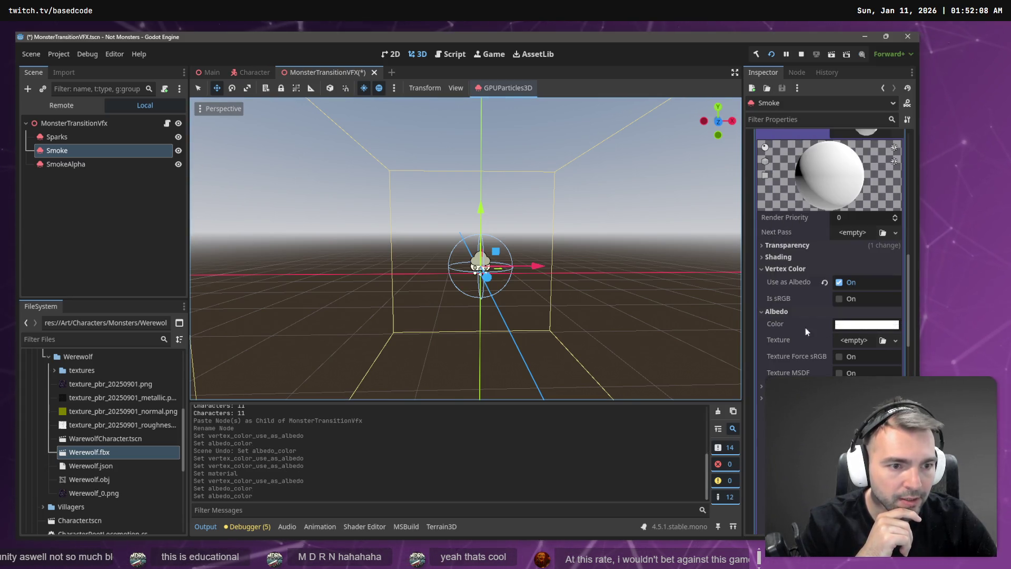
left_click(839, 283)
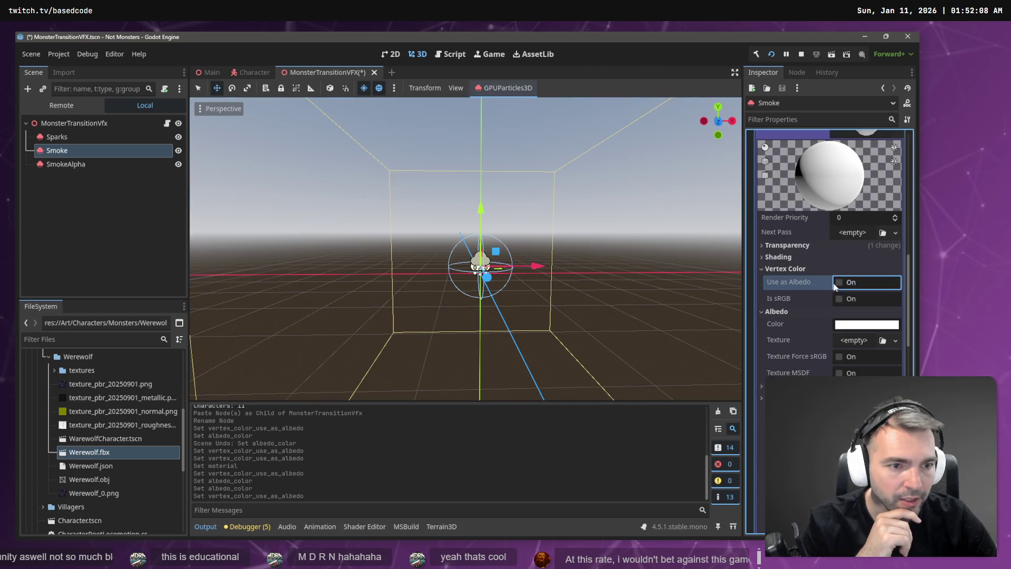
left_click(97, 163)
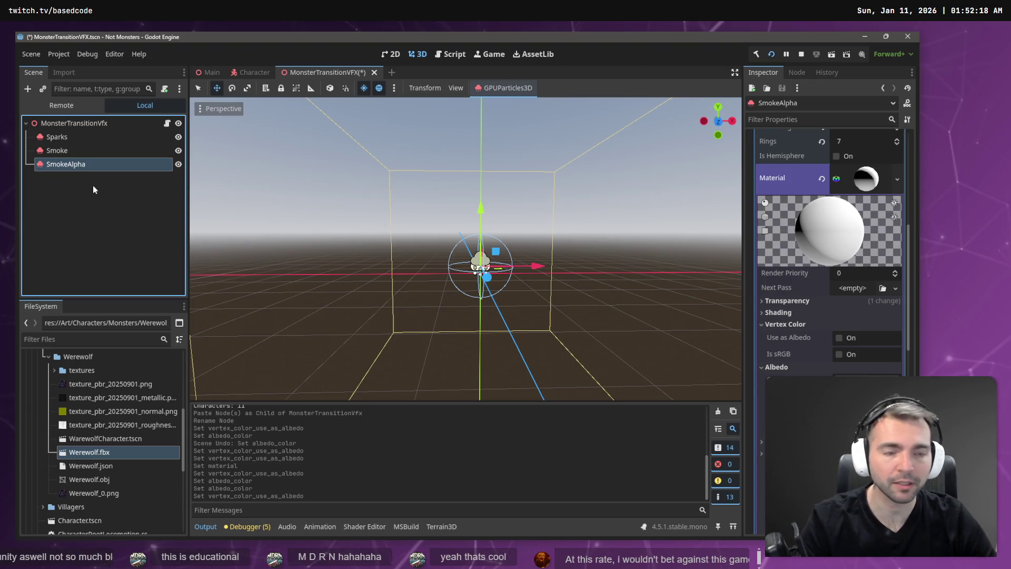
Delete the SmokeAlpha node and turn on Emitting for Smoke to preview it
key("Delete")
left_click(440, 294)
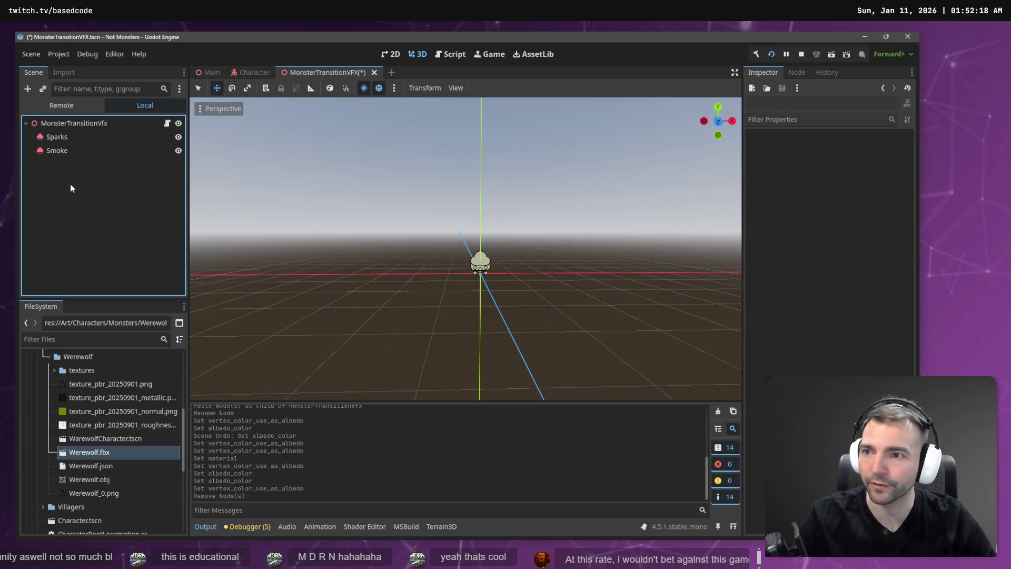
left_click(75, 151)
scroll(818, 180, "up", 10)
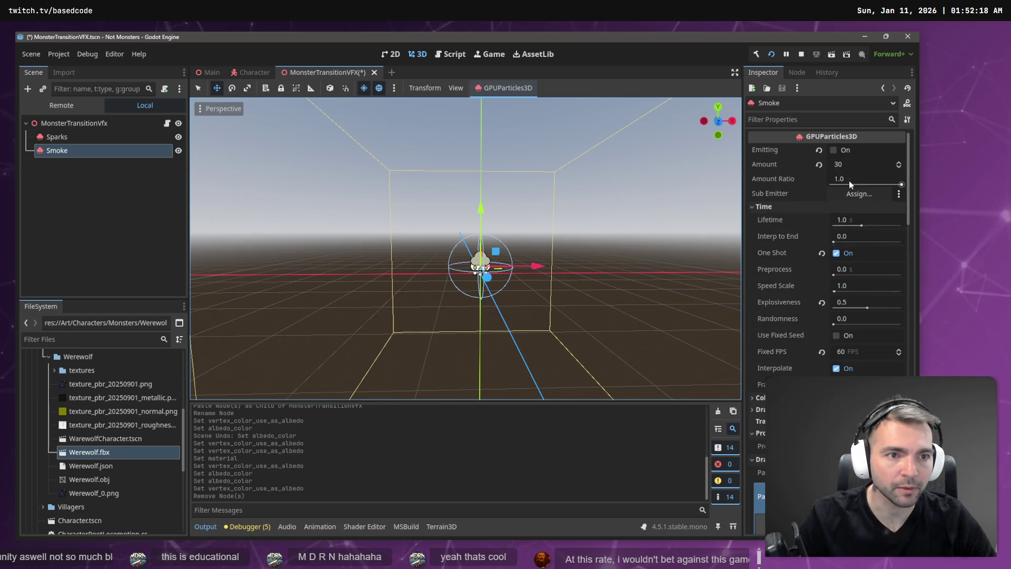
left_click(839, 151)
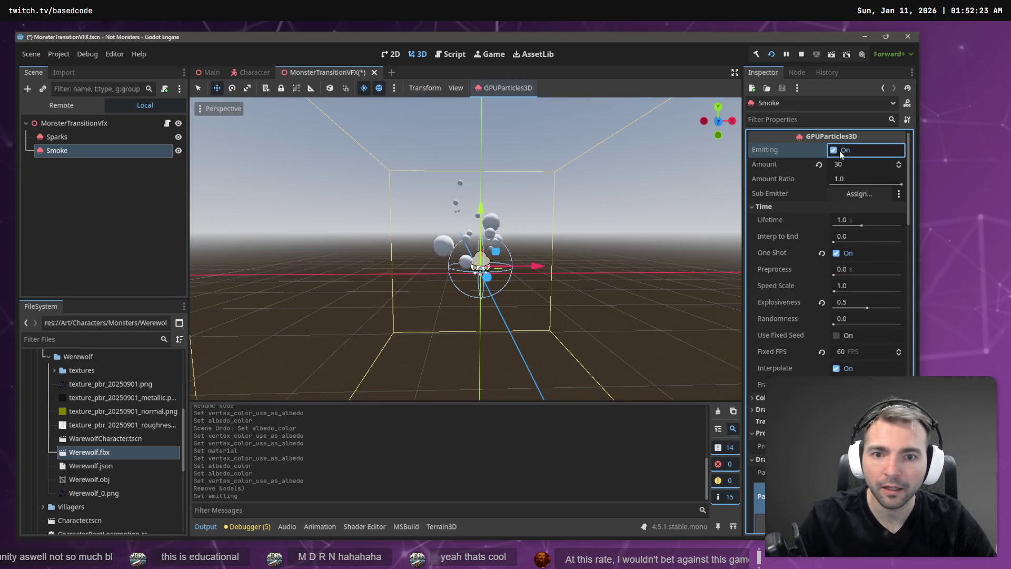
Set Sparks speed scale to 1.0, uncheck One Shot, and keep it emitting
left_click(43, 137)
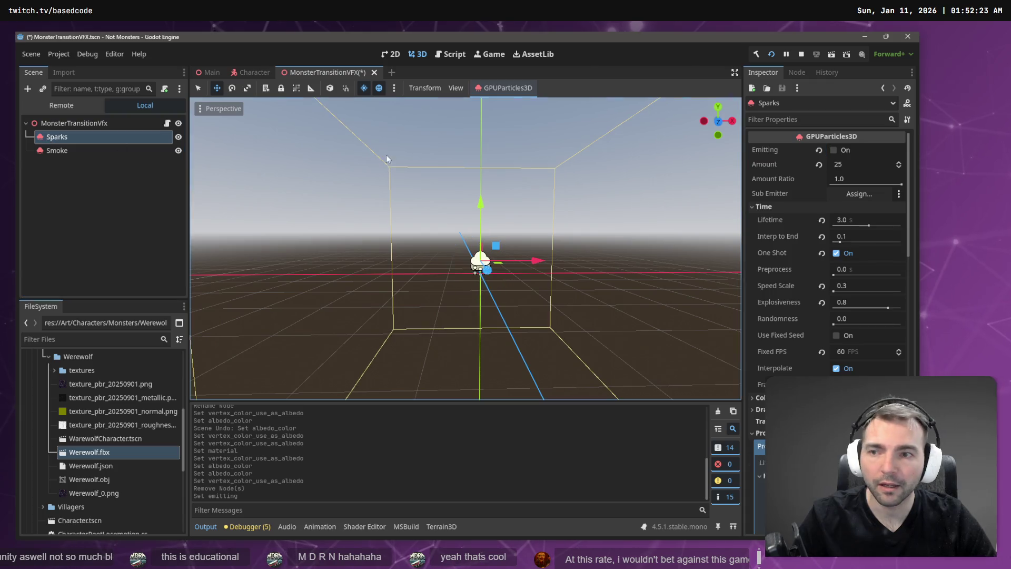
left_click(834, 150)
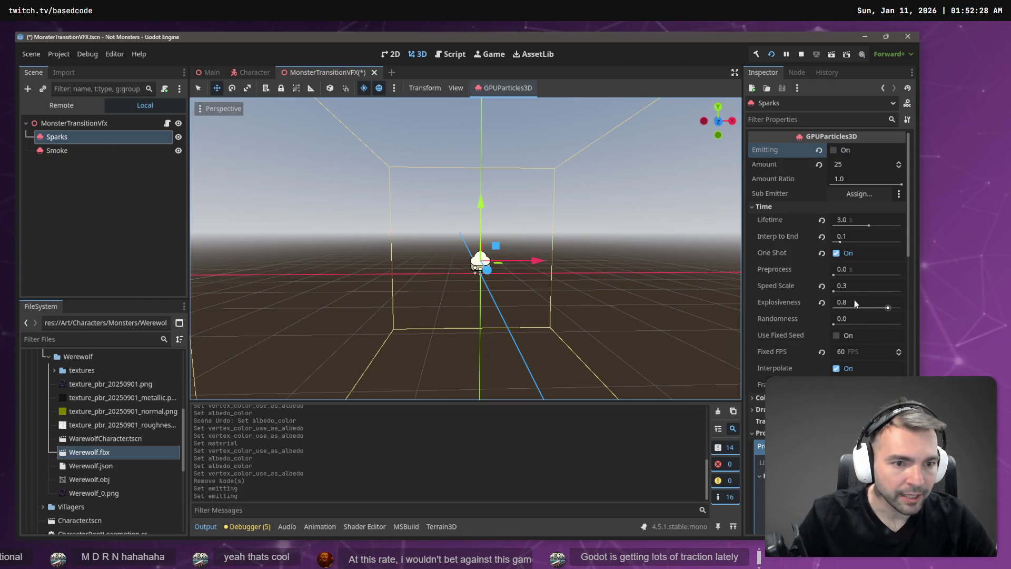
left_click(861, 285)
type("1")
key("Return")
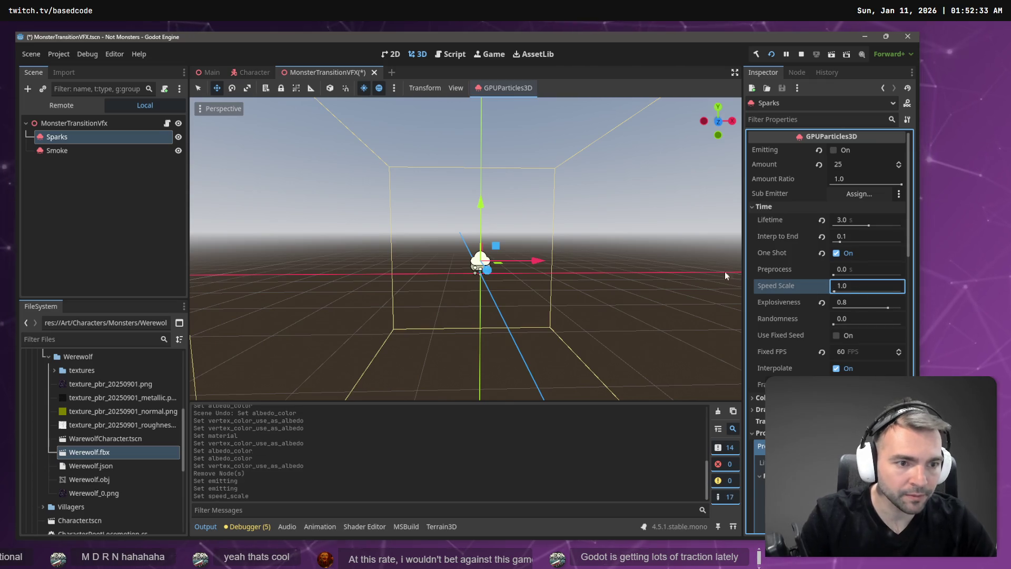
left_click(833, 150)
left_click(834, 150)
left_click(836, 150)
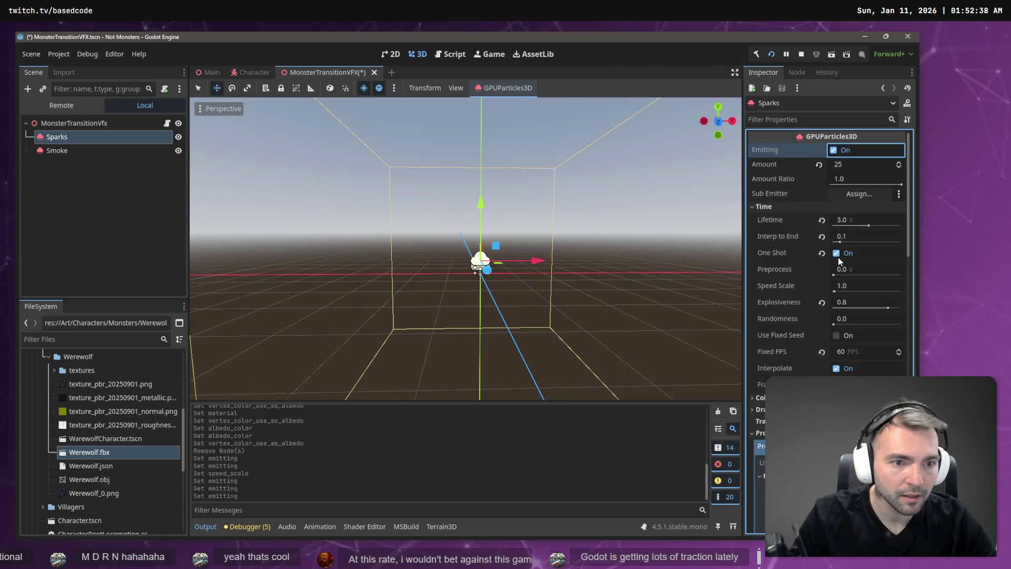
left_click(836, 253)
left_click(836, 150)
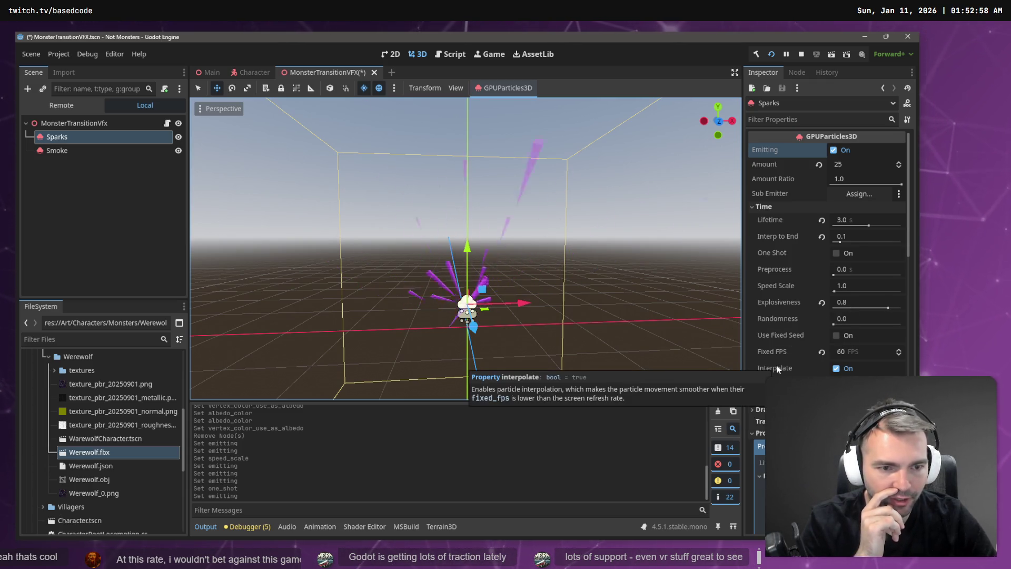
scroll(795, 368, "down", 10)
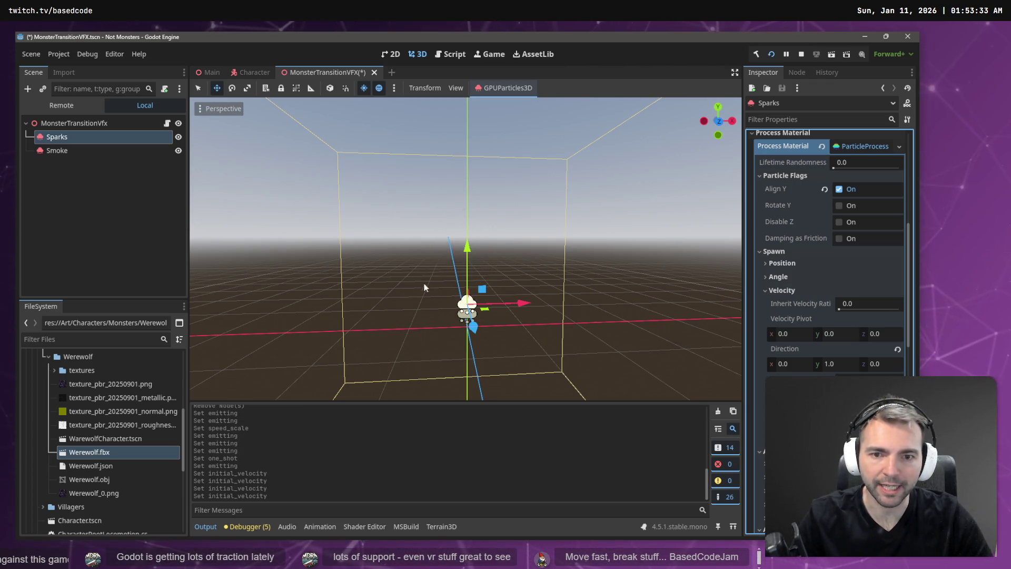
scroll(796, 314, "down", 5)
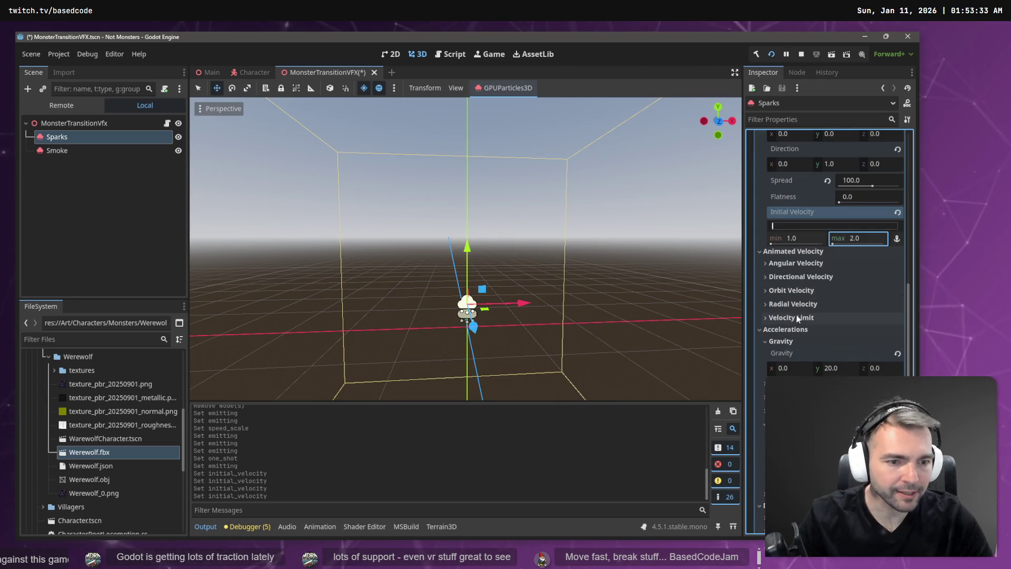
scroll(788, 370, "down", 10)
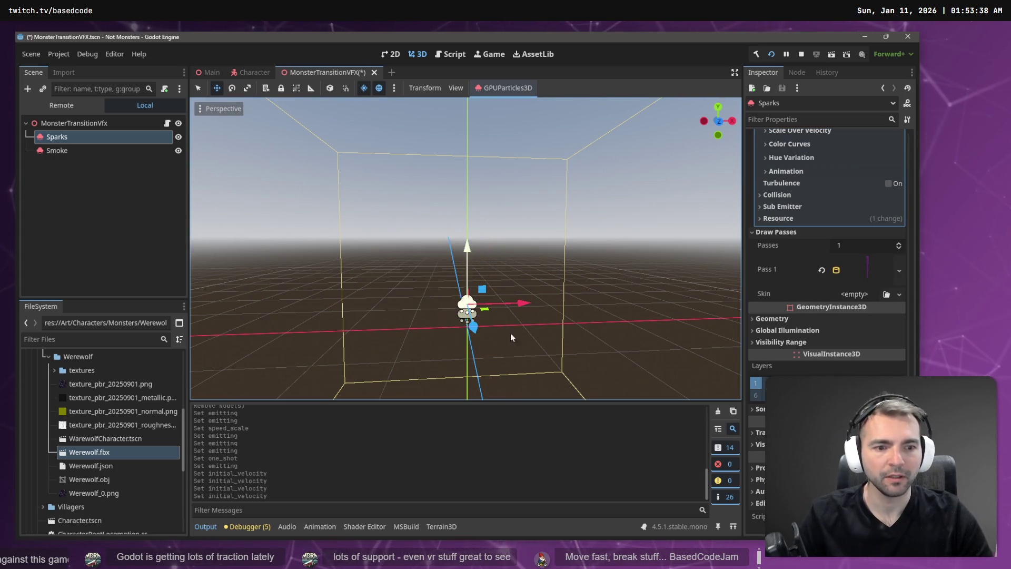
scroll(826, 252, "down", 1)
scroll(789, 326, "up", 10)
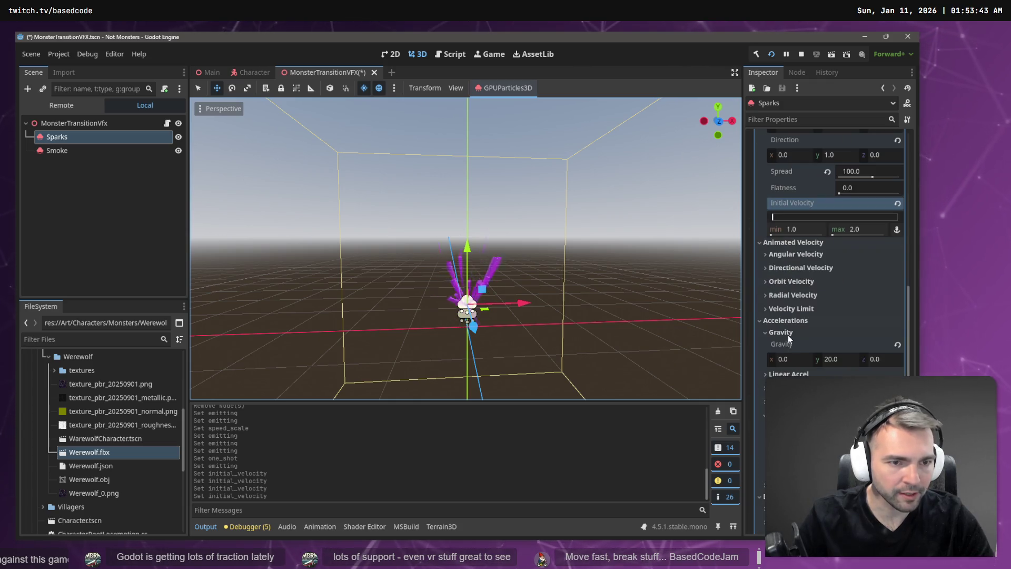
scroll(801, 299, "up", 3)
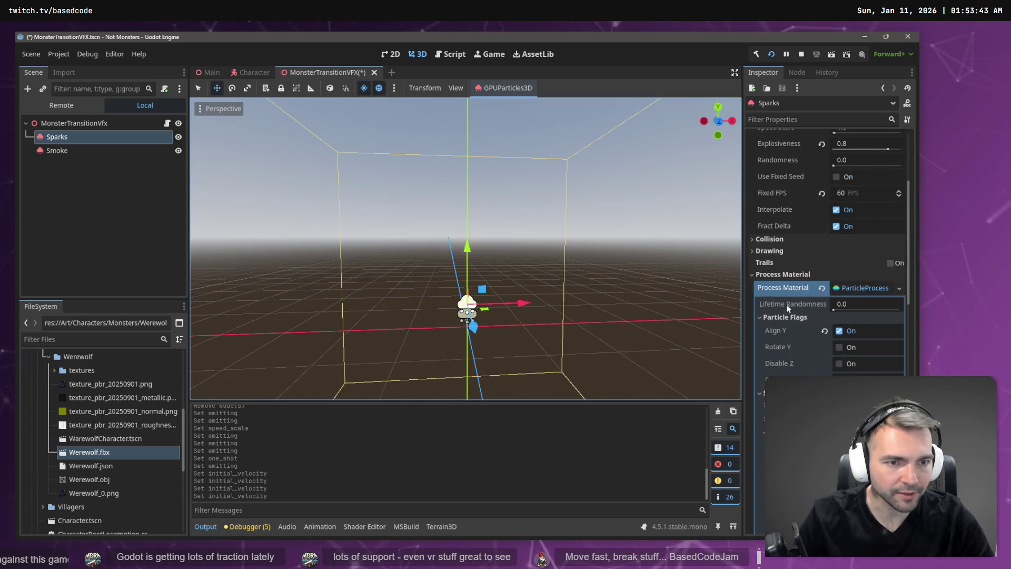
scroll(786, 304, "up", 5)
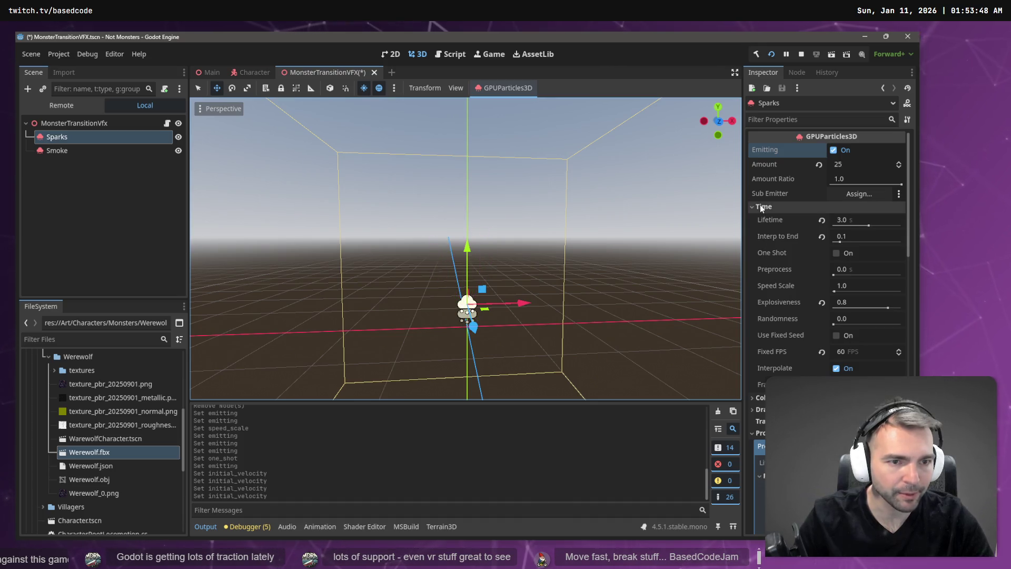
scroll(796, 278, "down", 10)
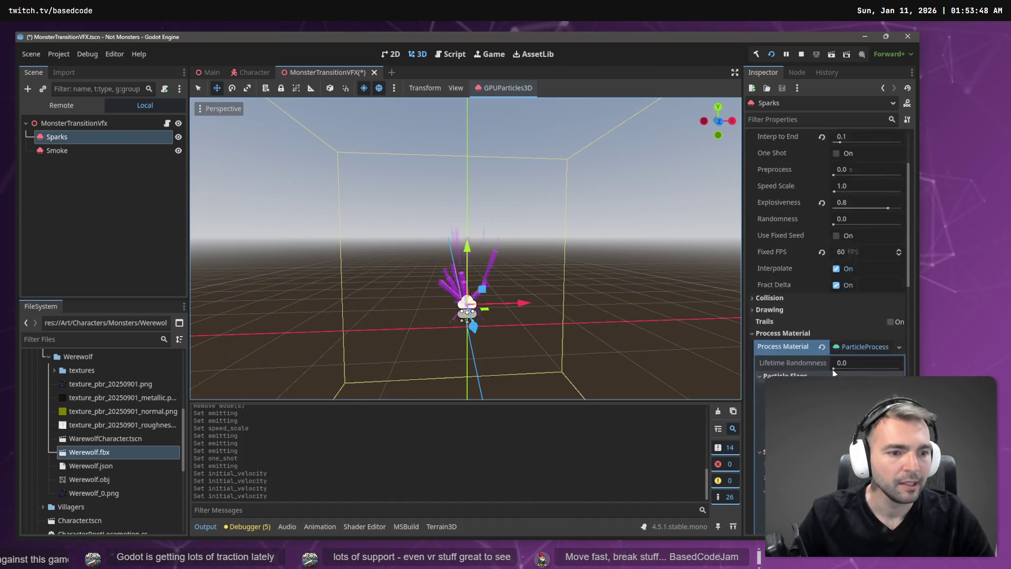
scroll(878, 328, "down", 5)
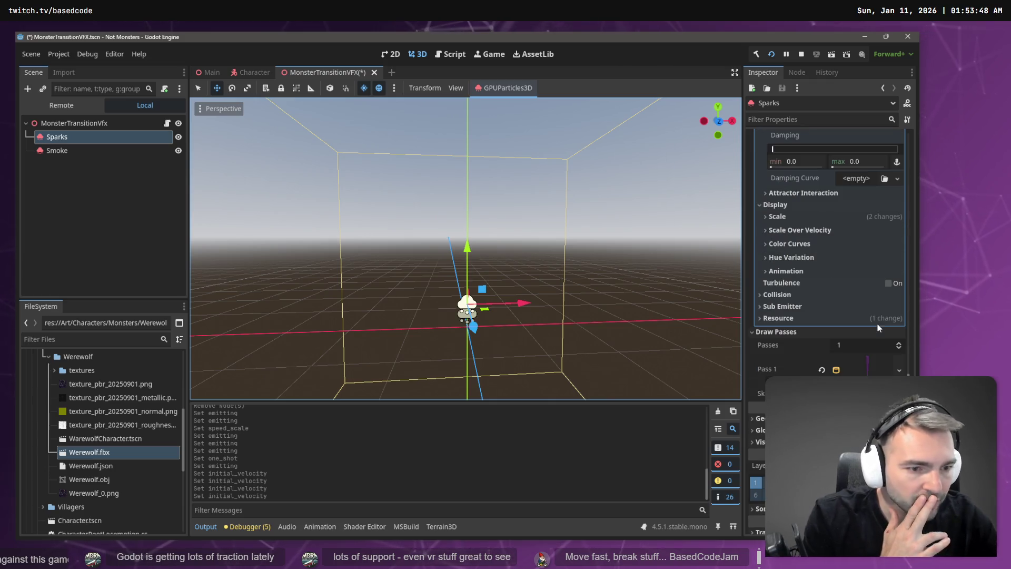
Open the Sparks Scale Curve graph and try adding and dragging points, undoing the edits
left_click(794, 218)
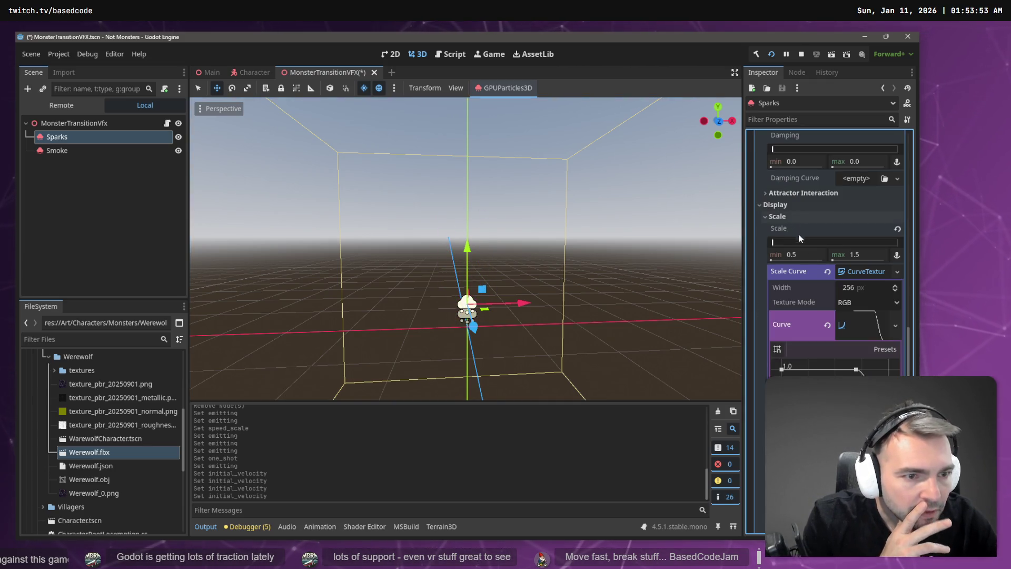
left_click(863, 327)
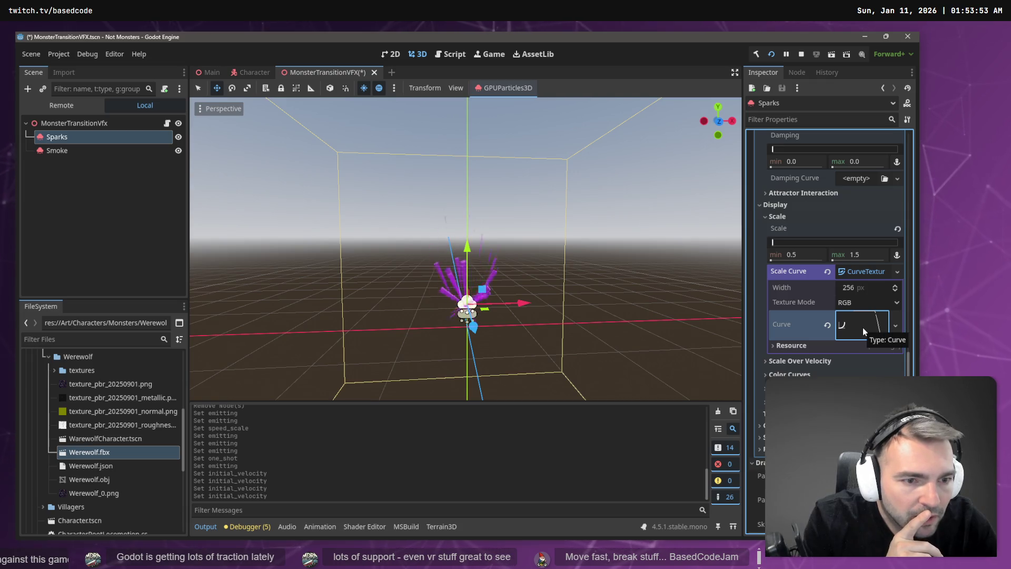
left_click(862, 327)
left_click(862, 327)
left_click(862, 327)
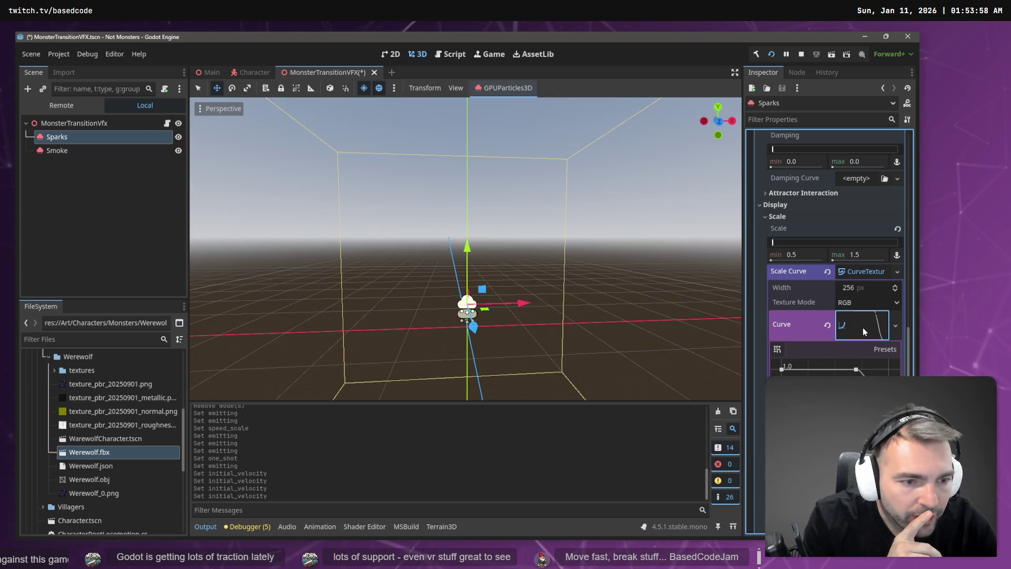
left_click(782, 370)
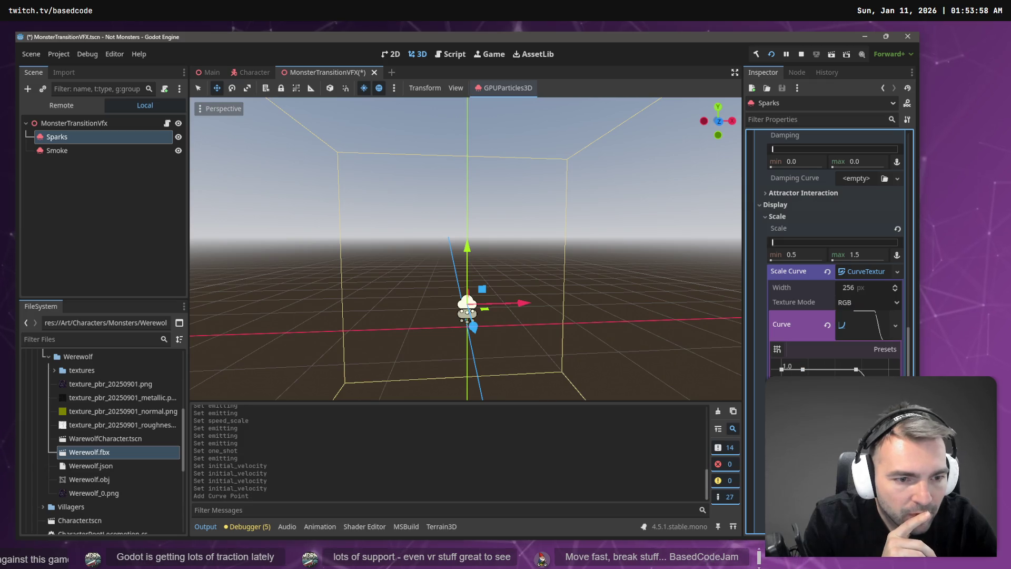
left_click_drag(874, 418, 864, 416)
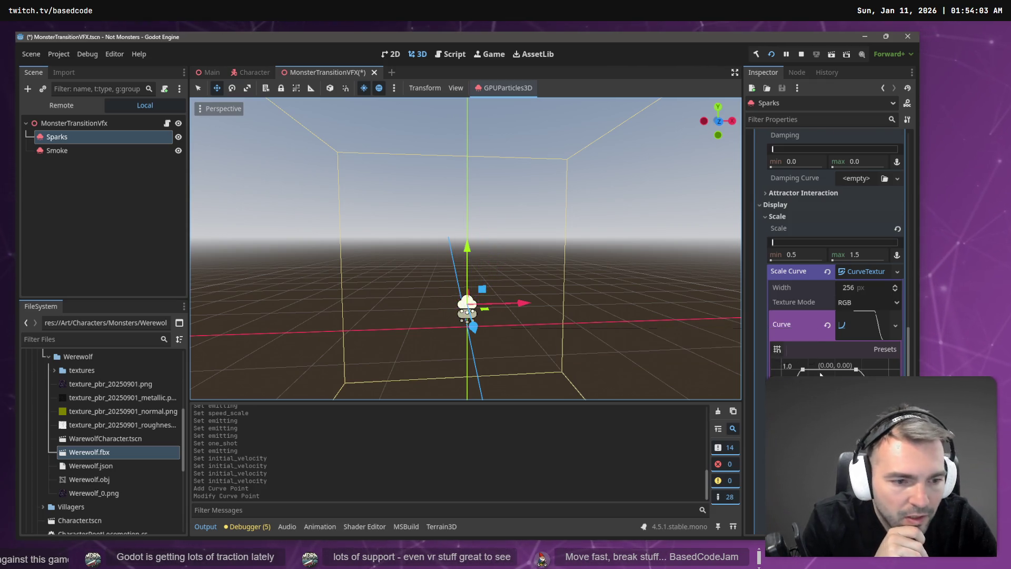
scroll(821, 368, "down", 3)
scroll(532, 289, "up", 5)
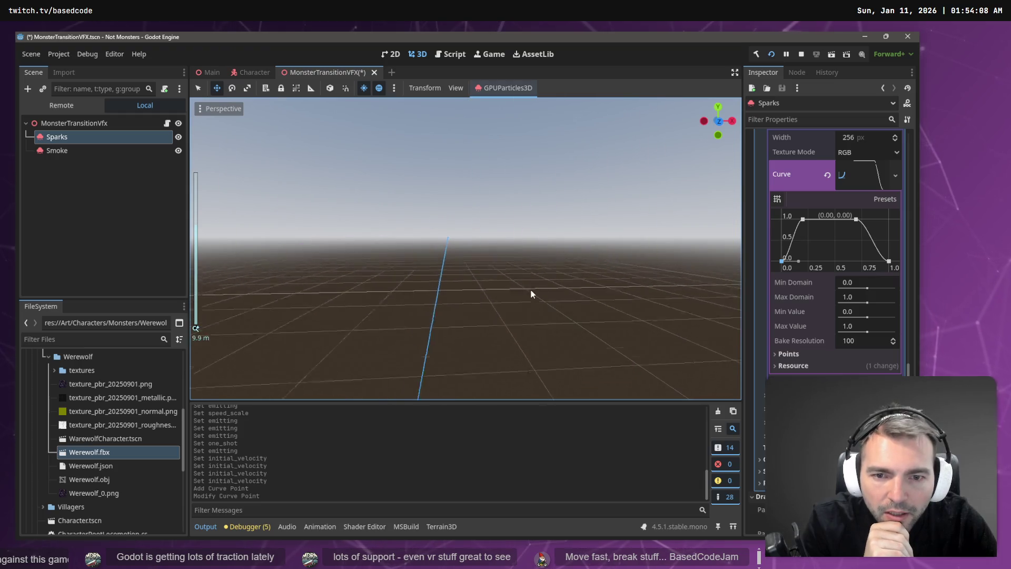
scroll(530, 294, "down", 5)
scroll(533, 305, "up", 2)
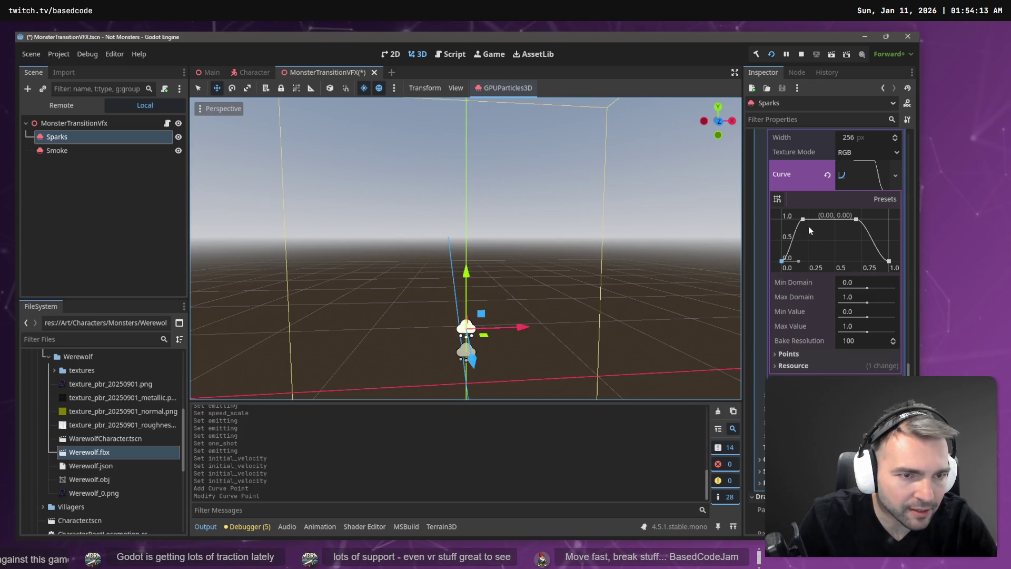
left_click_drag(804, 219, 838, 219)
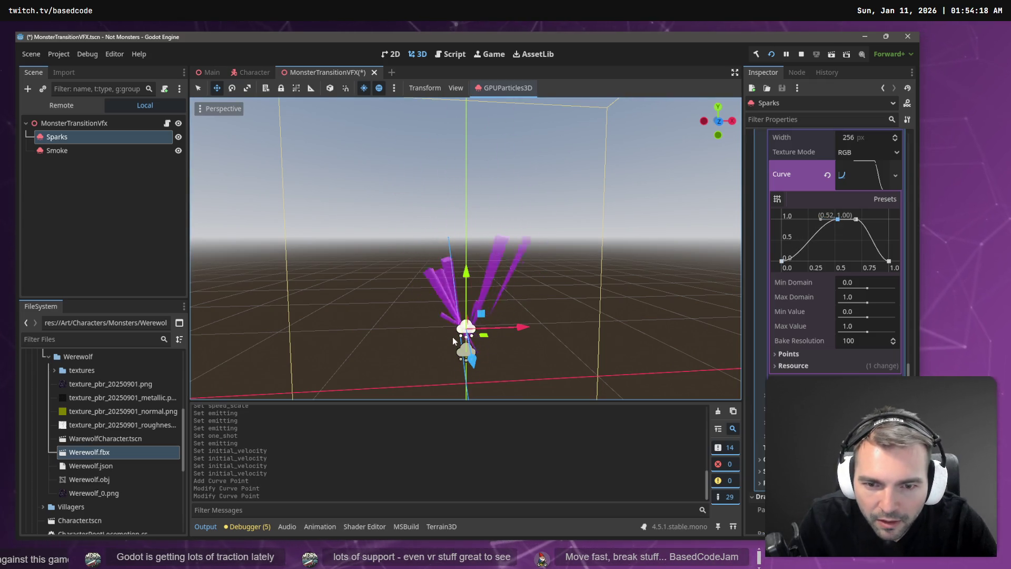
key("ctrl+z")
key("ctrl+z")
key("ctrl+z")
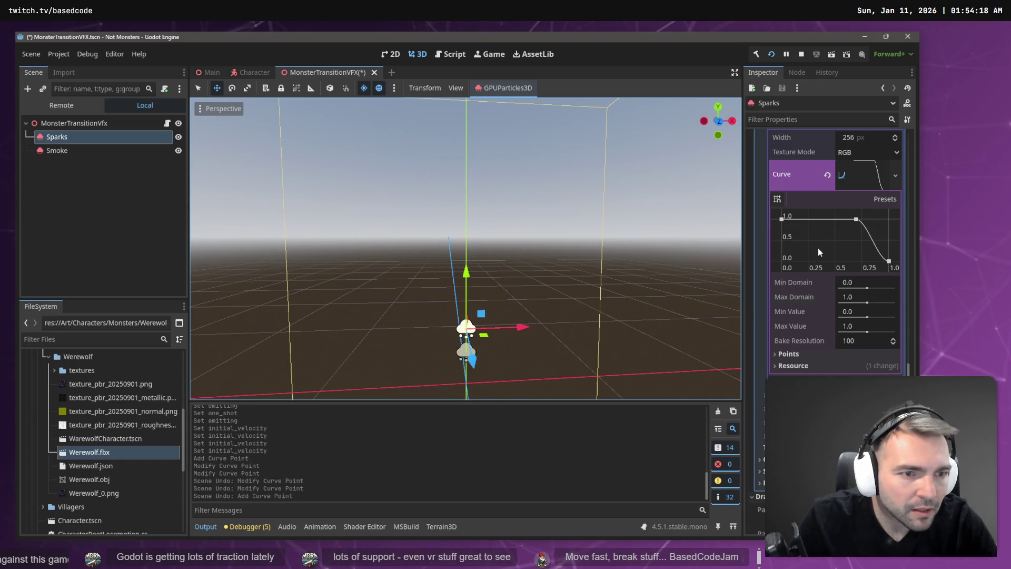
scroll(863, 238, "up", 2)
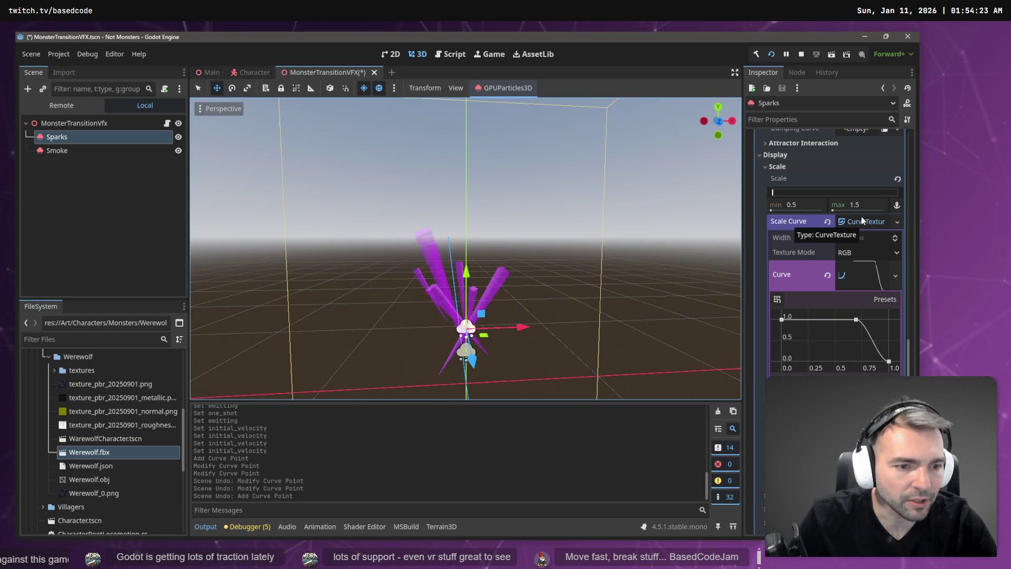
Keep minimum scale 0.5 and shape the curve from 0 to a late ~0.85 peak, then 0
left_click(791, 205)
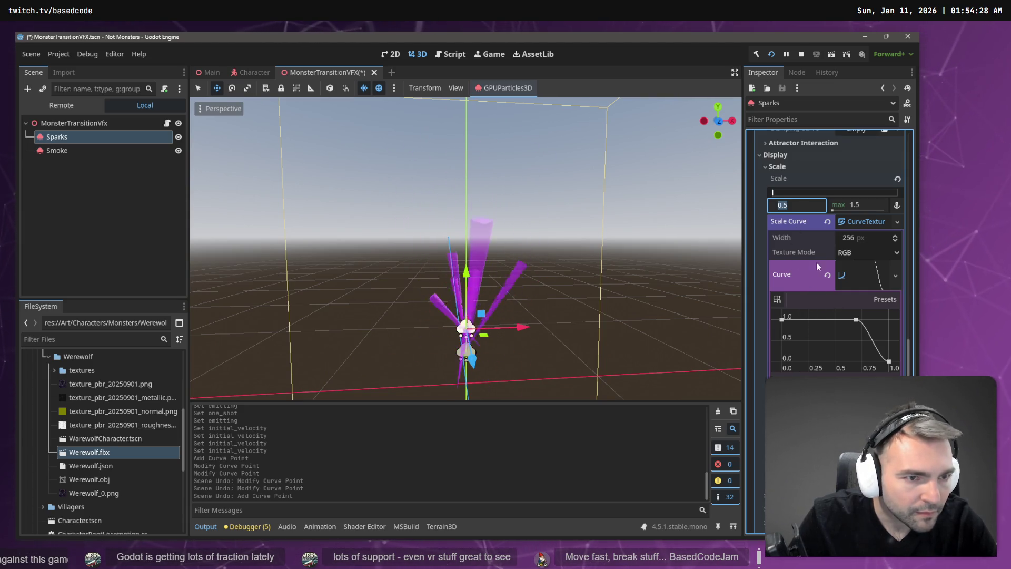
left_click(870, 271)
left_click(816, 320)
left_click_drag(781, 319, 781, 361)
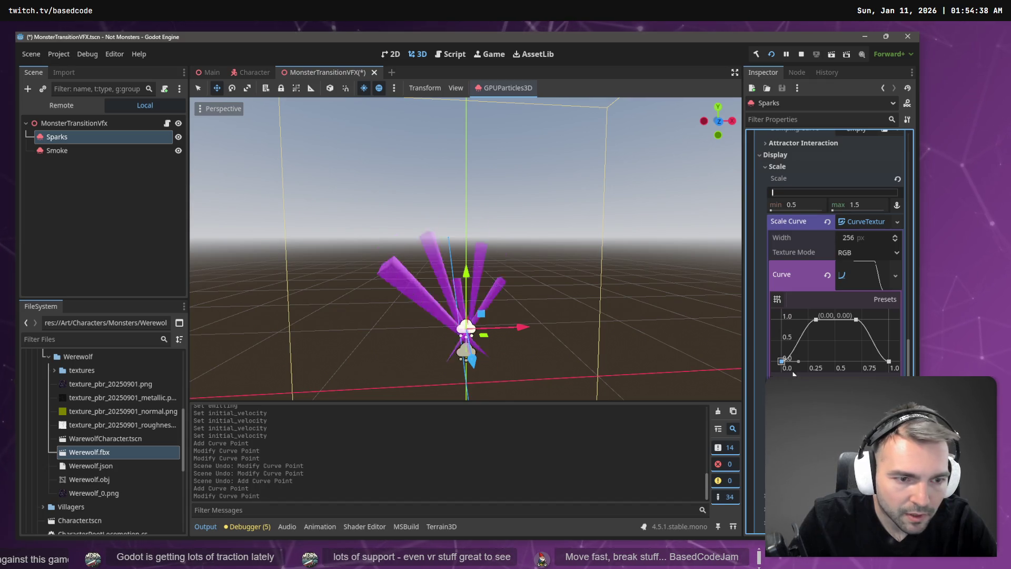
left_click_drag(858, 320, 869, 342)
left_click_drag(816, 321, 817, 365)
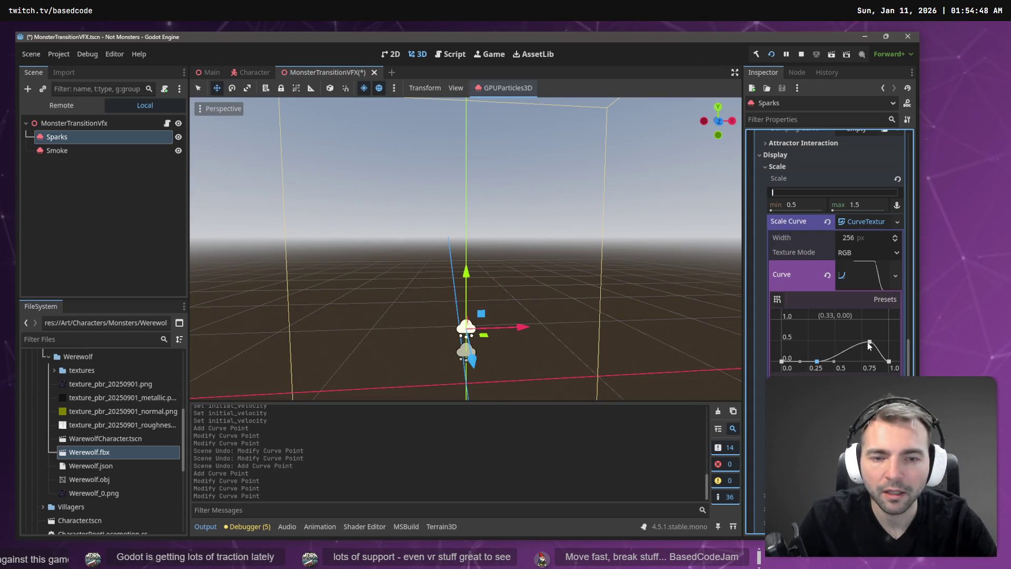
mouse_move(868, 342)
left_mouse_down()
mouse_move(868, 332)
mouse_move(837, 321)
mouse_move(853, 335)
mouse_move(890, 322)
mouse_move(892, 334)
left_mouse_up()
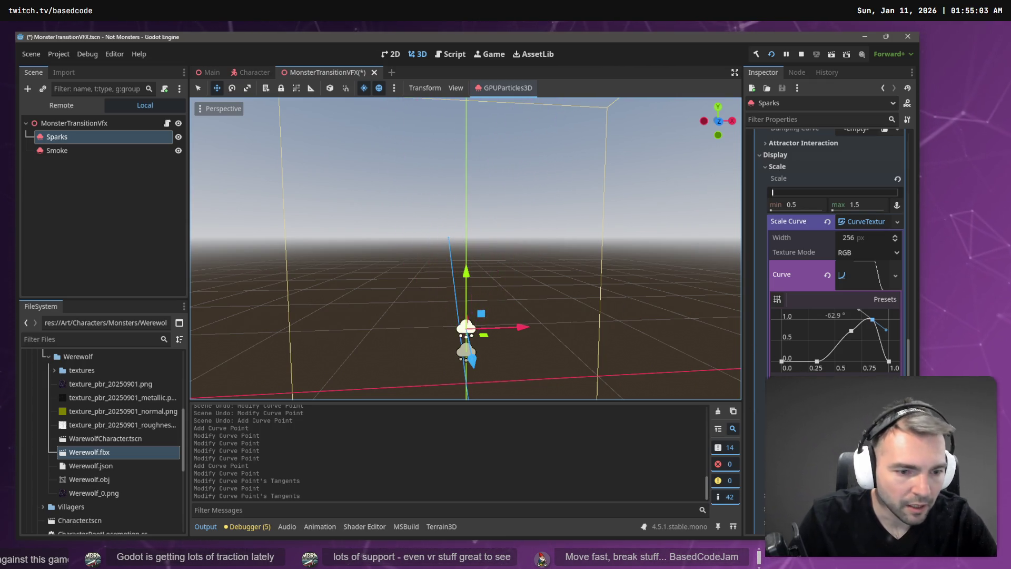
scroll(834, 253, "down", 3)
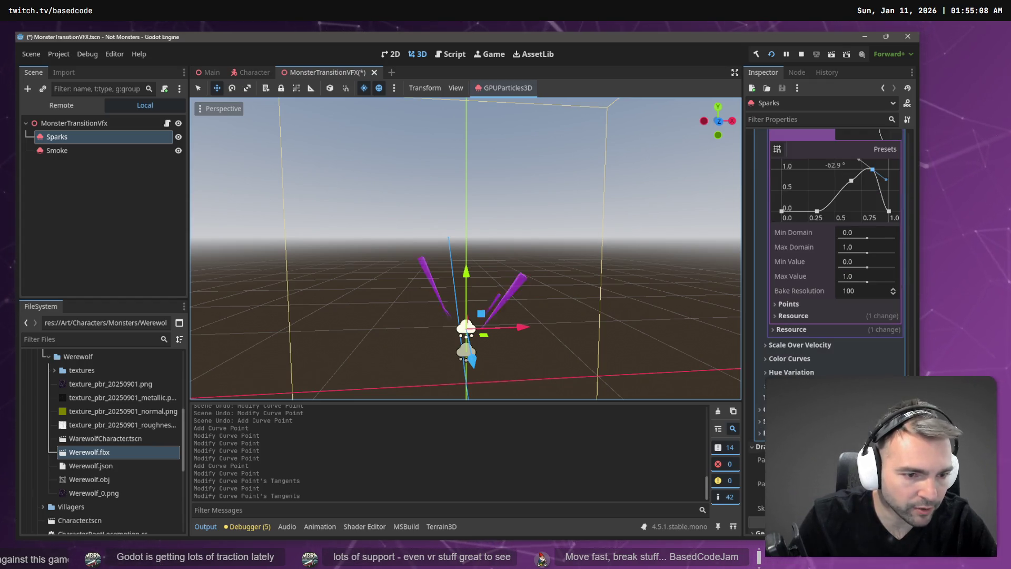
Turn on Sparks turbulence and tune its noise strength and noise scale
left_click(895, 397)
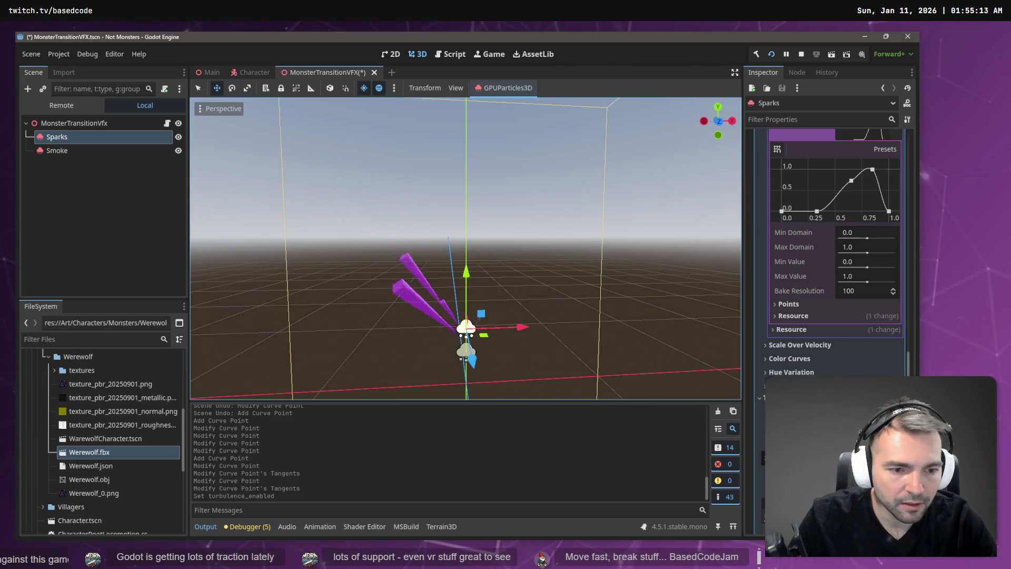
left_click(832, 416)
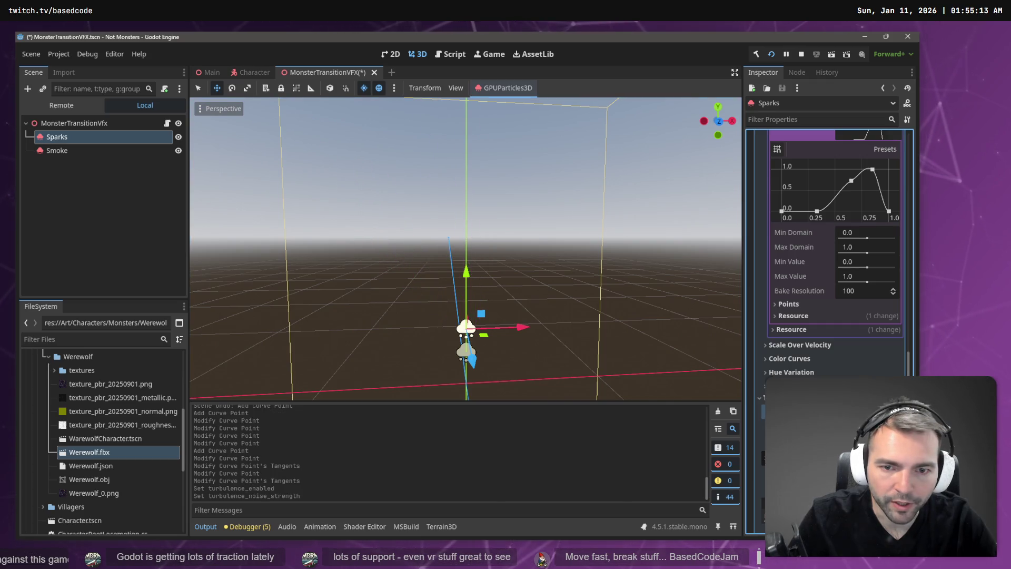
left_click(832, 416)
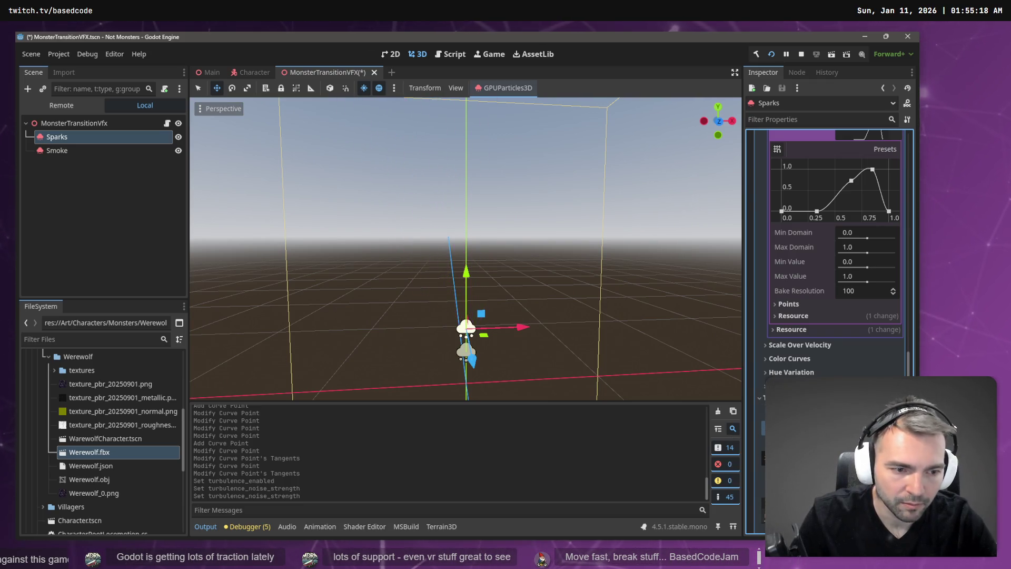
left_click(843, 431)
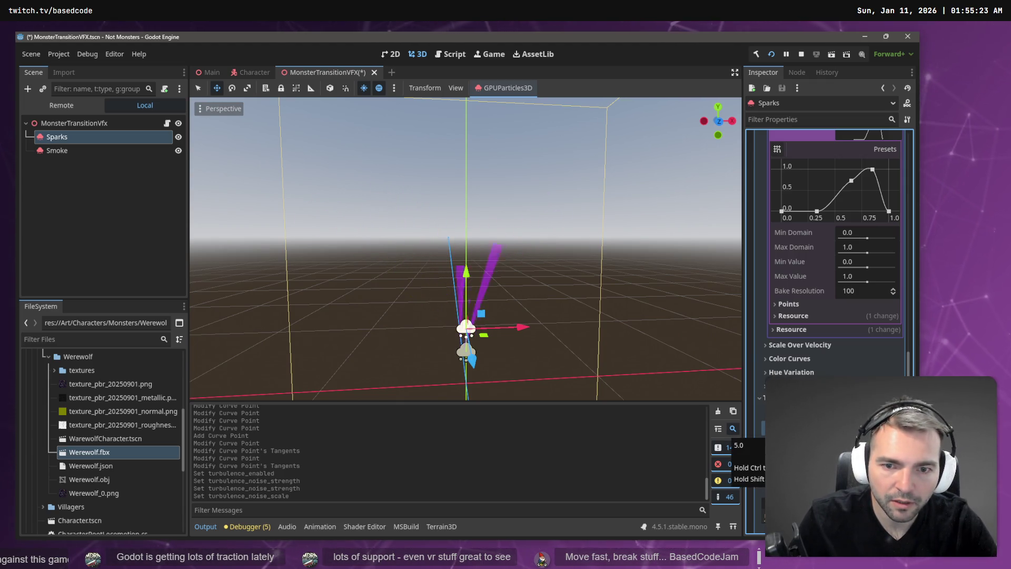
left_click(843, 431)
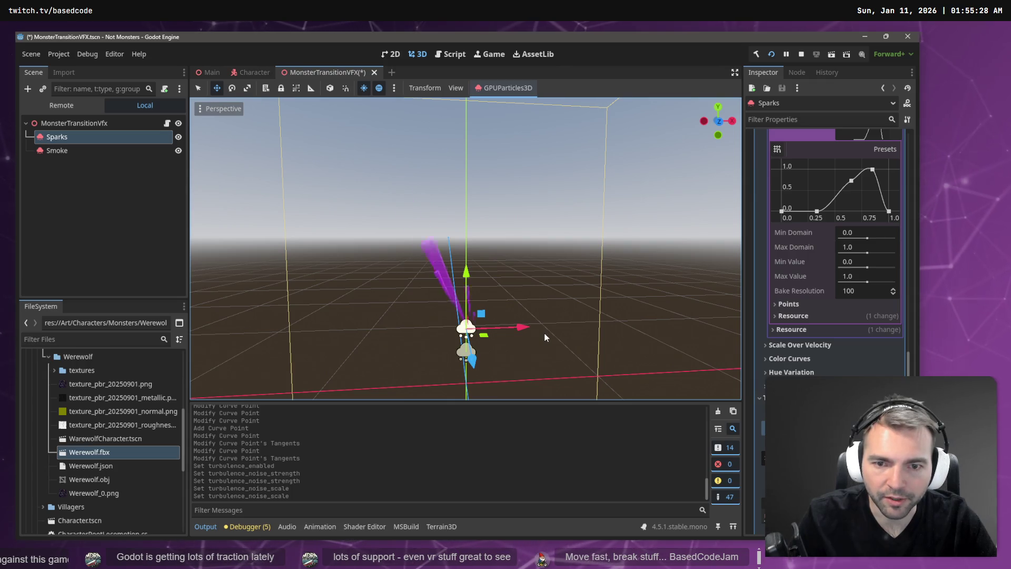
left_click(842, 431)
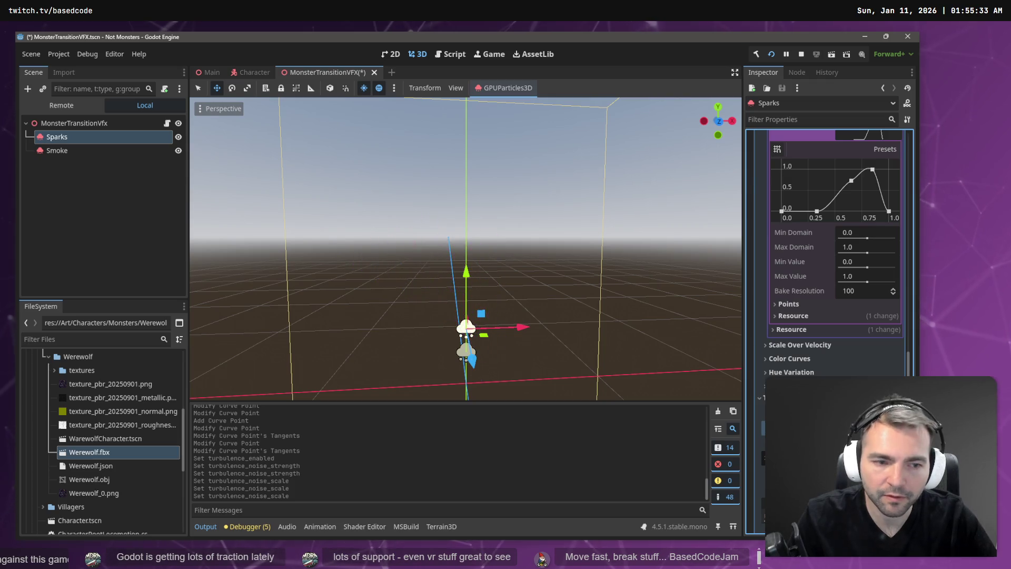
left_click(842, 431)
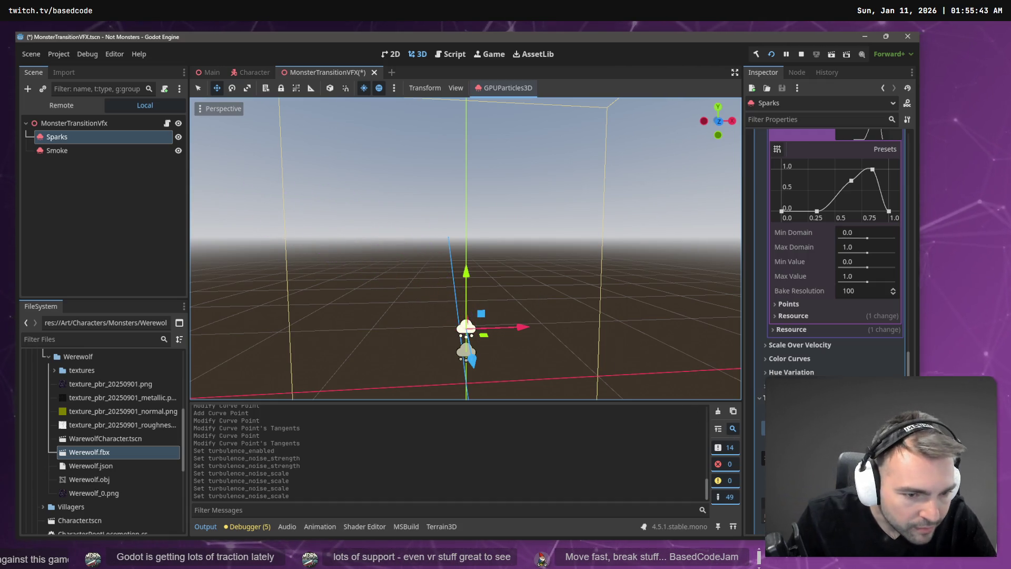
scroll(790, 327, "down", 4)
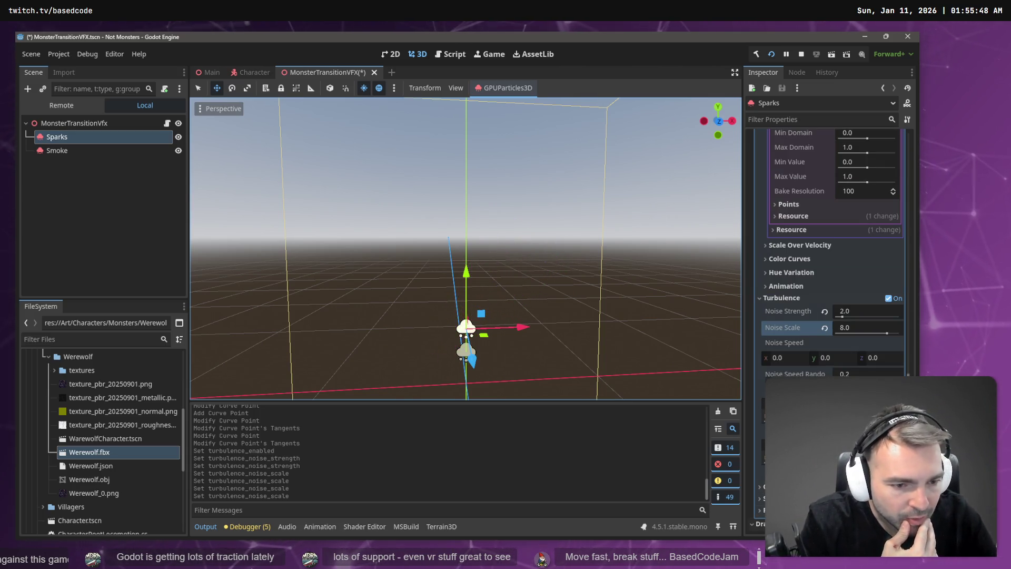
scroll(808, 363, "up", 5)
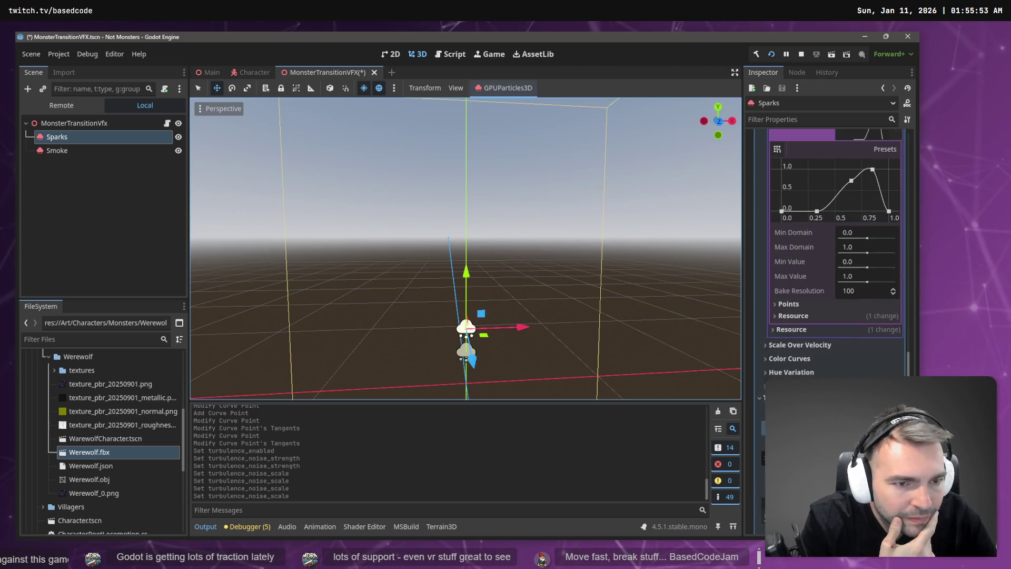
scroll(809, 342, "up", 6)
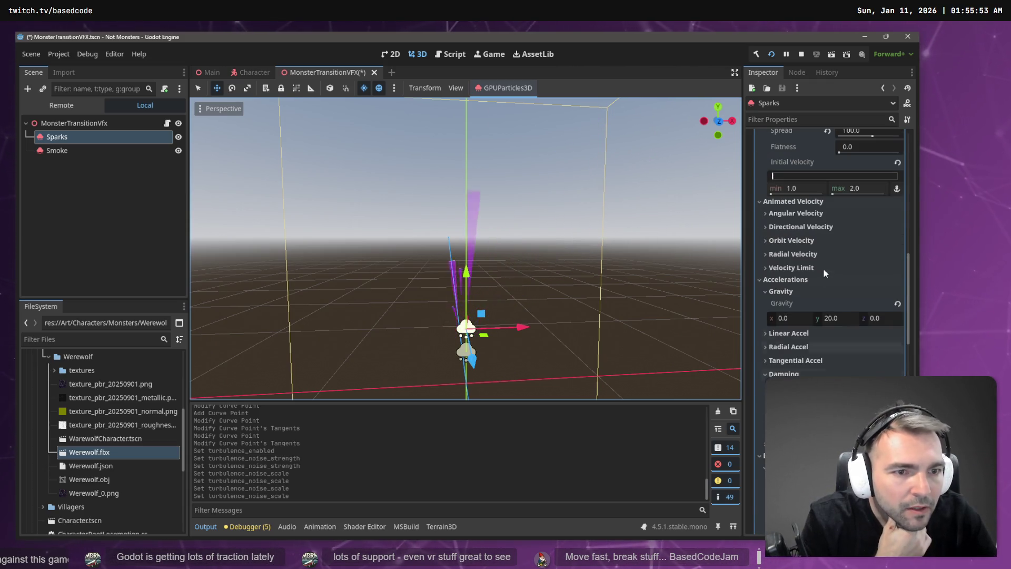
Set Sparks gravity Y to 10, enable turbulence, save, and show the Character scene
left_click(845, 320)
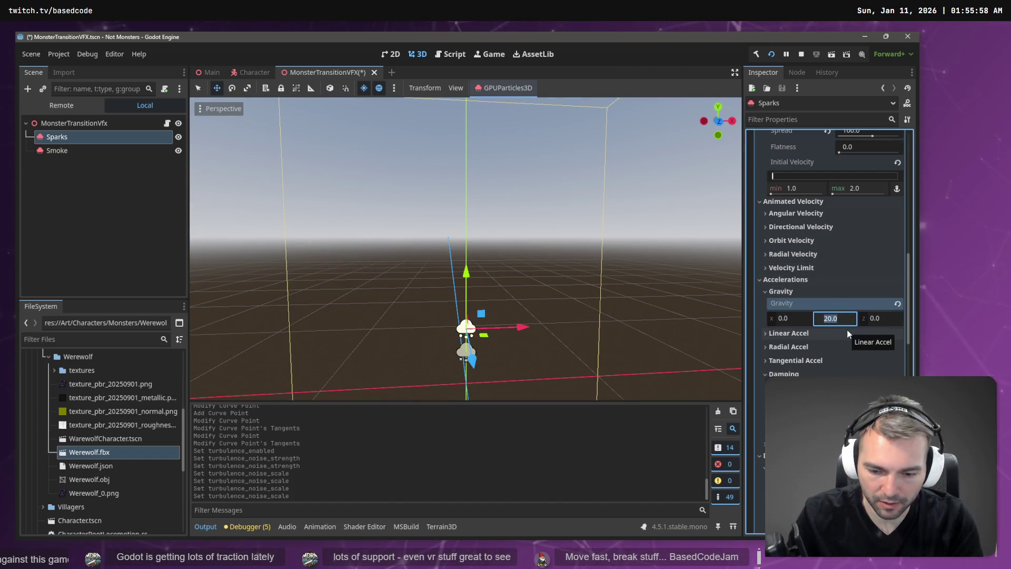
type("10")
key("Return")
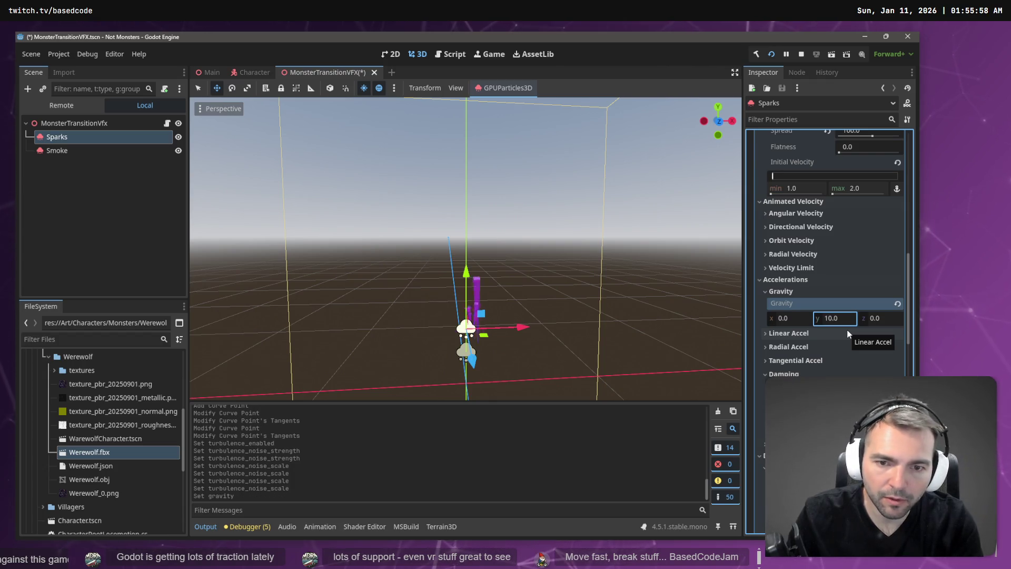
scroll(862, 345, "down", 2)
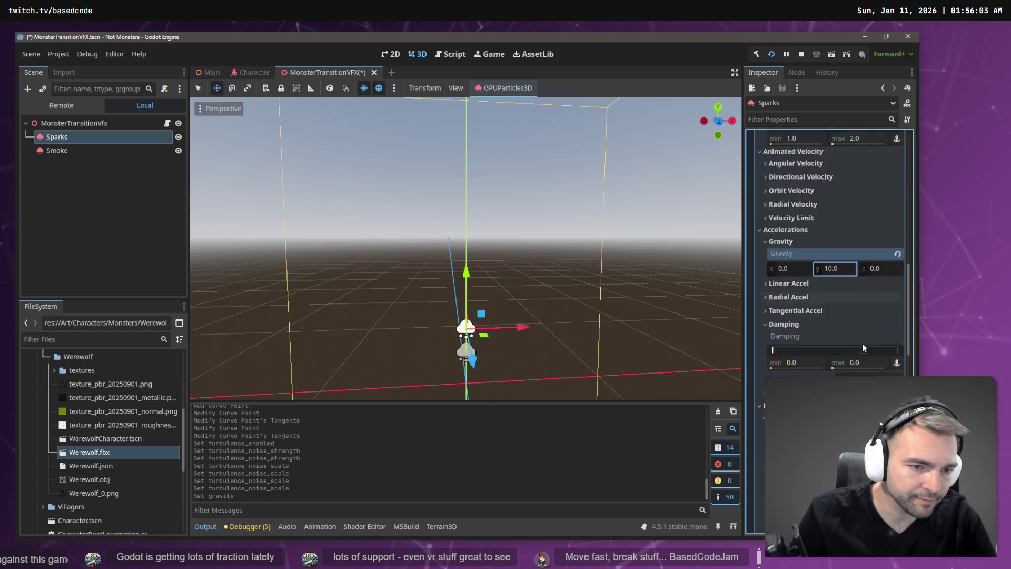
scroll(863, 346, "down", 5)
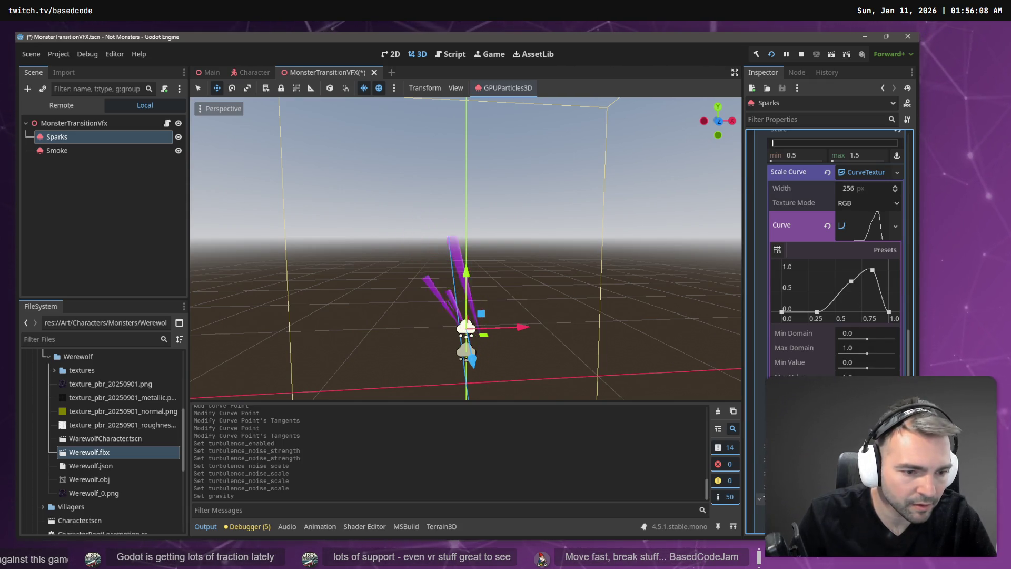
left_click(841, 511)
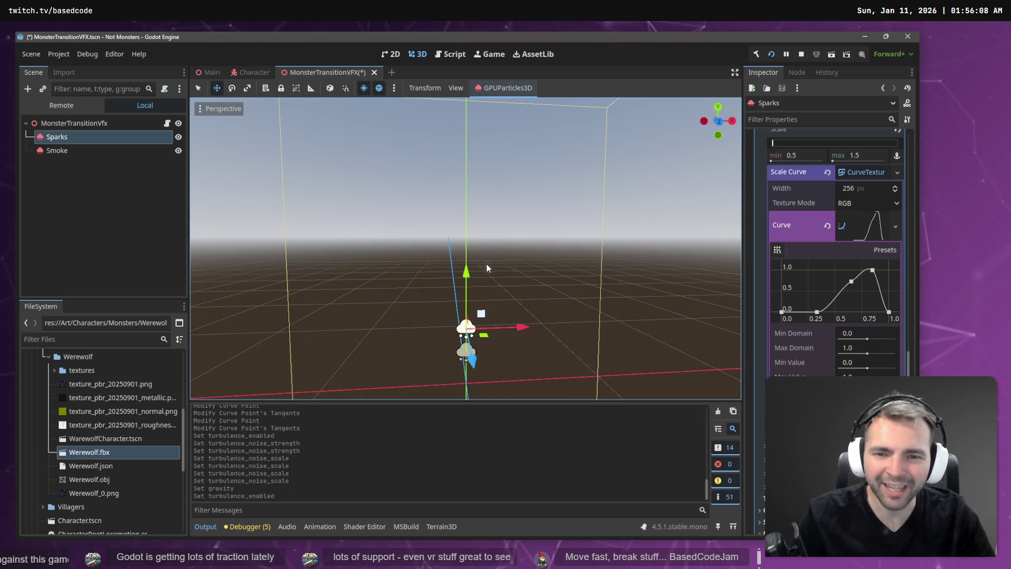
key("ctrl+s")
left_click(247, 71)
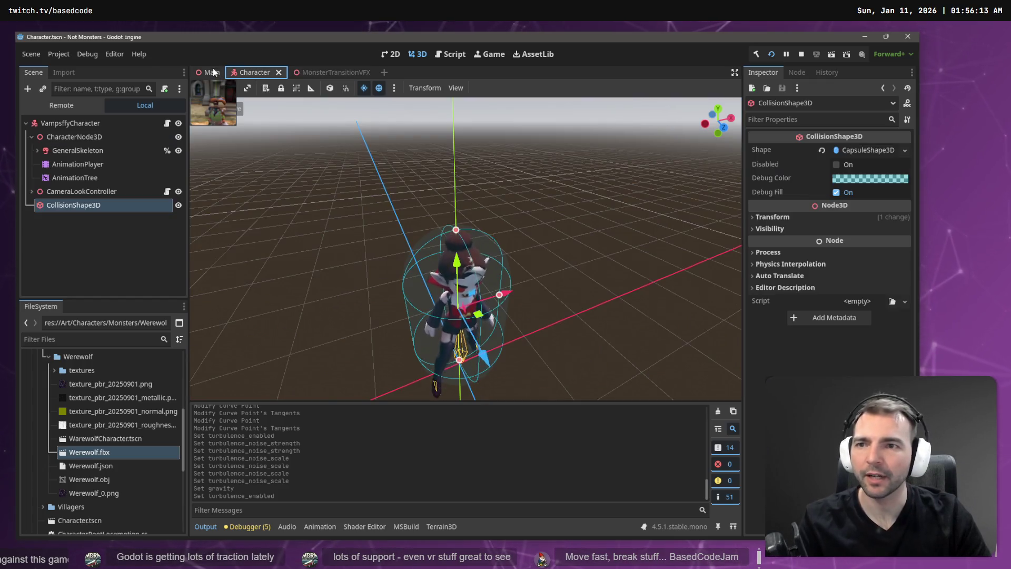
Run the game from the Main scene to watch the purple-spark character swap, then stop it
left_click(207, 71)
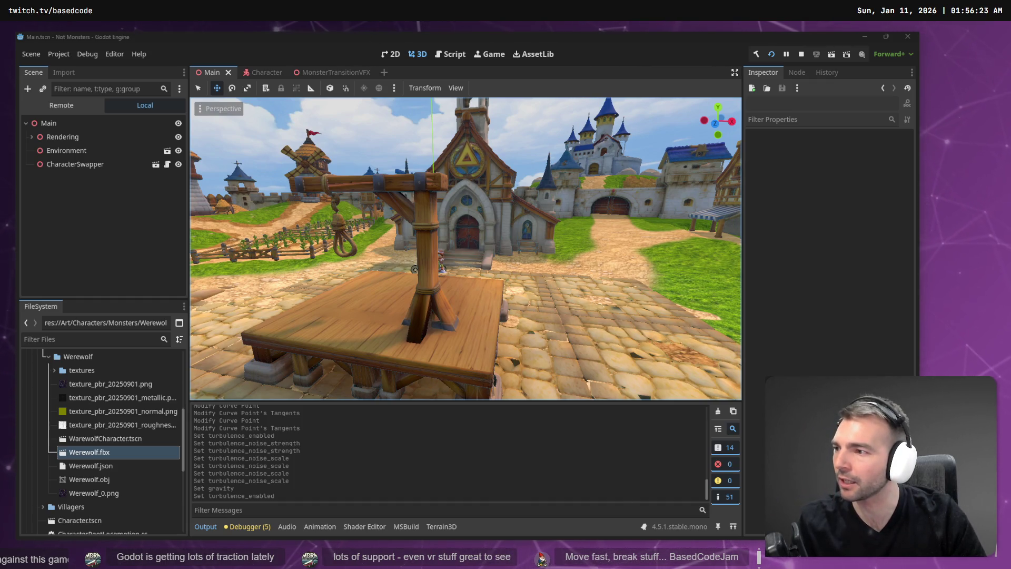
left_click(517, 170)
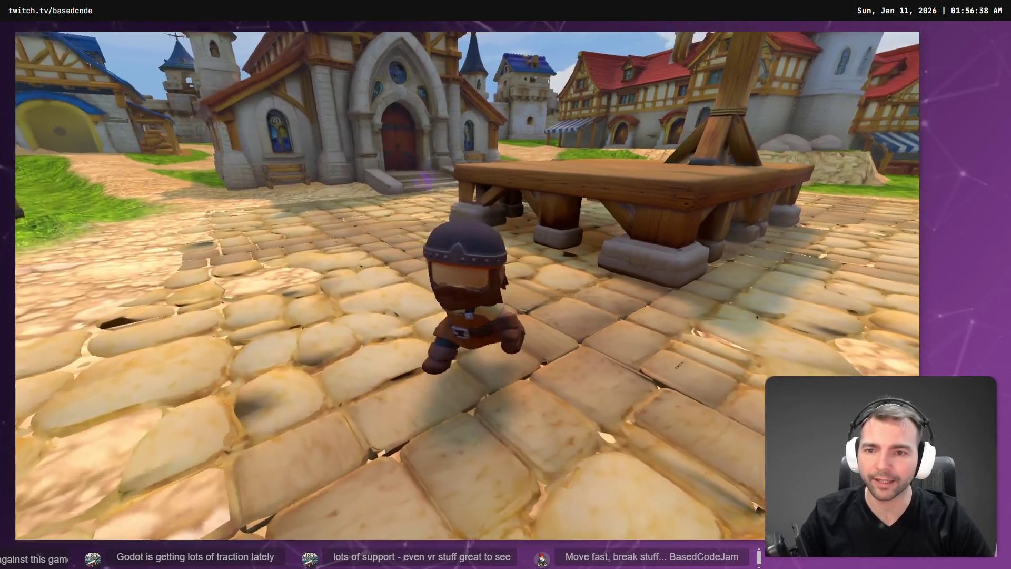
key("F8")
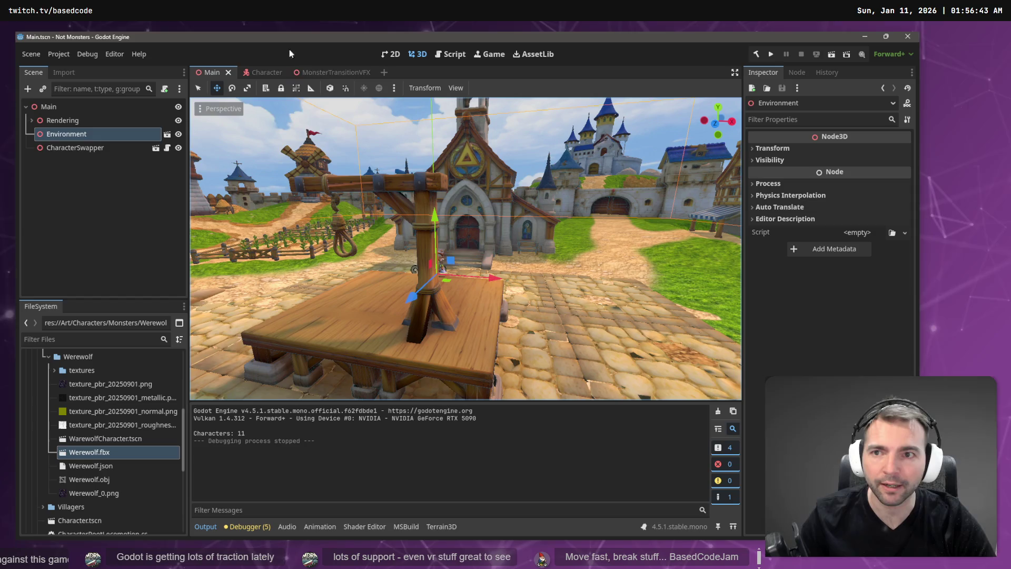
Return to the MonsterTransitionVFX scene and undo the Sparks lifetime back to 3.0
left_click(327, 72)
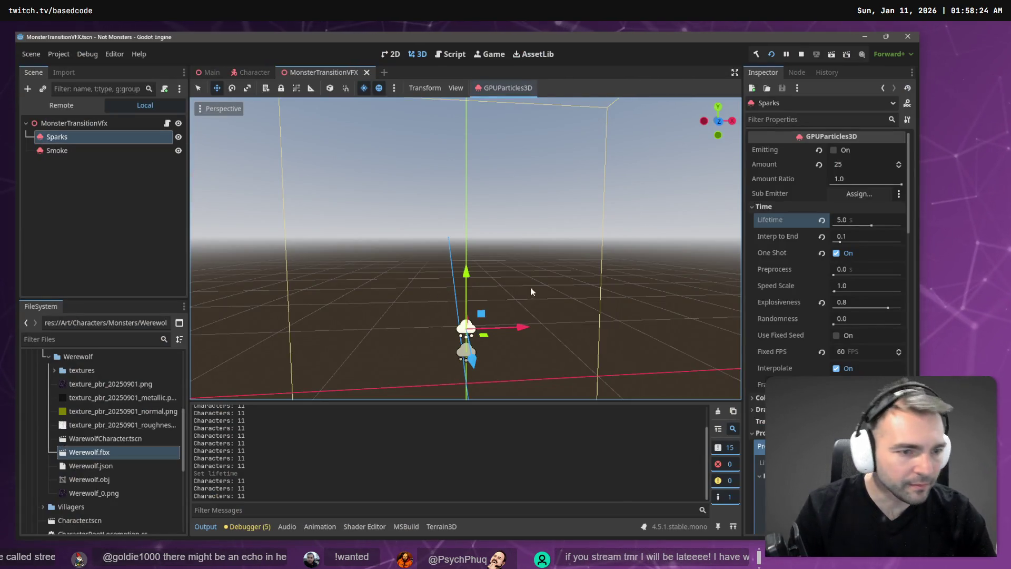
scroll(797, 350, "down", 2)
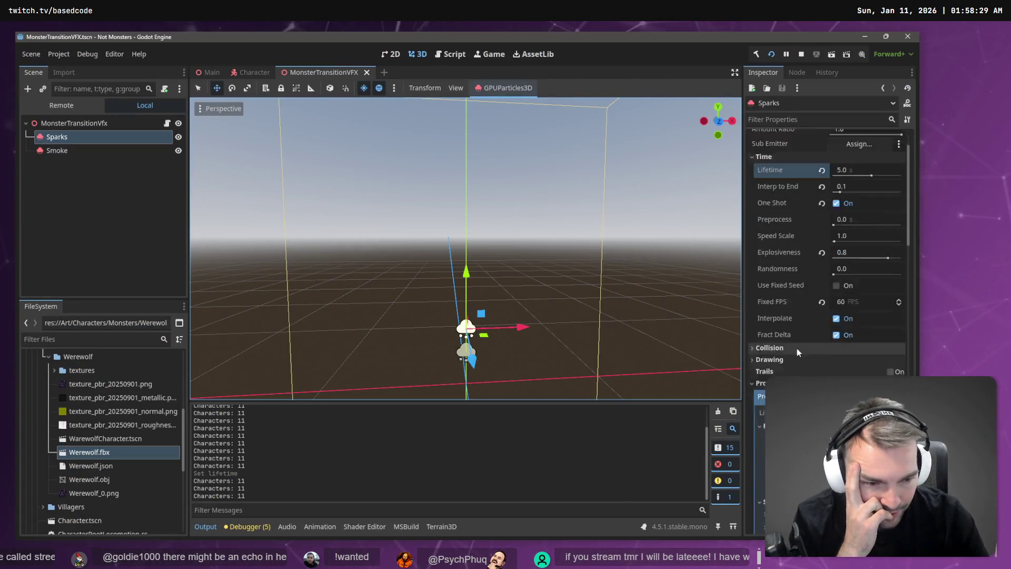
scroll(797, 349, "down", 5)
scroll(805, 338, "down", 3)
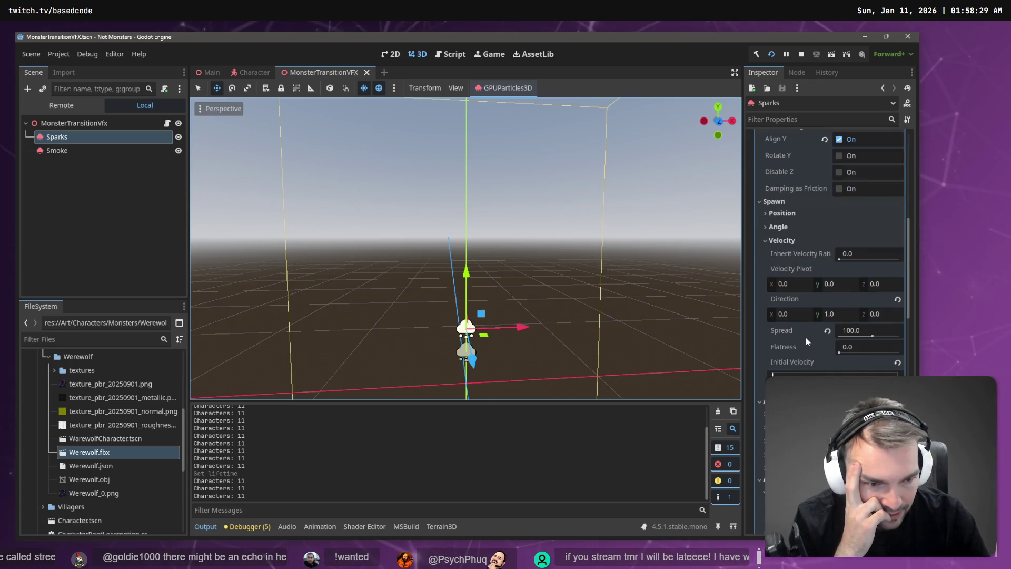
scroll(829, 285, "up", 8)
scroll(829, 285, "up", 2)
key("ctrl+z")
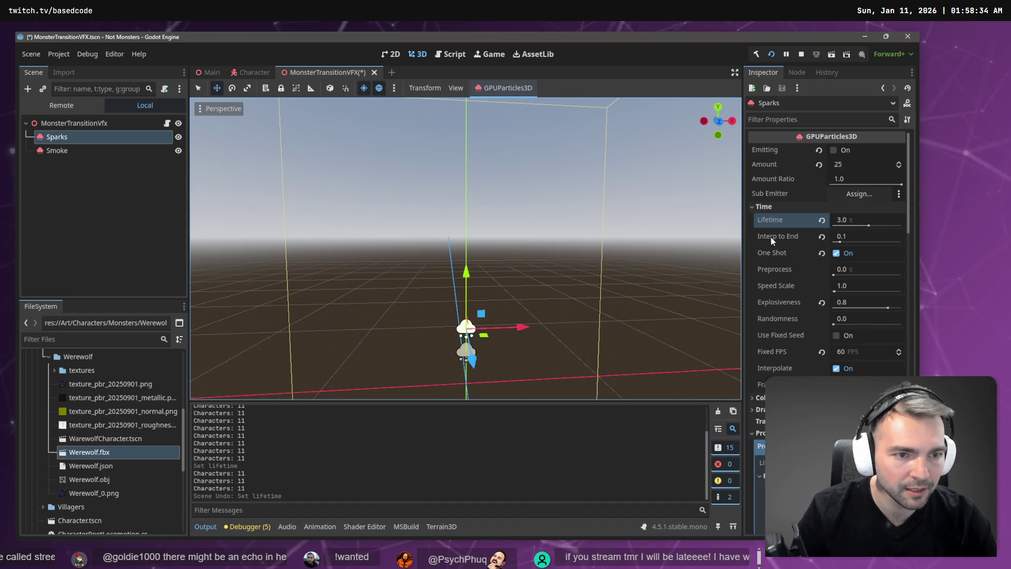
Confirm Interp to End, save the scene, and briefly test-run the game
left_click(855, 235)
type("0")
key("Return")
key("ctrl+s")
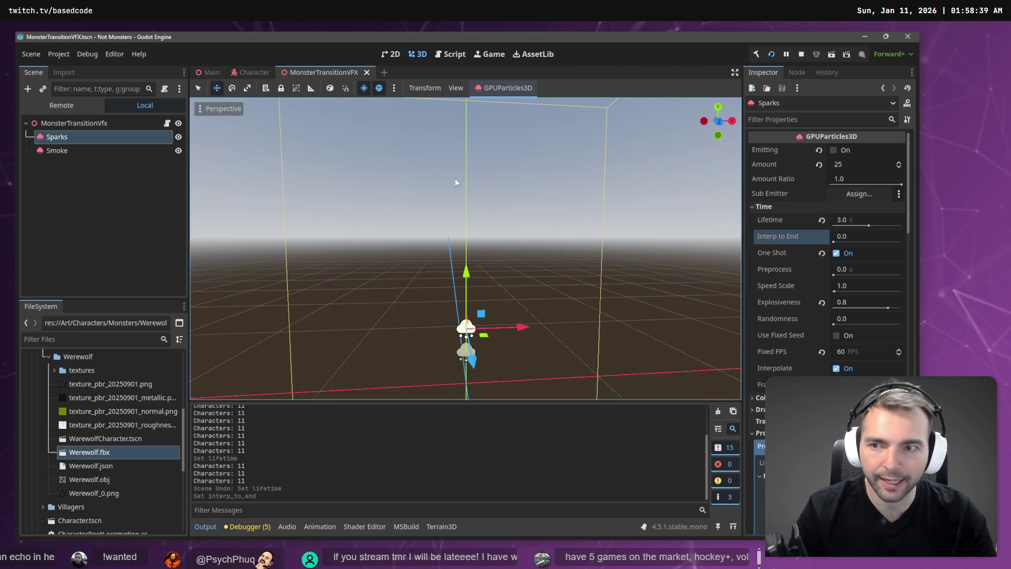
key("F5")
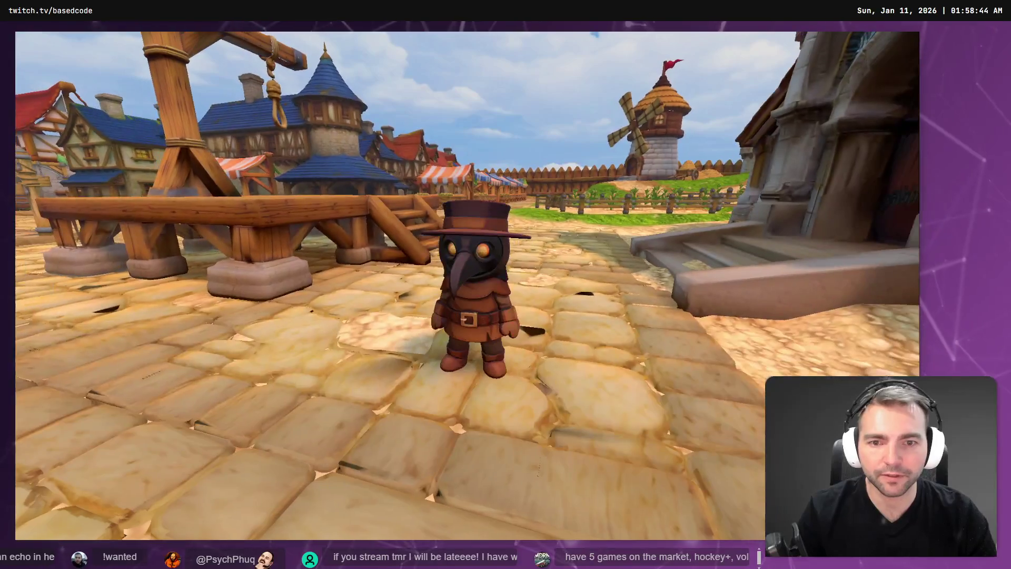
key("space")
key("F8")
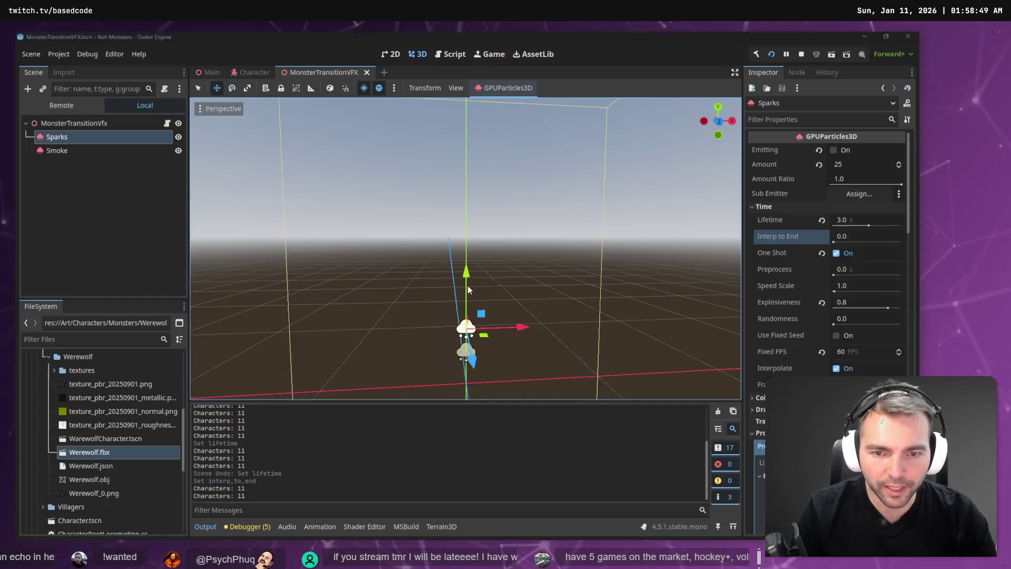
Set the Sparks Interp to End to 0.1 and replay the emission to preview it
left_click(836, 150)
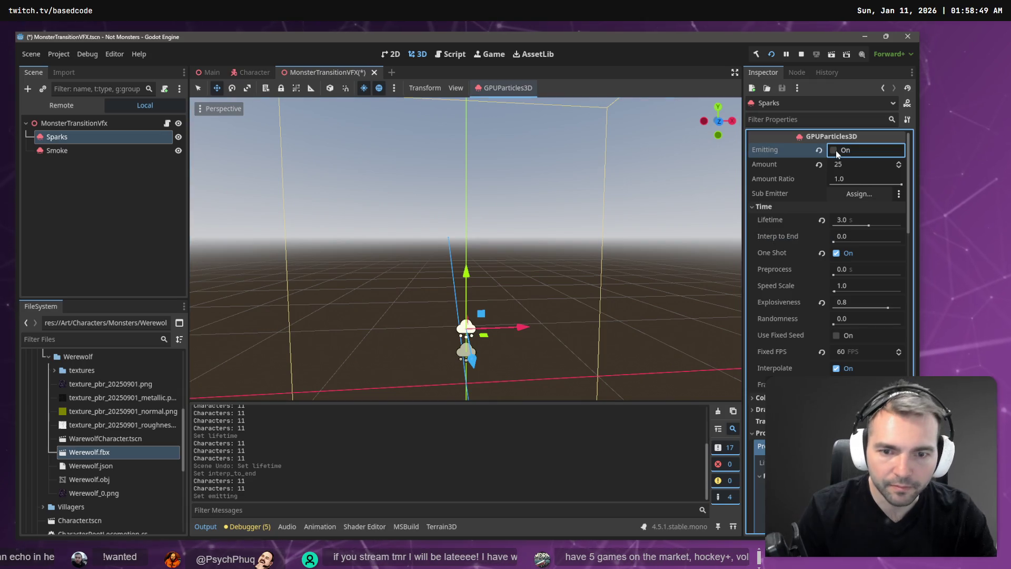
left_click(855, 236)
type("1")
key("Return")
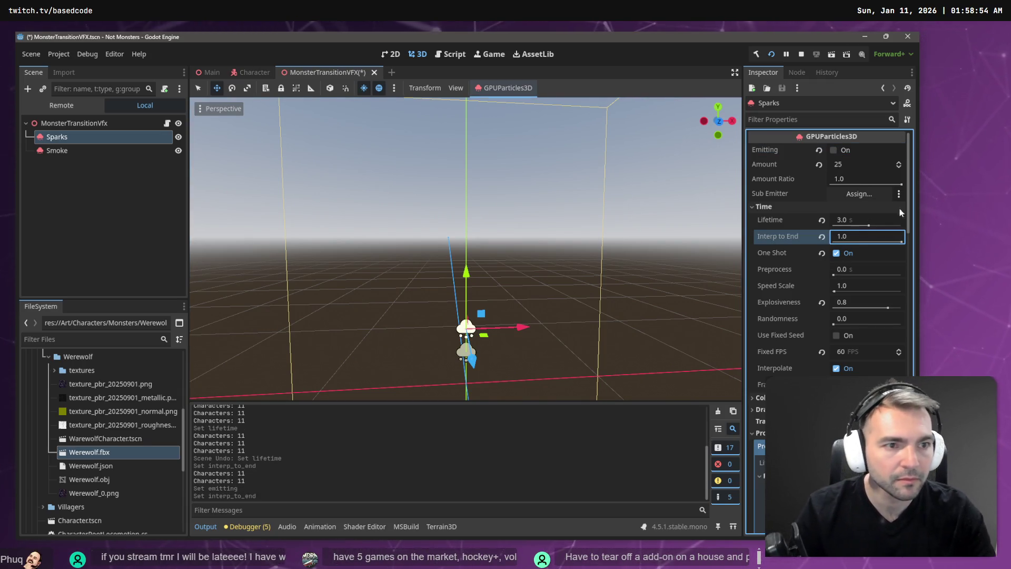
left_click(836, 151)
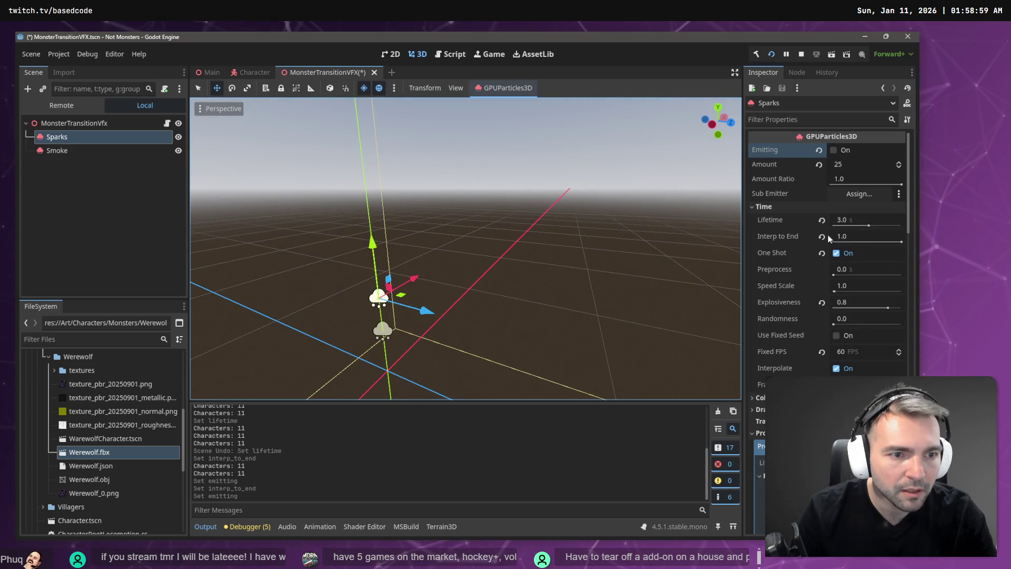
left_click(839, 150)
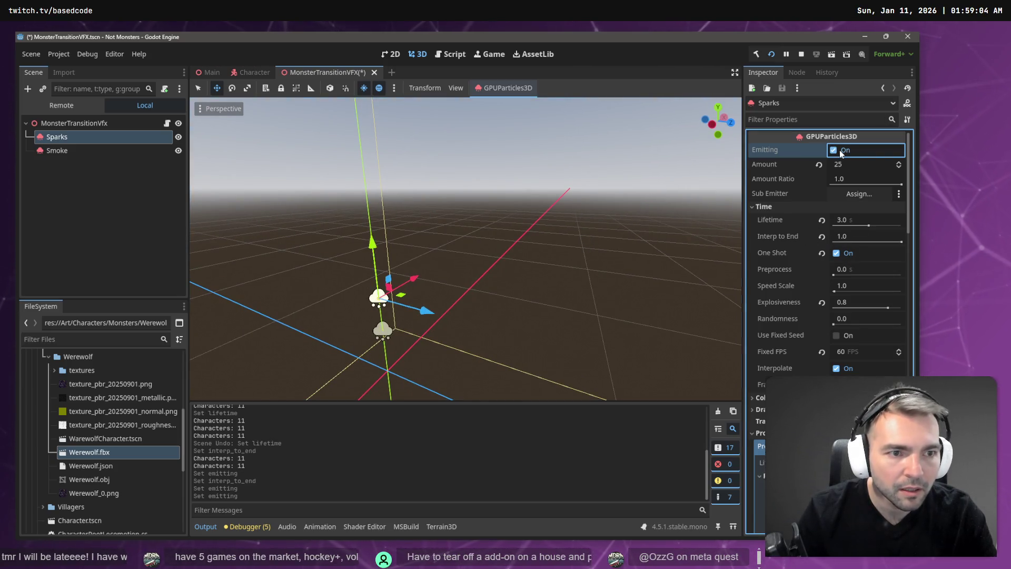
left_click(542, 173)
key("ctrl+z")
key("ctrl+z")
key("ctrl+z")
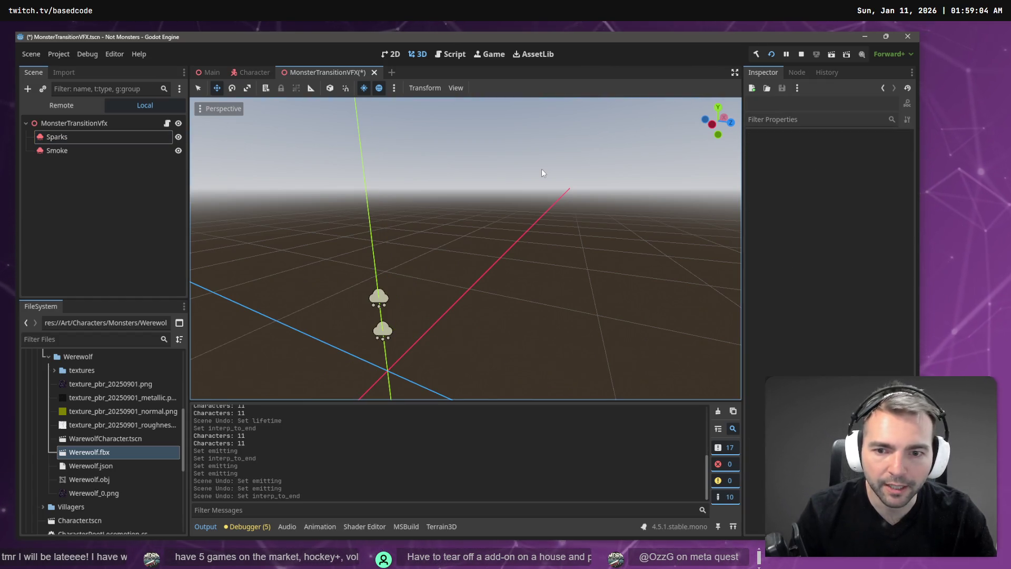
Turn Emitting on for Sparks, switch One Shot off, and frame the emitter
left_click(175, 140)
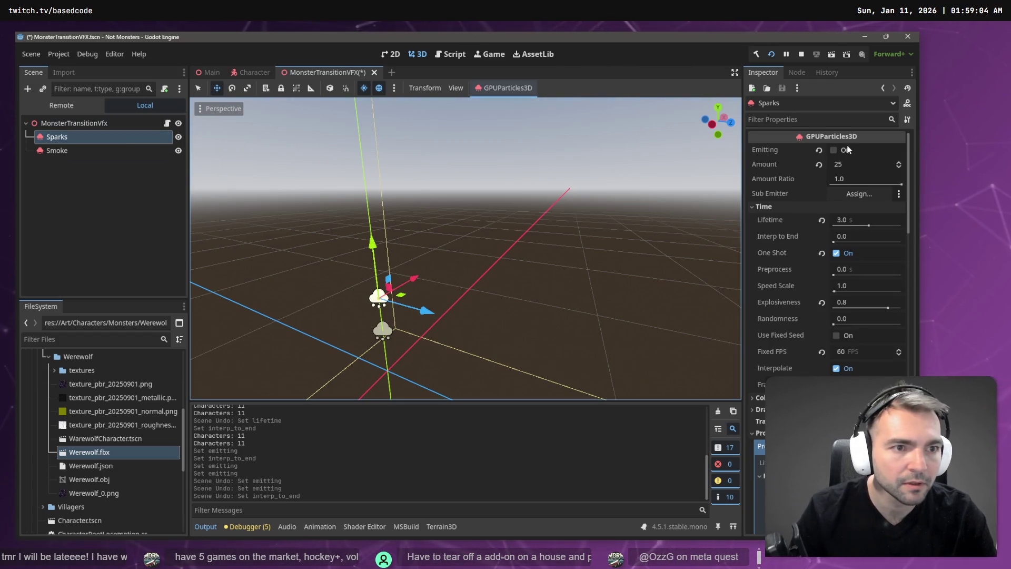
left_click(845, 150)
key("ctrl+z")
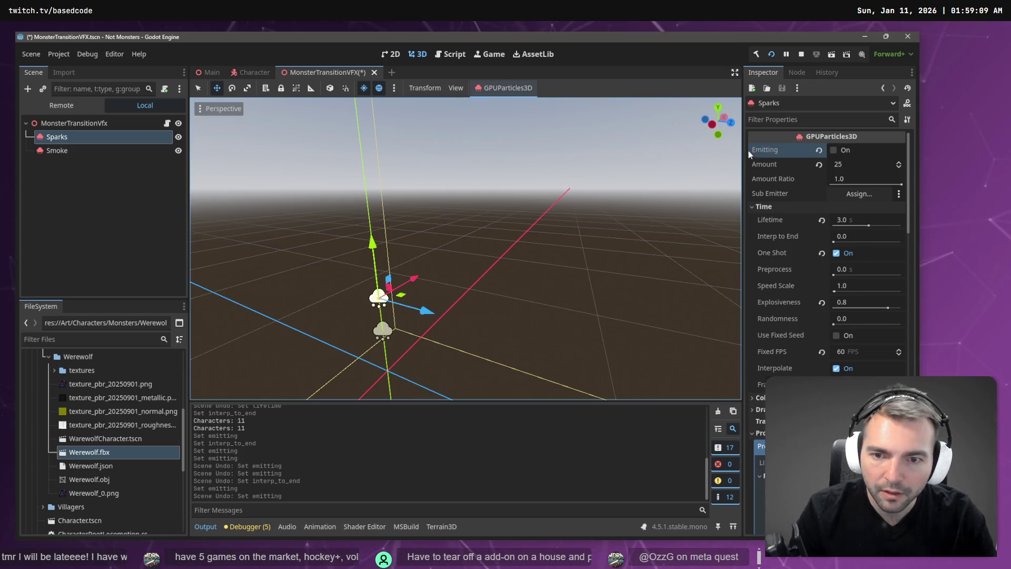
left_click(833, 150)
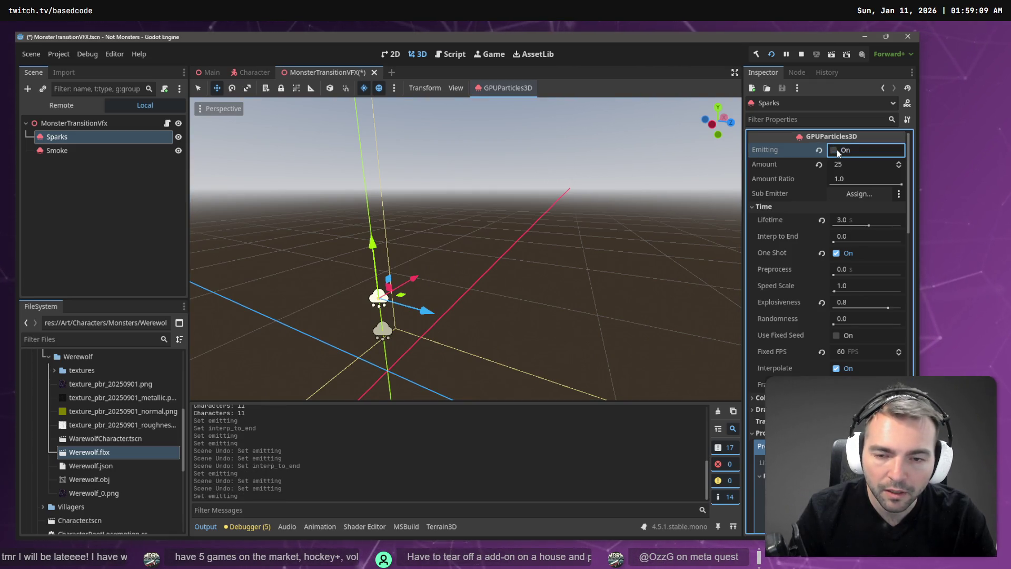
key("ctrl+z")
key("ctrl+z")
left_click(838, 152)
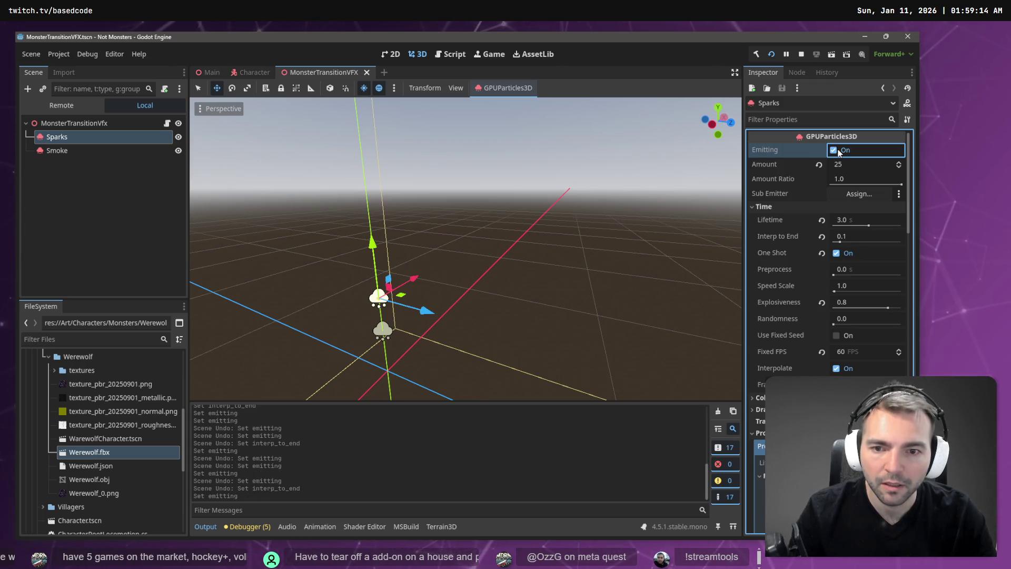
left_click(836, 254)
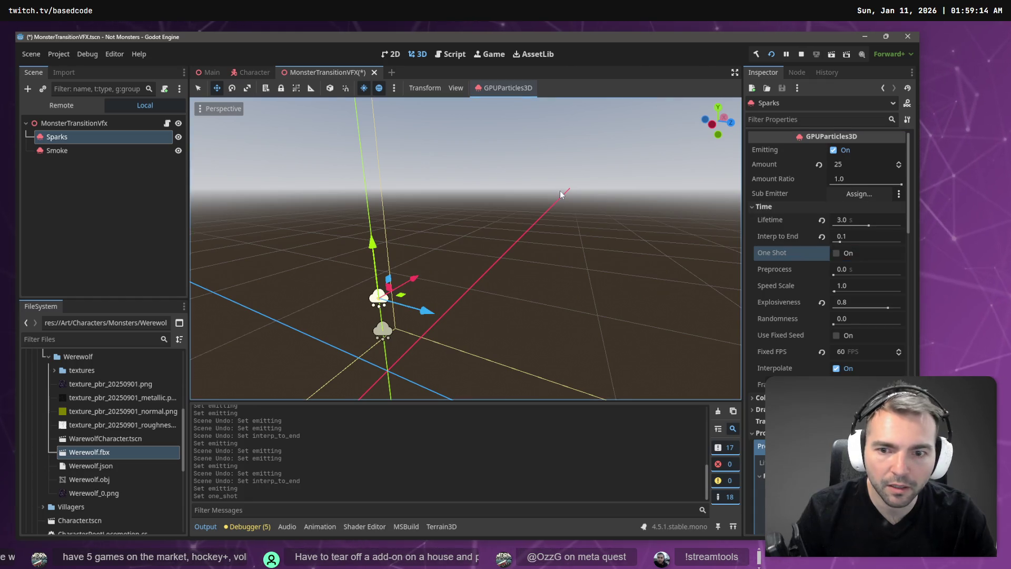
key("f")
left_click_drag(561, 190, 466, 286)
Run the game twice, walking the character toward the church to watch the smoke transition
key("F5")
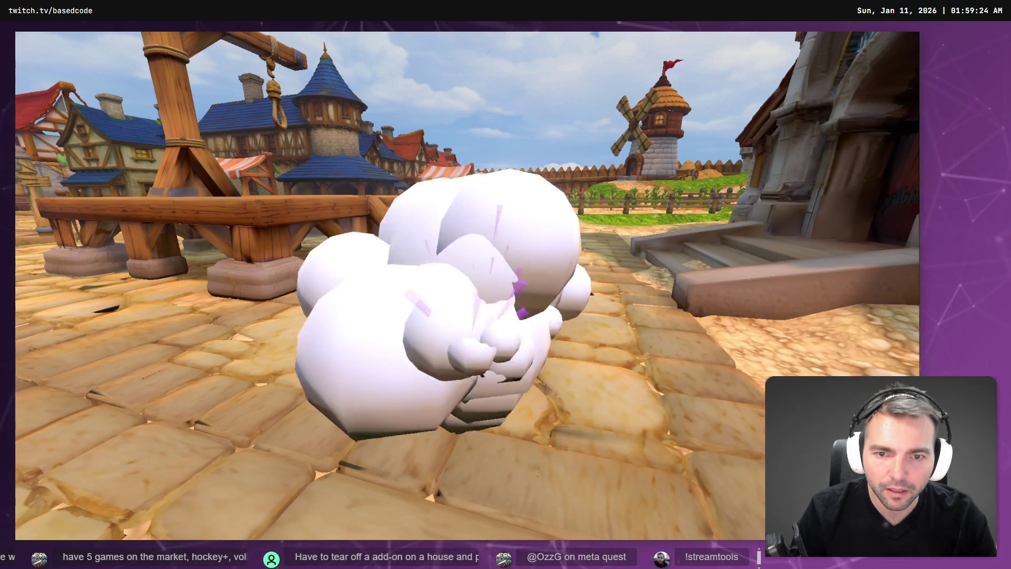
key("F8")
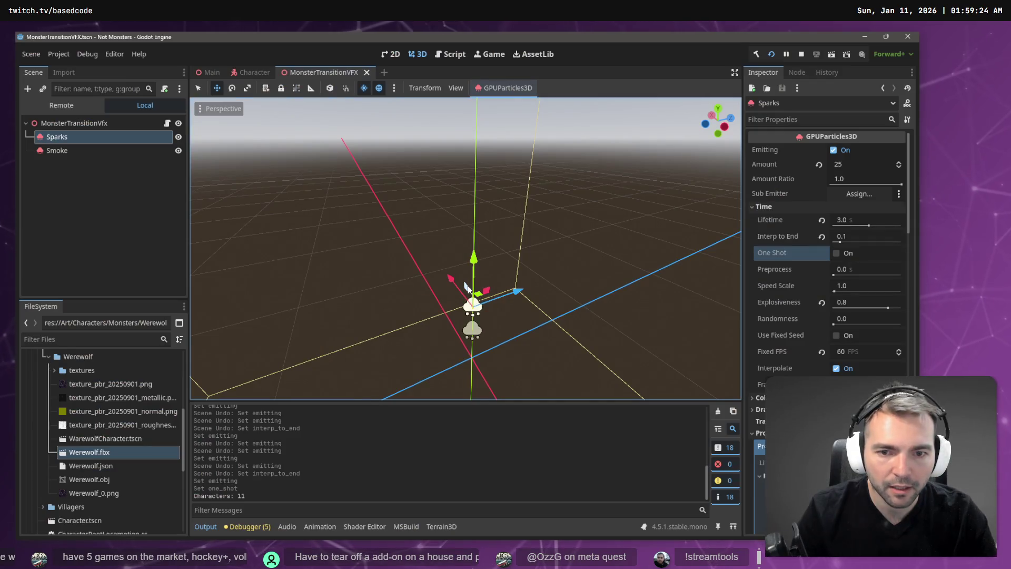
key("F5")
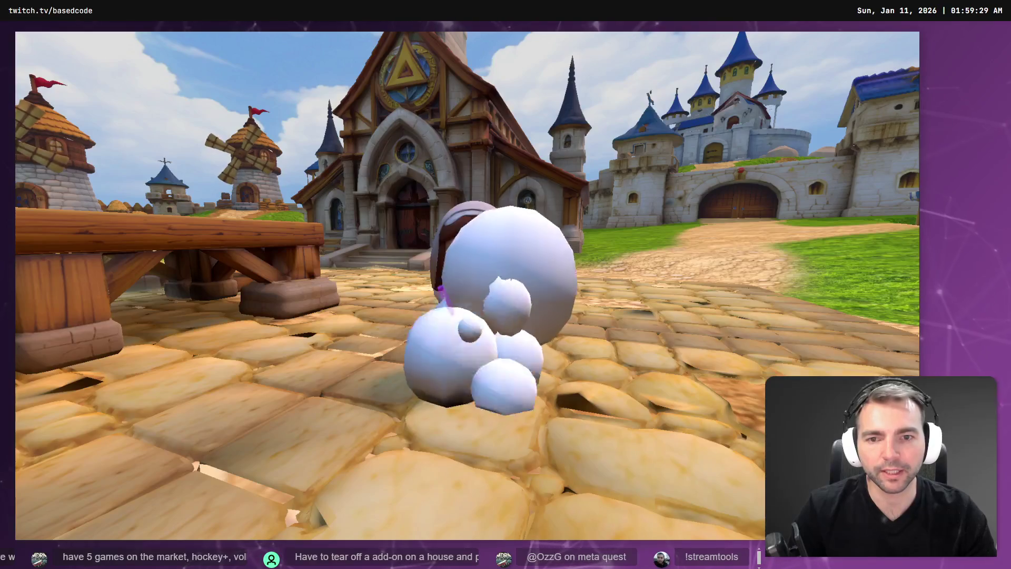
key("w")
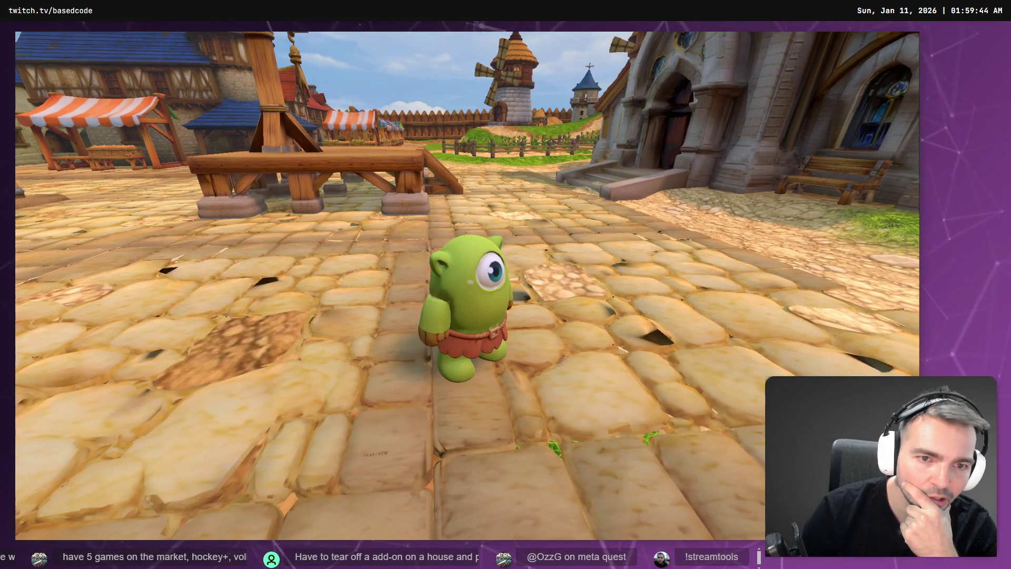
key("F8")
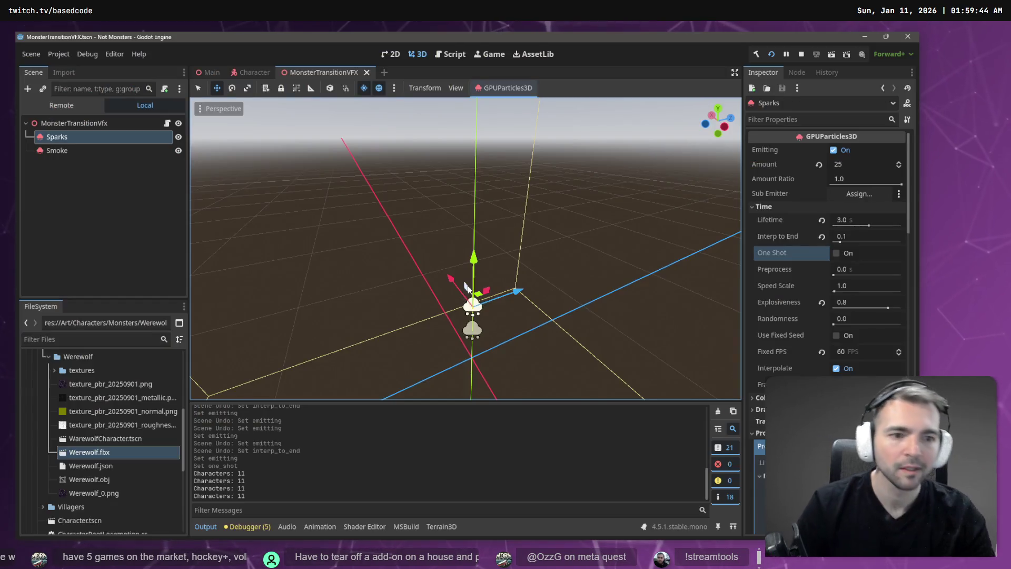
Lower the Sparks process material gravity Y to 6
scroll(772, 293, "down", 15)
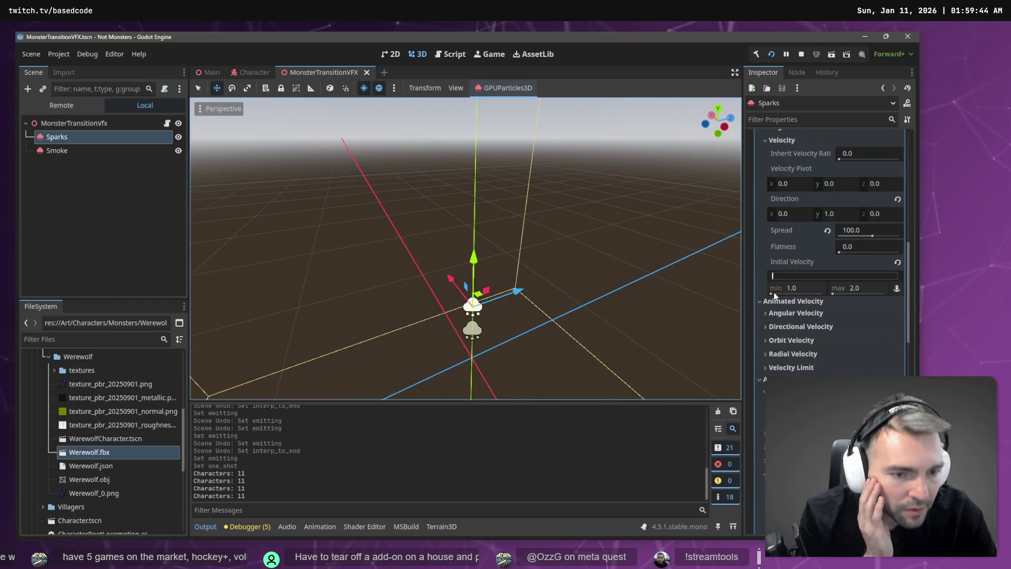
scroll(773, 291, "down", 15)
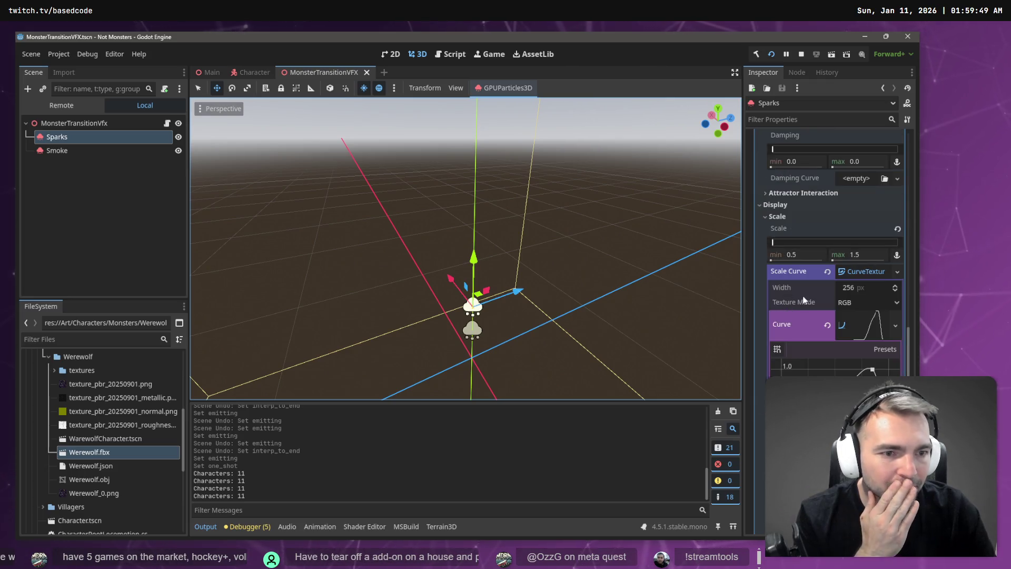
scroll(816, 305, "up", 10)
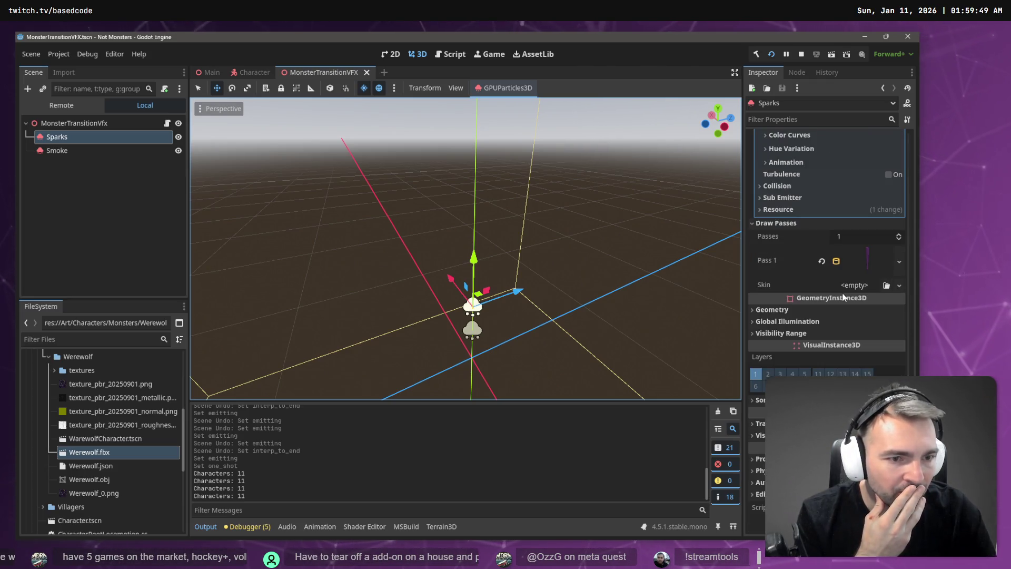
scroll(822, 324, "up", 15)
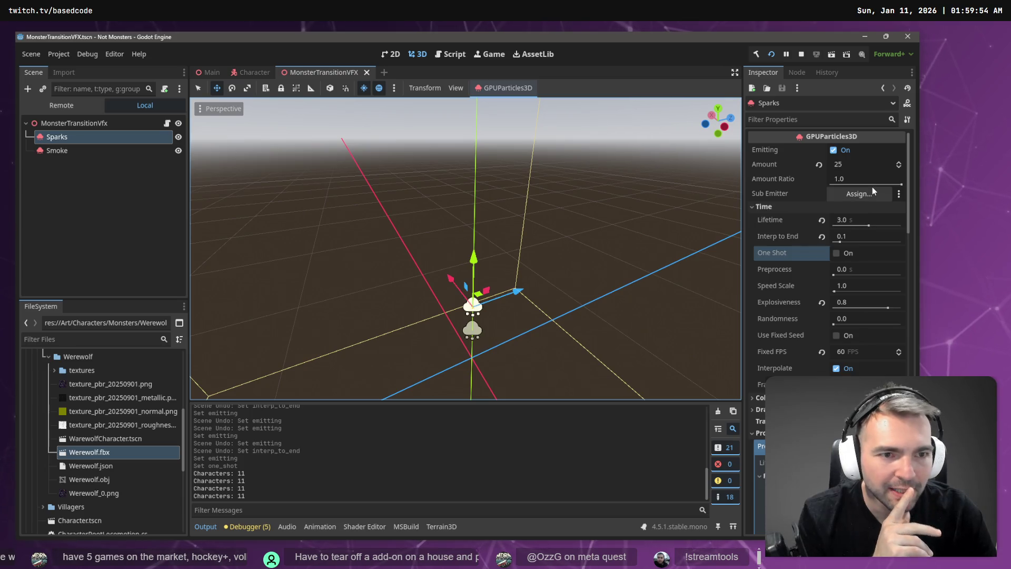
scroll(872, 188, "down", 15)
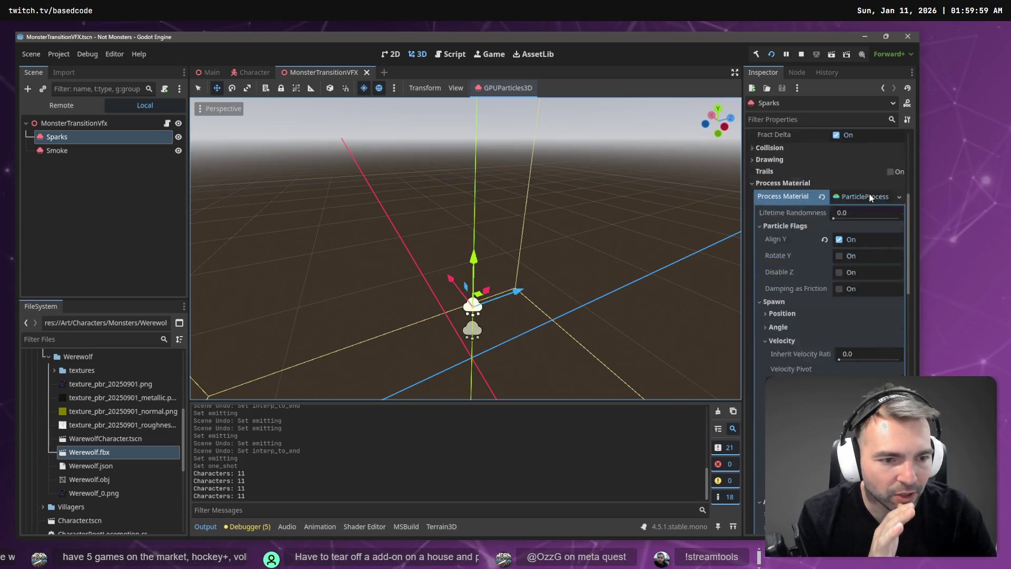
scroll(876, 205, "down", 10)
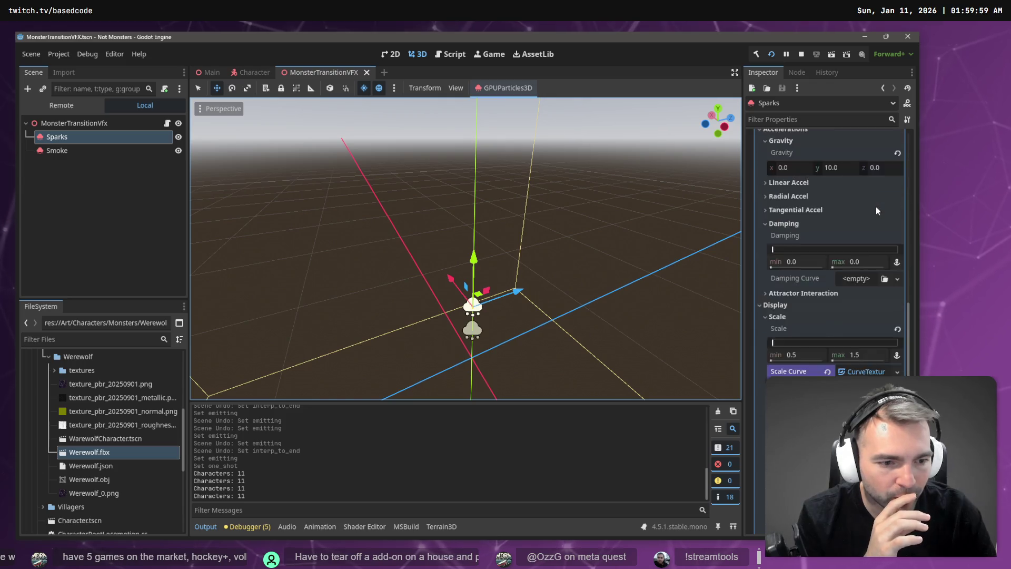
scroll(858, 249, "down", 5)
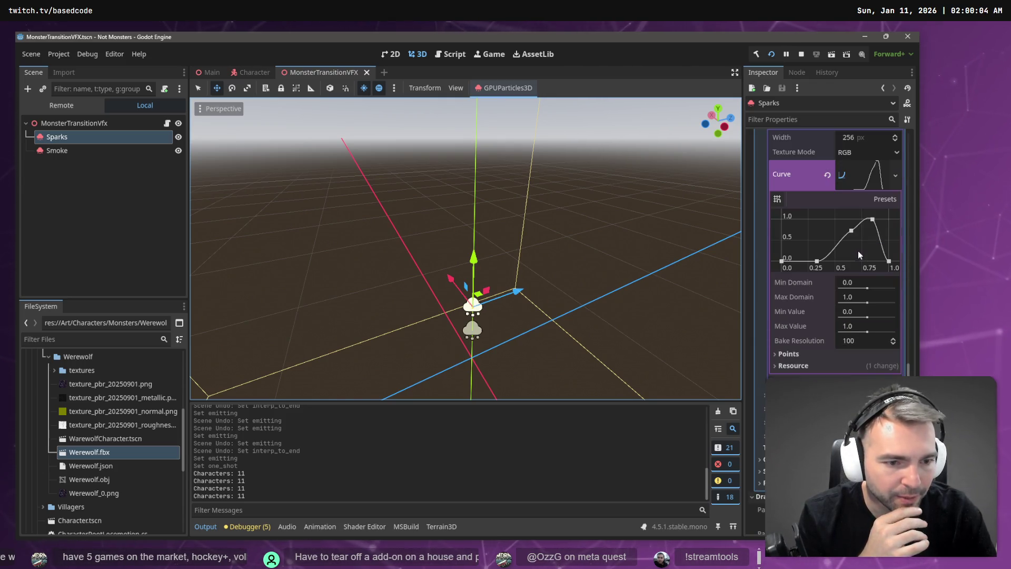
scroll(805, 365, "up", 12)
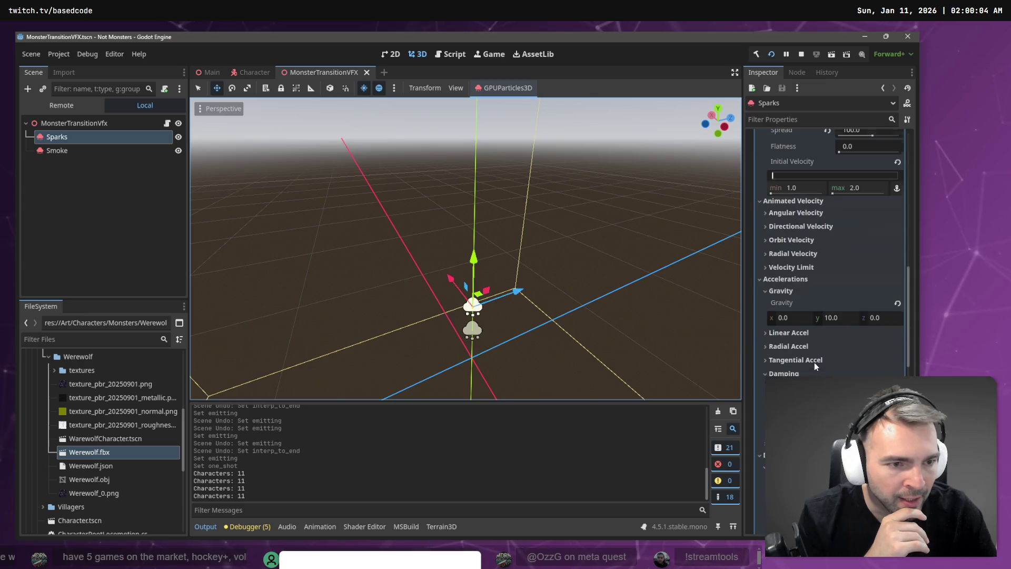
left_click(842, 315)
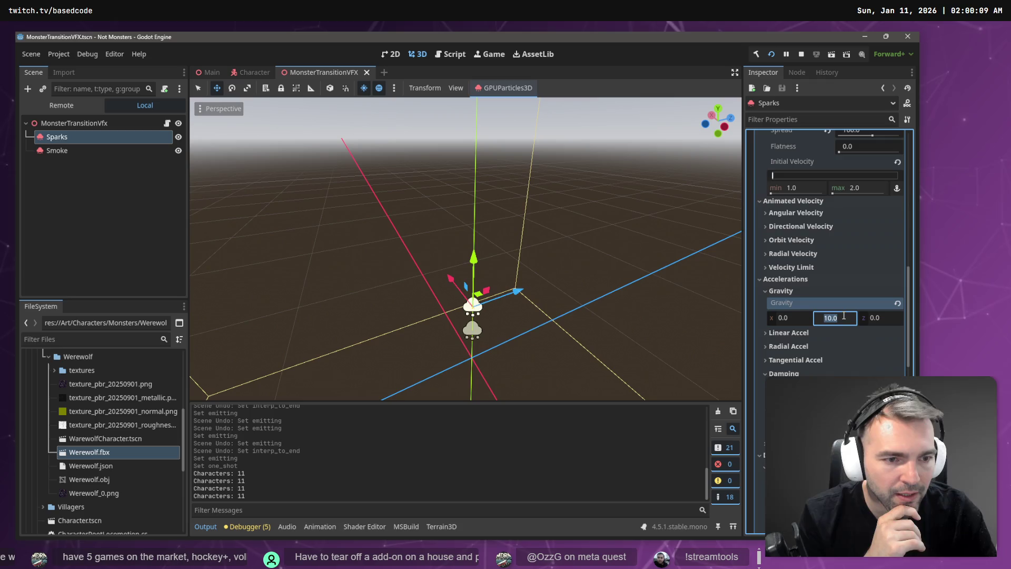
type("6")
key("Return")
Widen the Sparks spread to 150
scroll(880, 279, "up", 5)
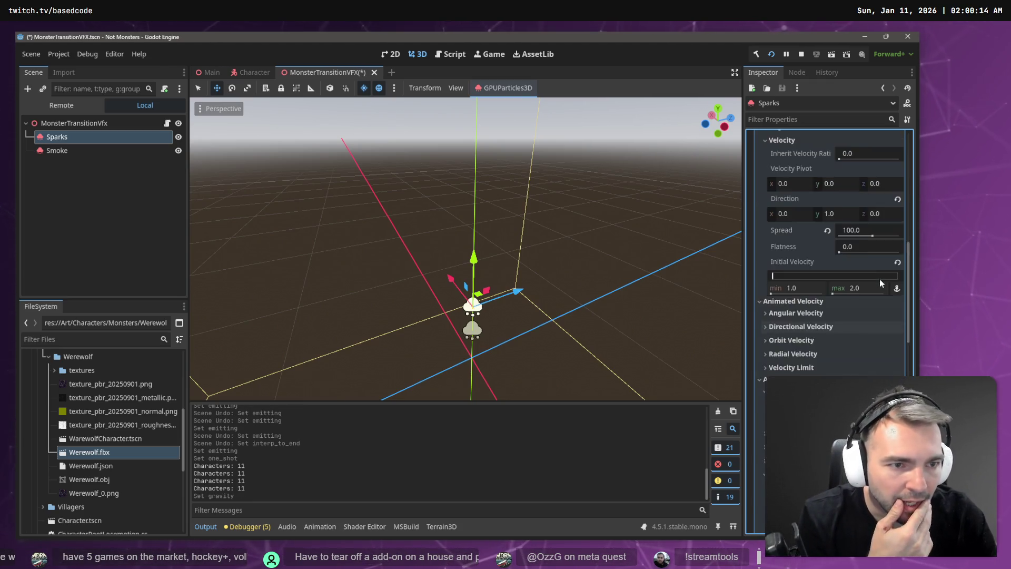
left_click(871, 282)
type("150")
key("Return")
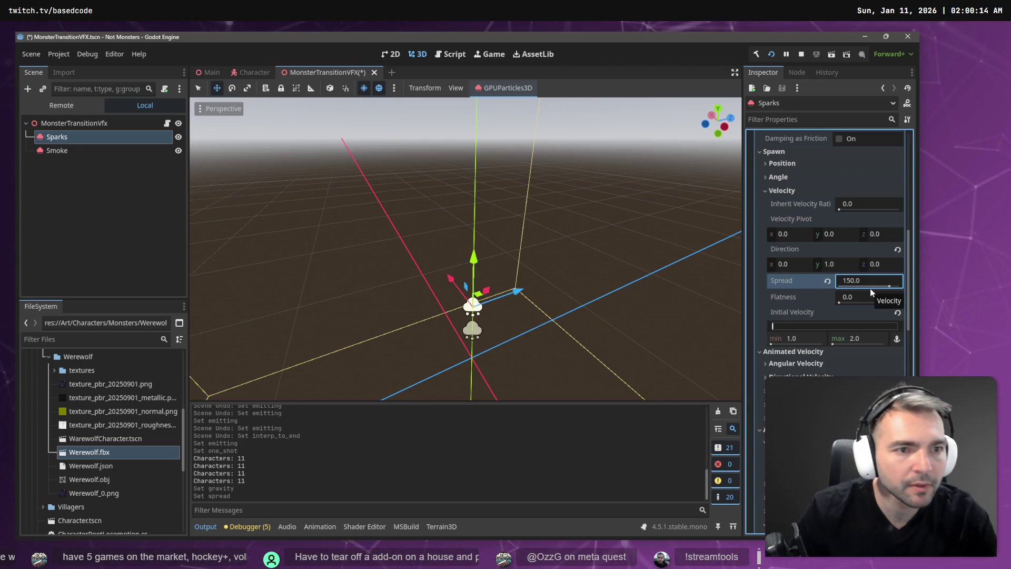
Preview the spark burst by toggling Emitting and One Shot, leaving One Shot on
scroll(869, 289, "up", 10)
left_click(835, 150)
left_click(846, 151)
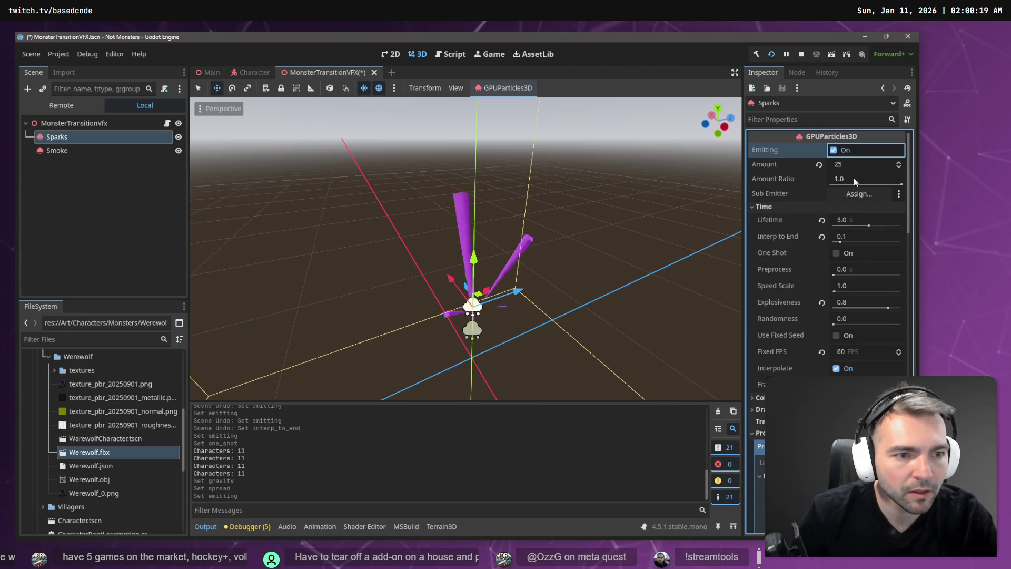
left_click(836, 254)
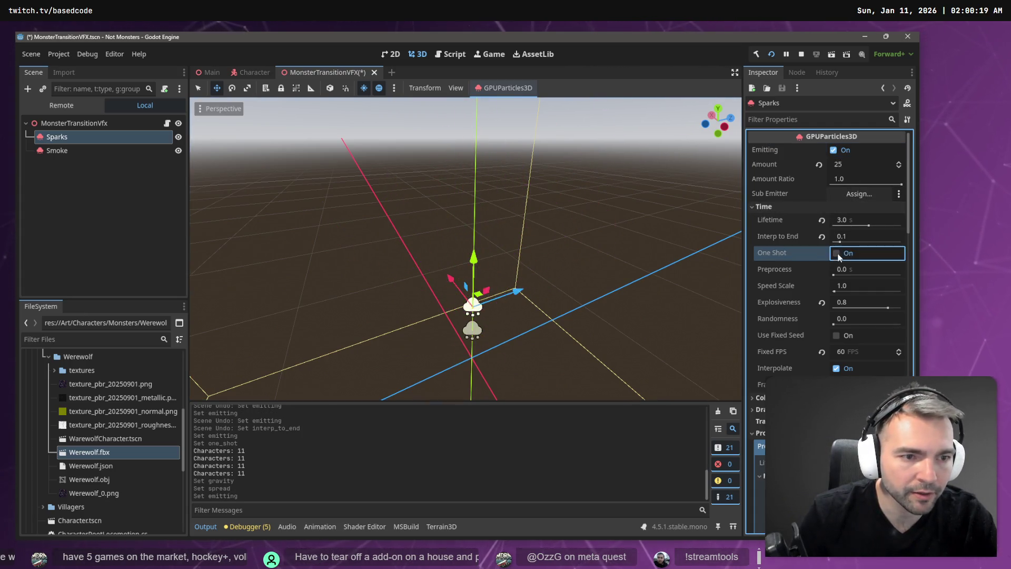
left_click_drag(558, 266, 542, 262)
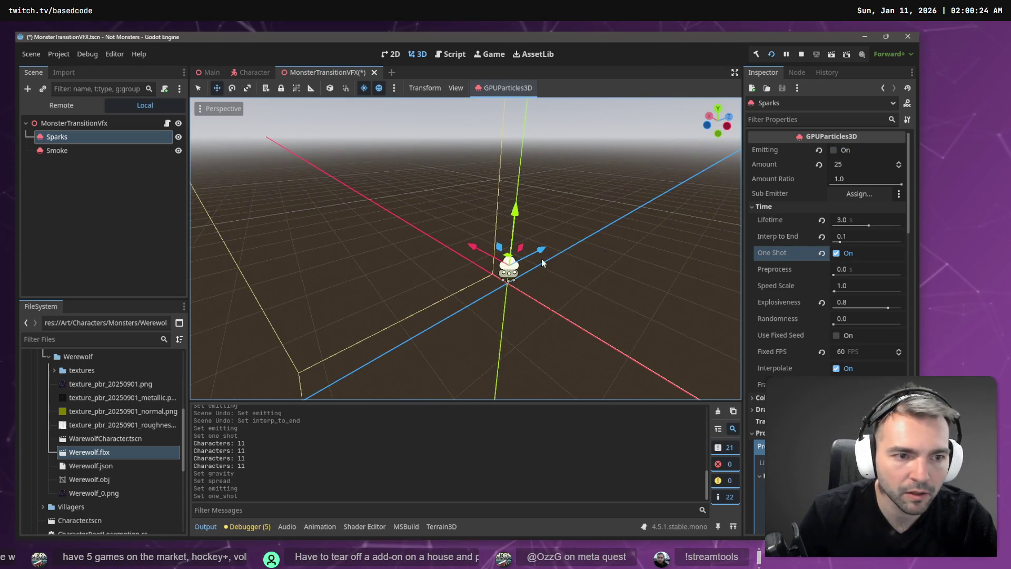
left_click(835, 150)
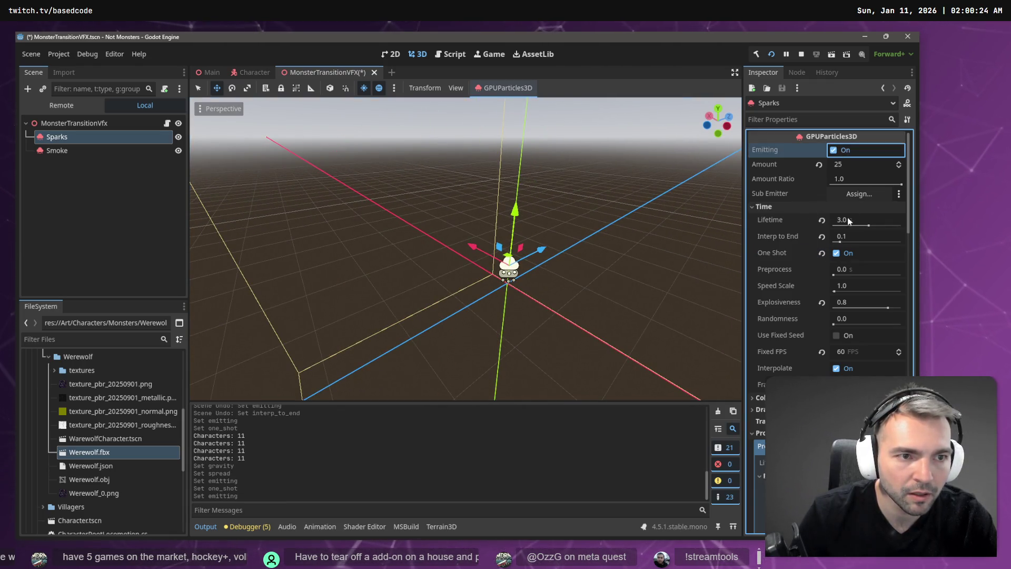
left_click(845, 255)
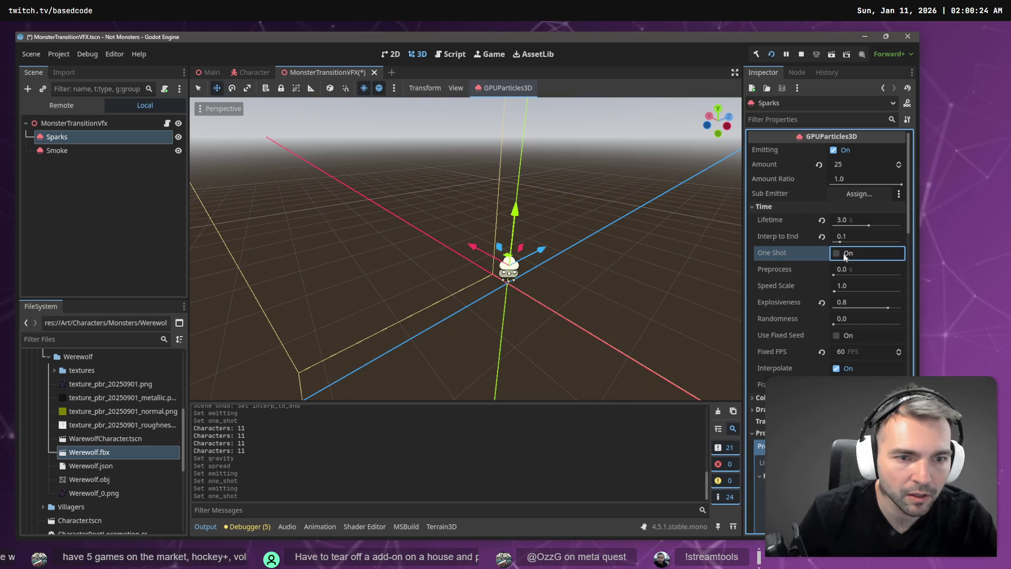
left_click(847, 151)
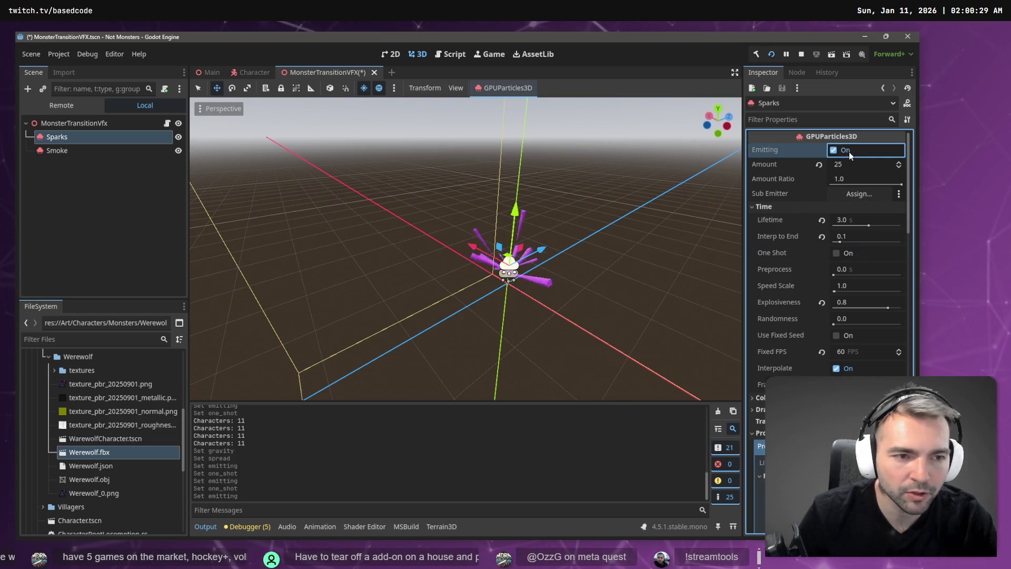
left_click_drag(463, 247, 442, 226)
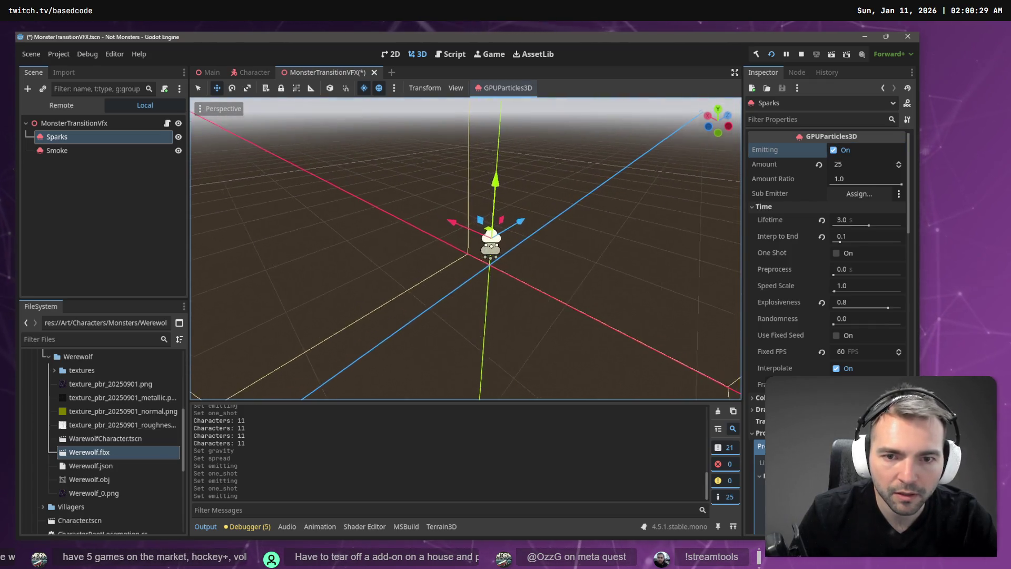
left_click(832, 151)
left_click(847, 254)
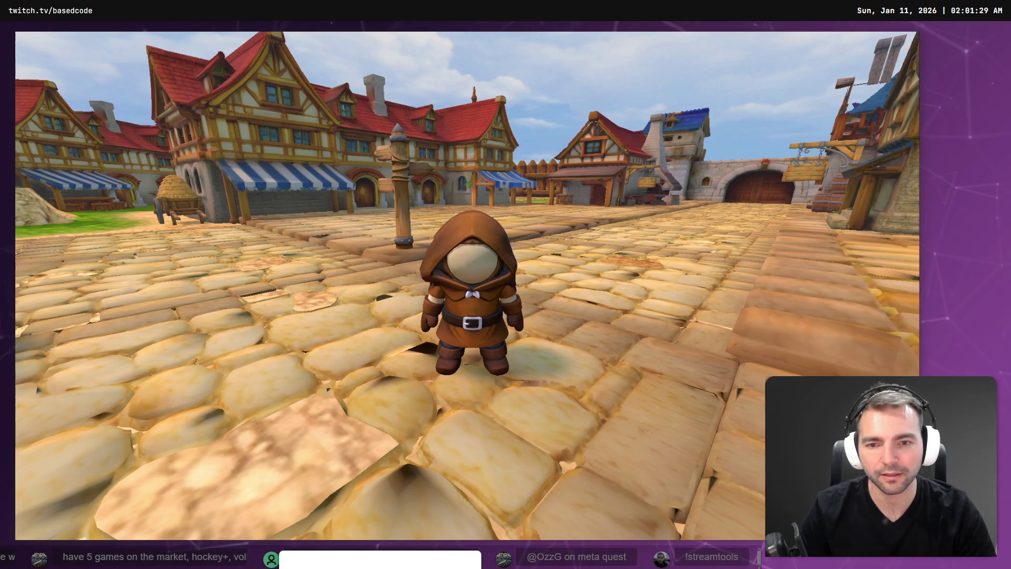
Close the running Not Monsters game to return to the Godot editor
key("F8")
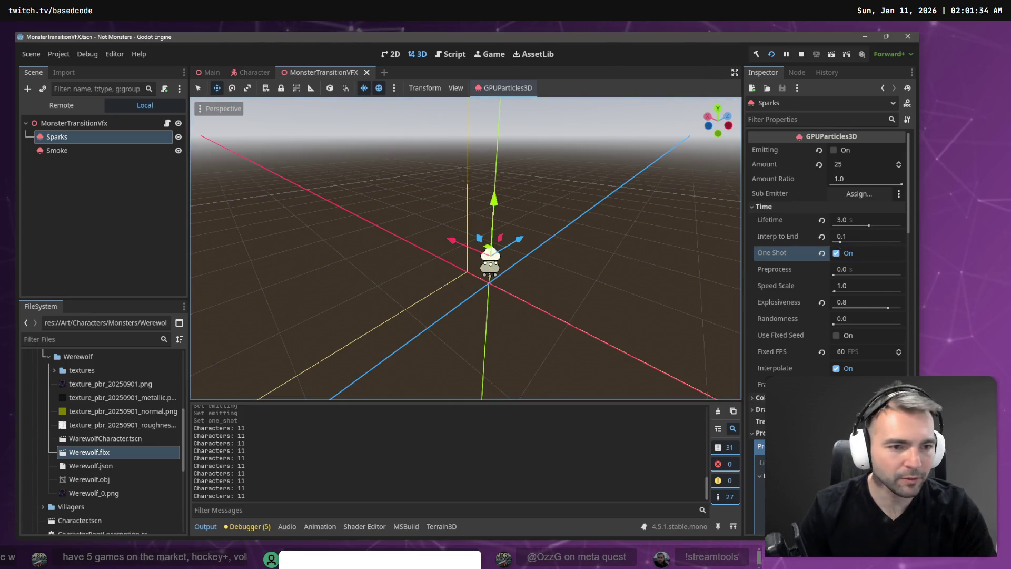
scroll(857, 336, "down", 5)
scroll(857, 335, "up", 5)
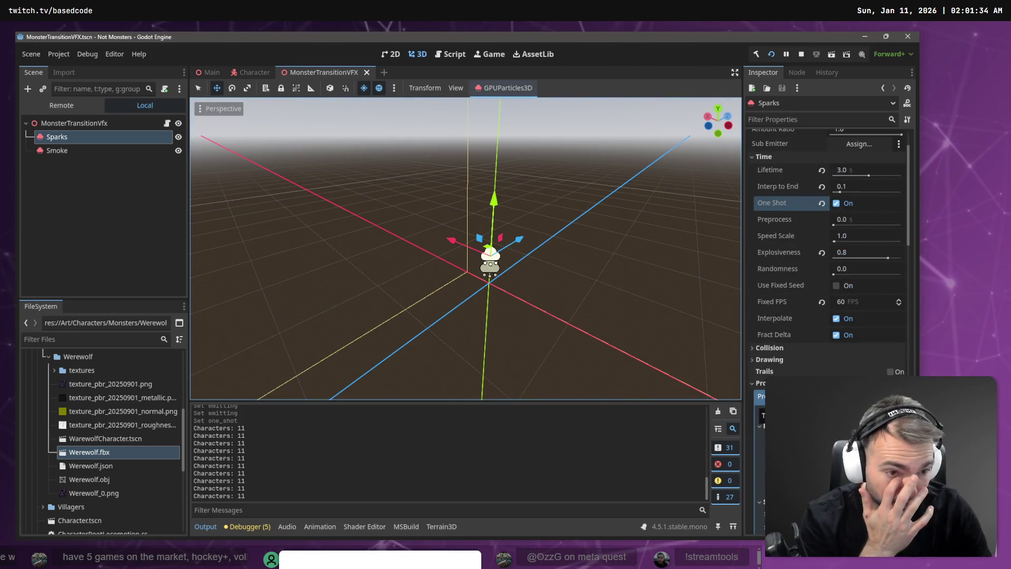
scroll(857, 335, "down", 10)
scroll(858, 316, "down", 15)
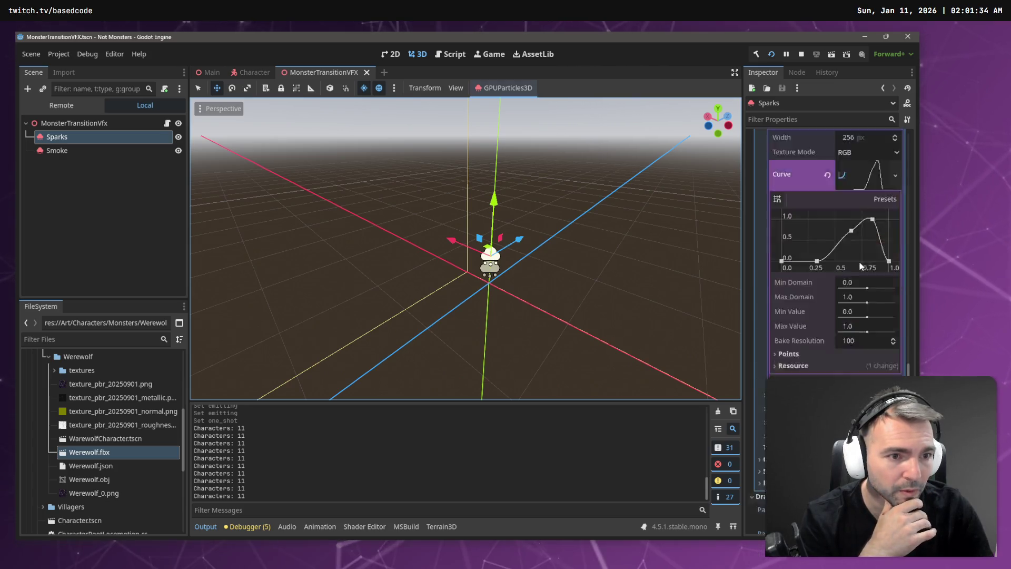
scroll(858, 316, "up", 20)
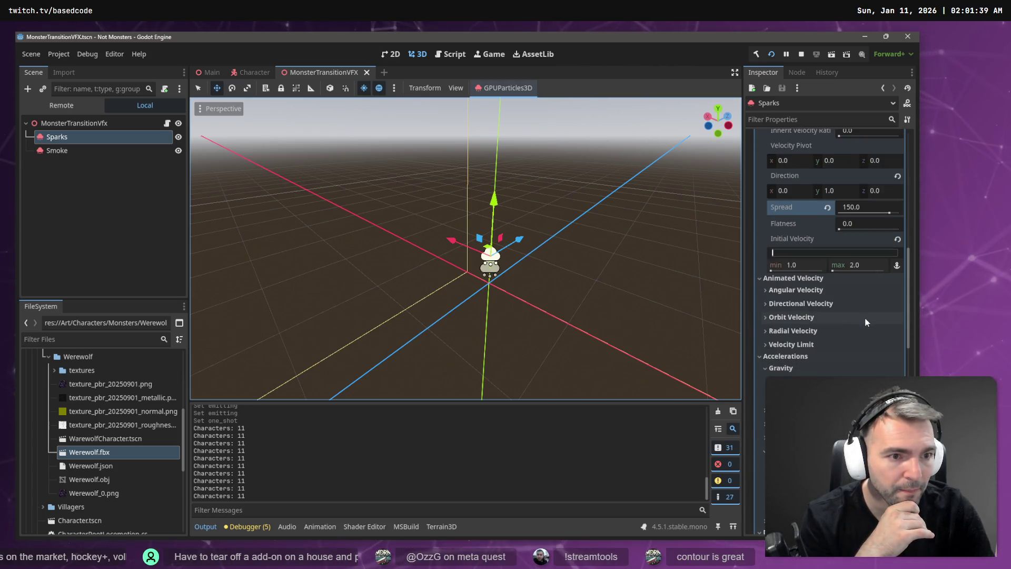
scroll(865, 315, "down", 10)
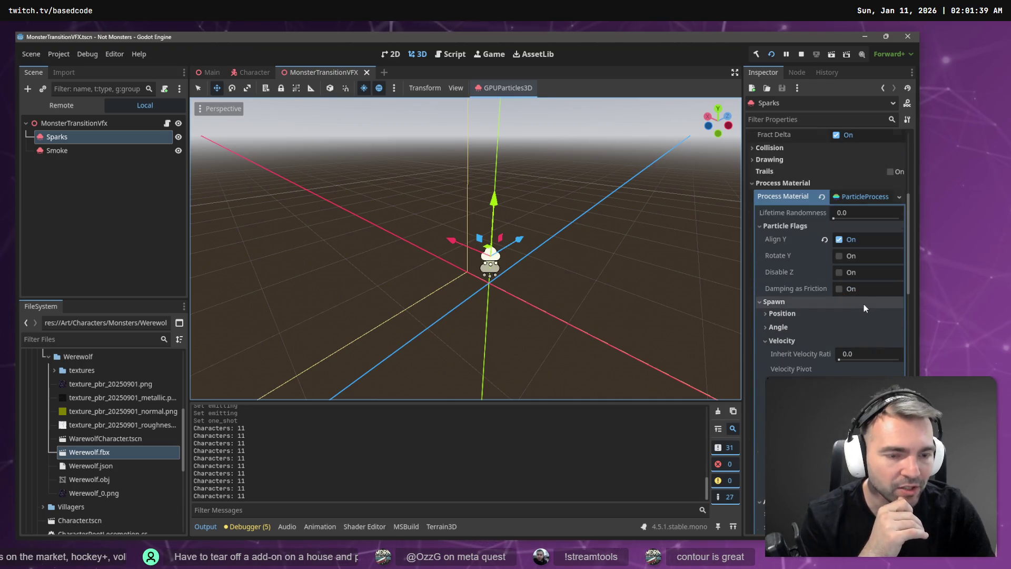
scroll(861, 308, "down", 8)
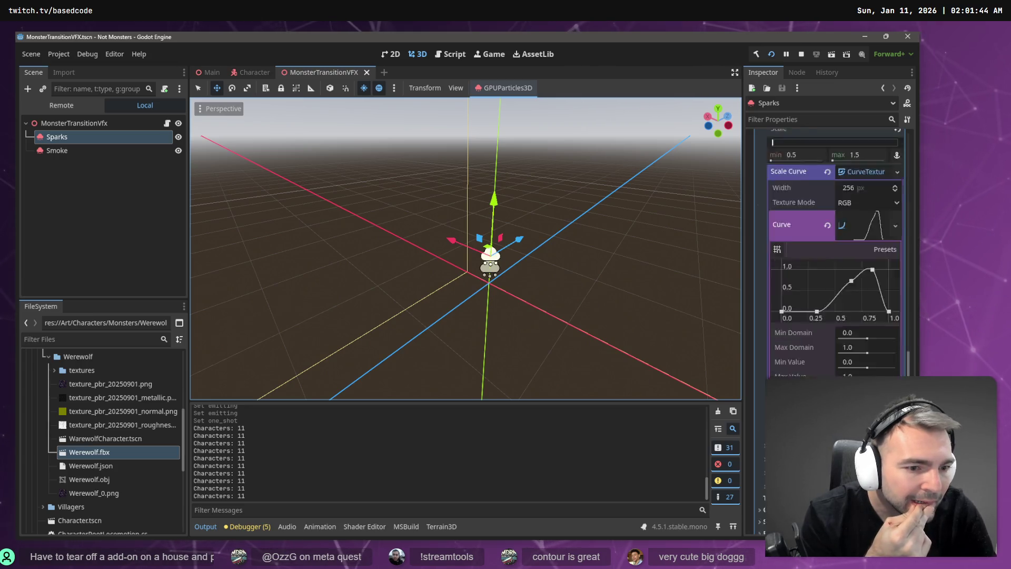
scroll(850, 374, "down", 8)
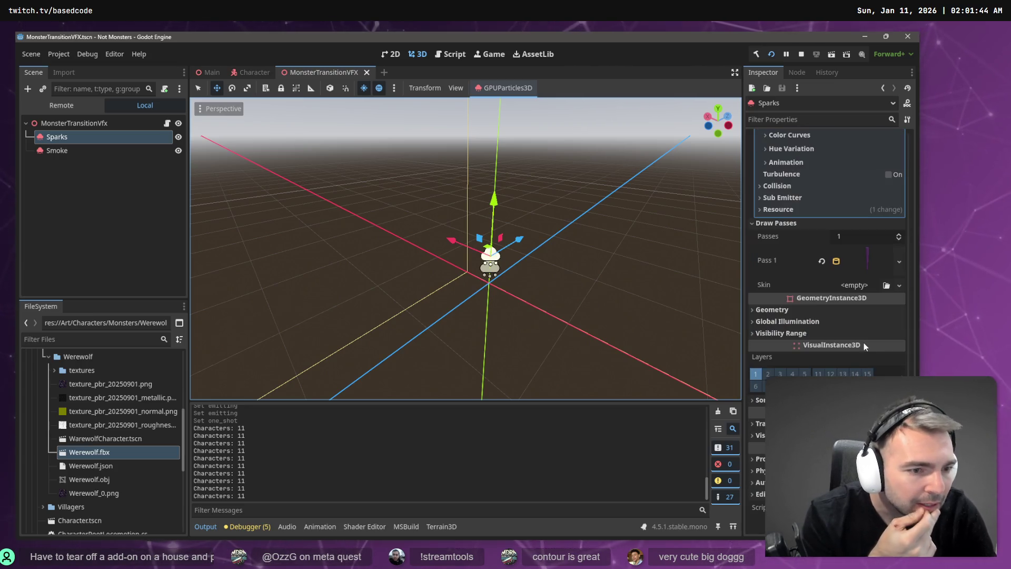
Set the Sparks mesh material albedo colour to white
left_click(864, 254)
scroll(868, 327, "down", 5)
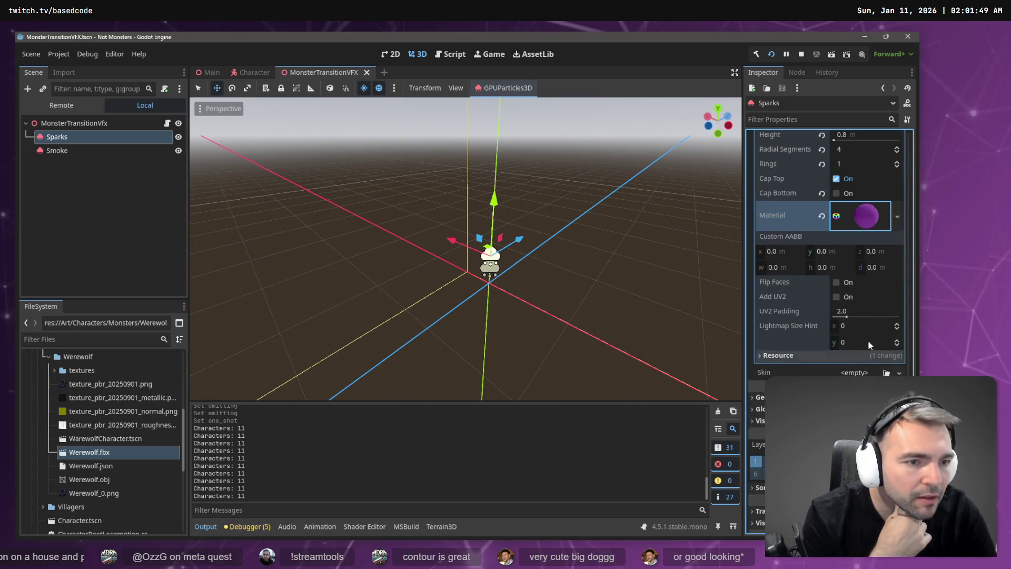
left_click(869, 218)
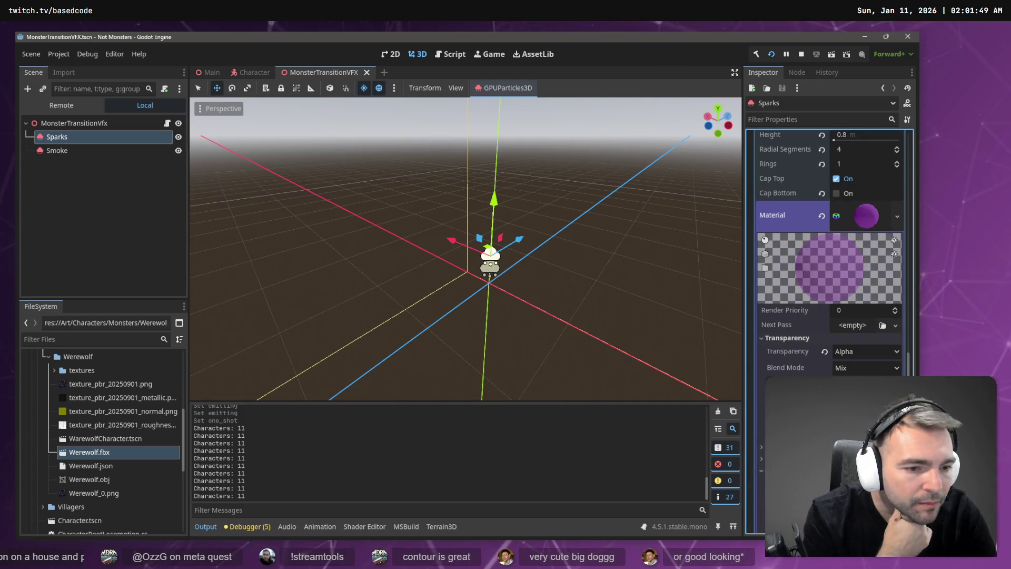
left_click(864, 511)
left_click_drag(905, 205, 907, 179)
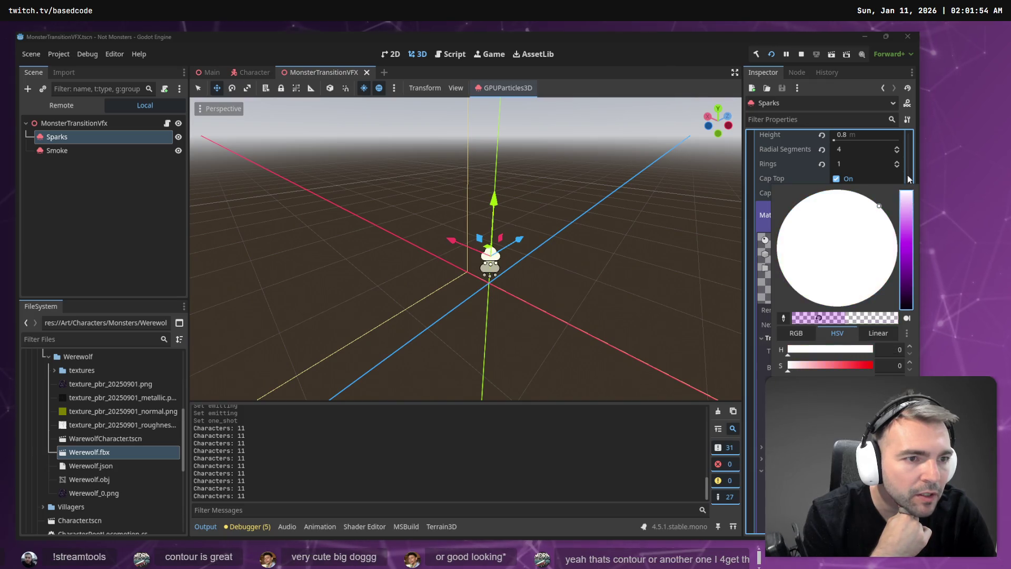
left_click(837, 247)
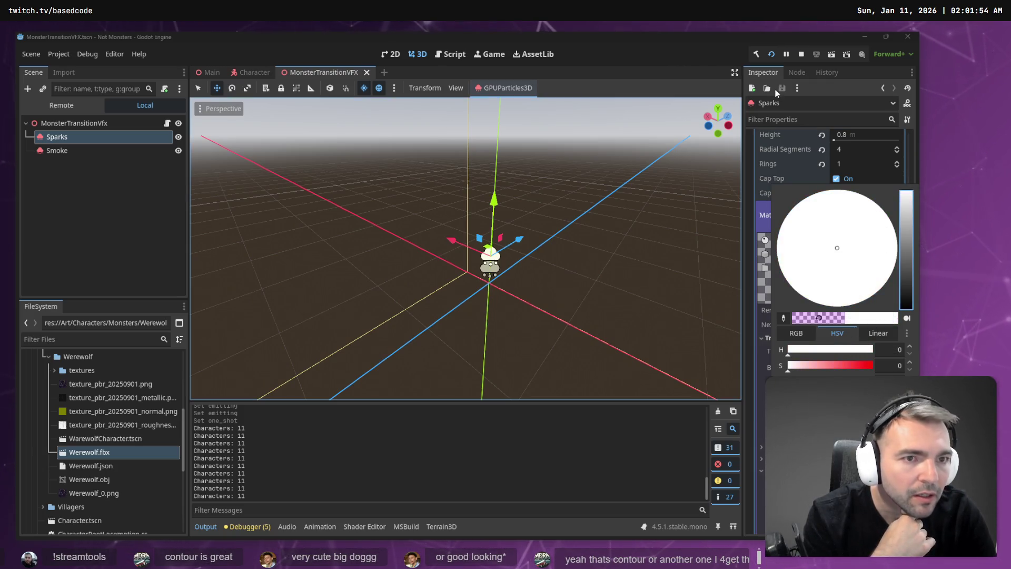
left_click(705, 86)
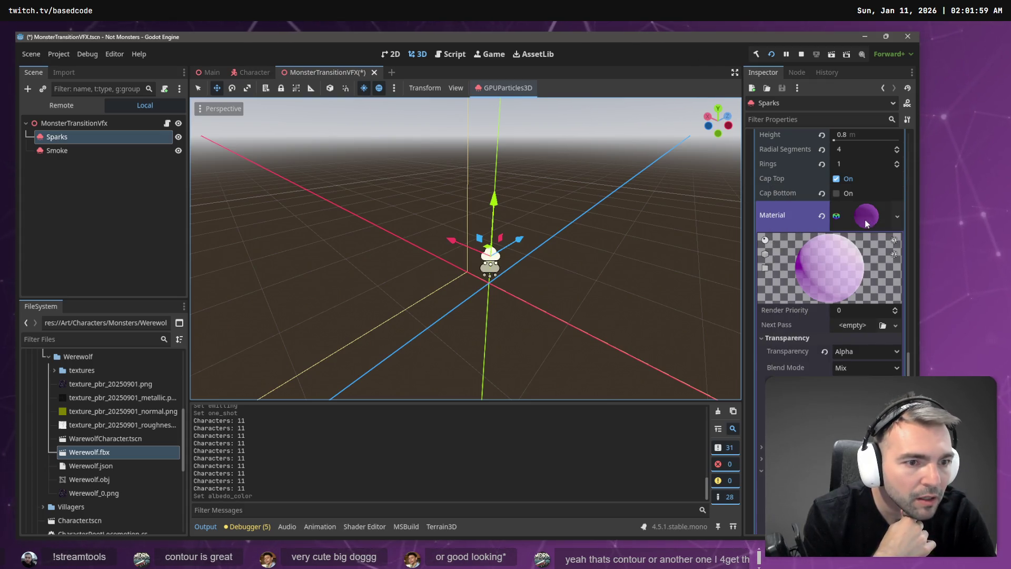
Close the running game and set the spark mesh Rings to 5
scroll(866, 223, "down", 5)
scroll(830, 263, "up", 7)
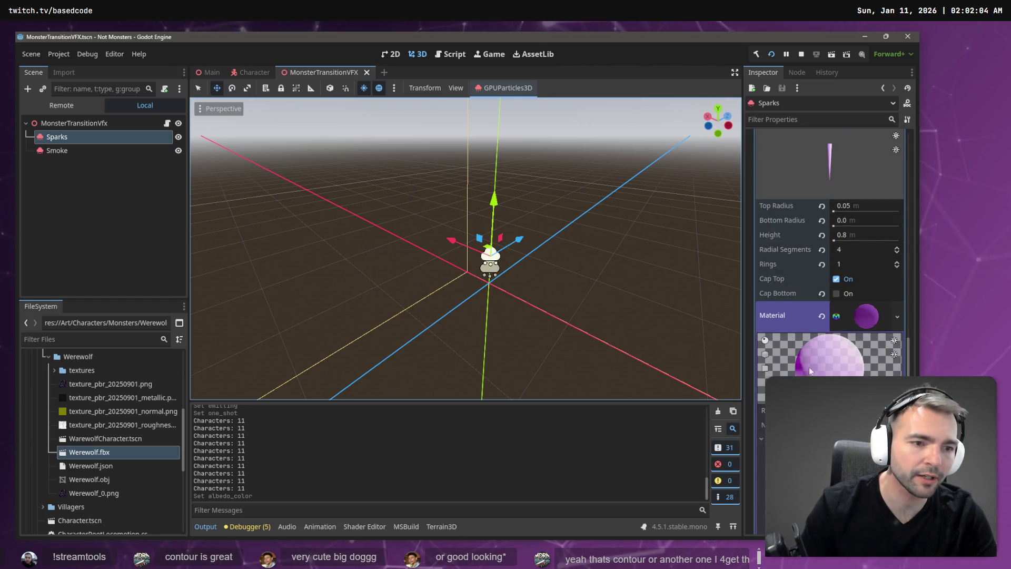
scroll(808, 370, "down", 8)
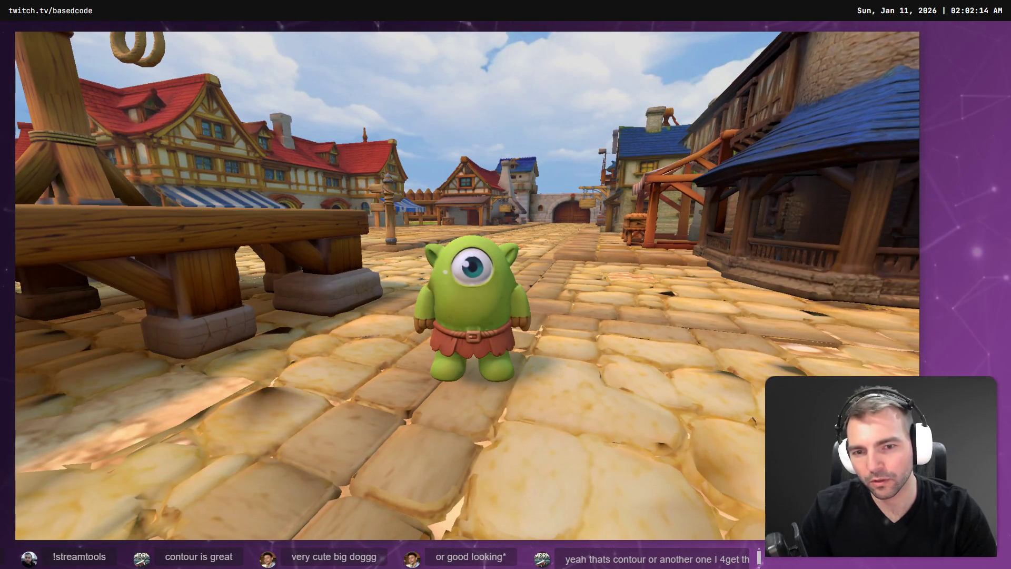
key("F8")
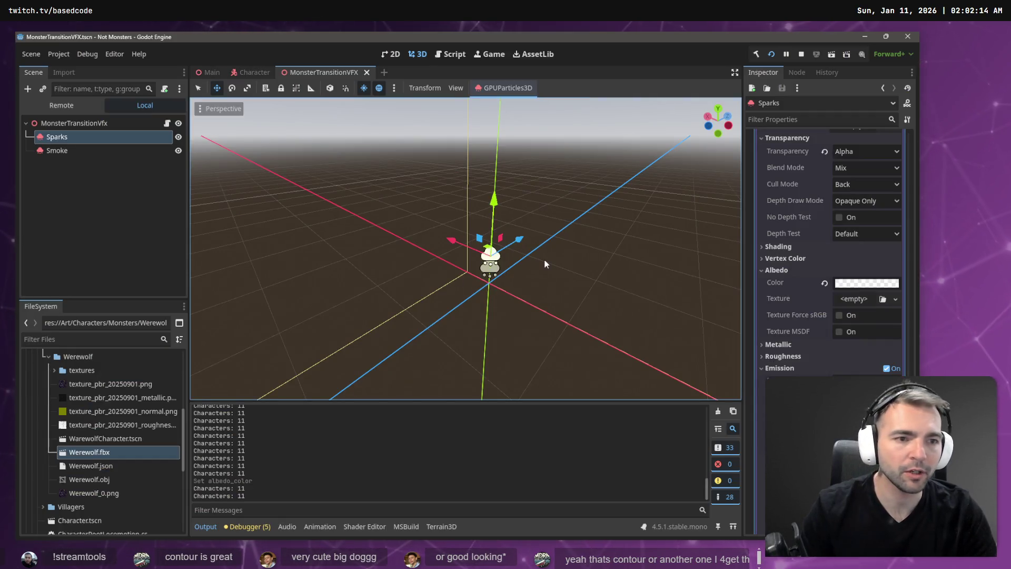
scroll(867, 296, "up", 5)
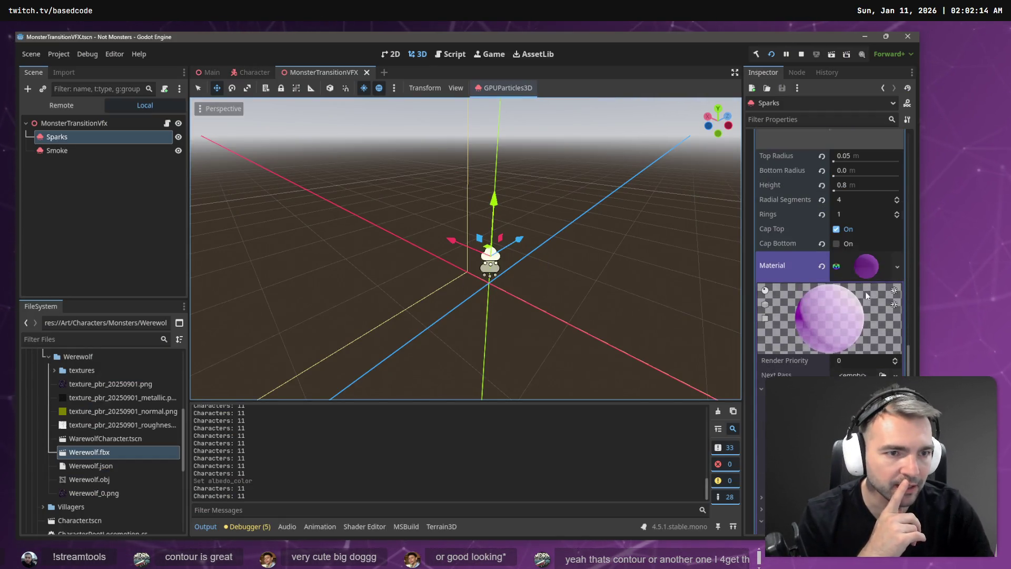
left_click(848, 214)
type("5")
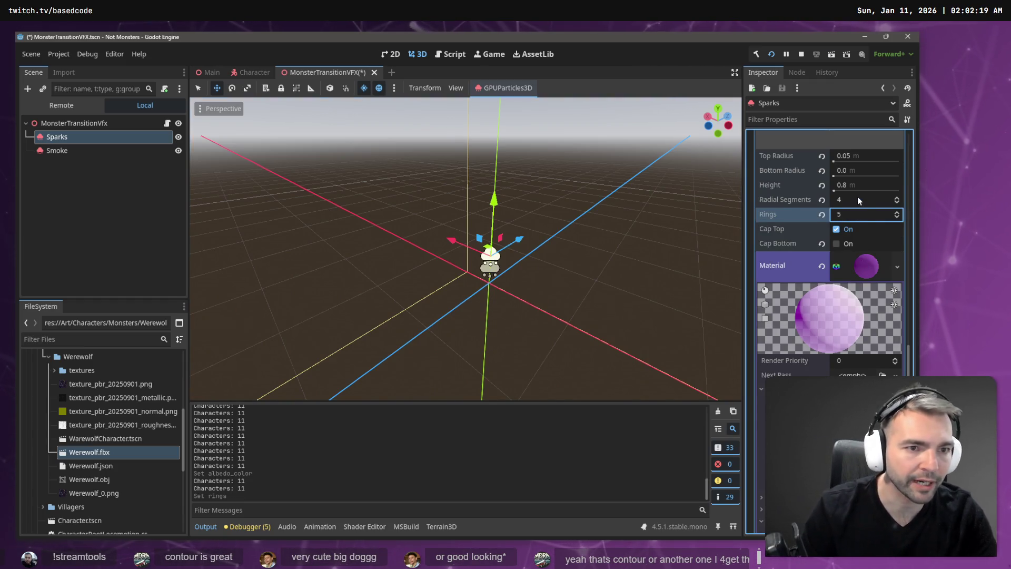
left_click(857, 201)
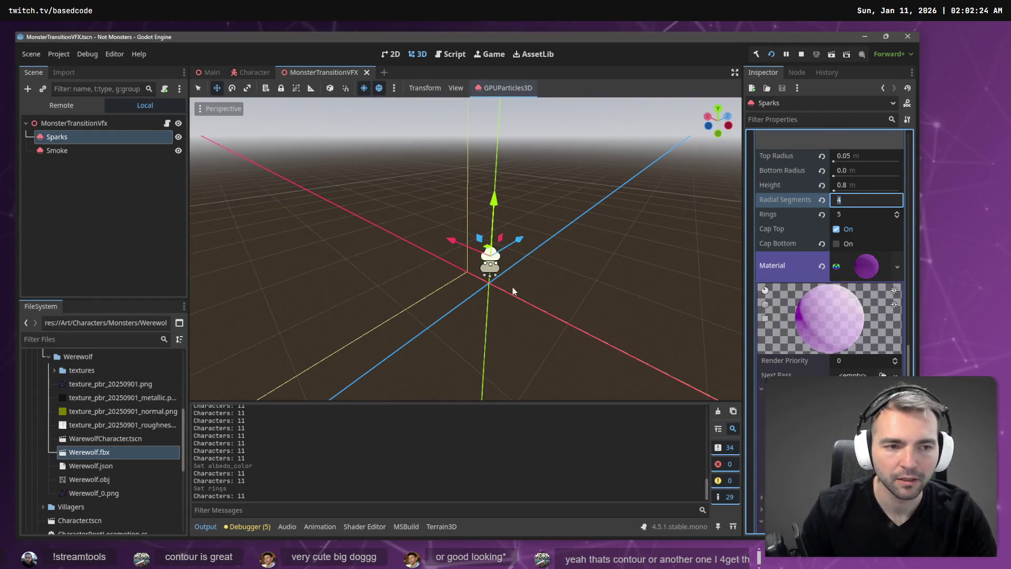
Raise the dark purple emission colour's brightness up to white
scroll(873, 353, "down", 8)
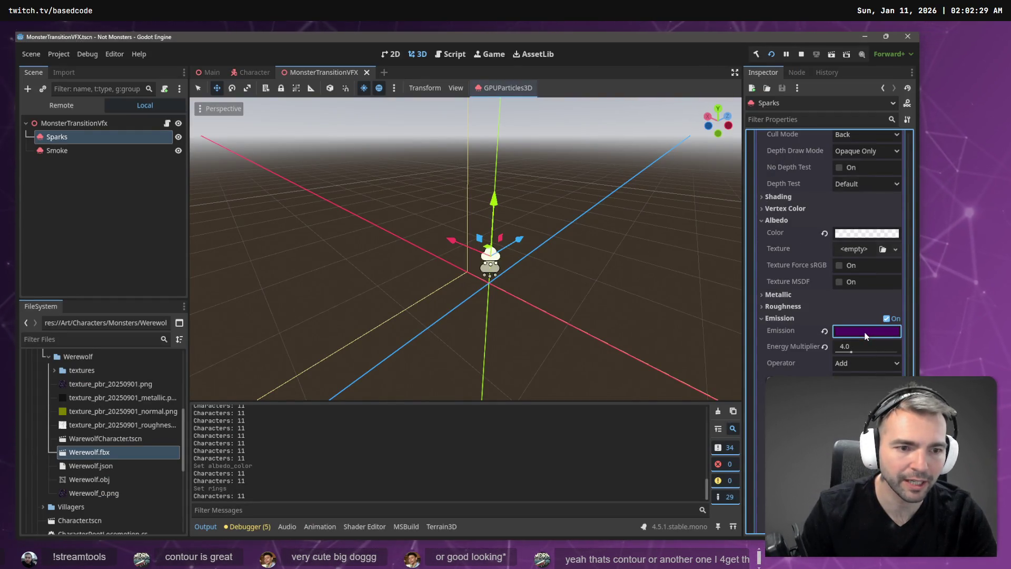
left_click(865, 331)
left_click_drag(909, 101, 879, 44)
left_click(606, 224)
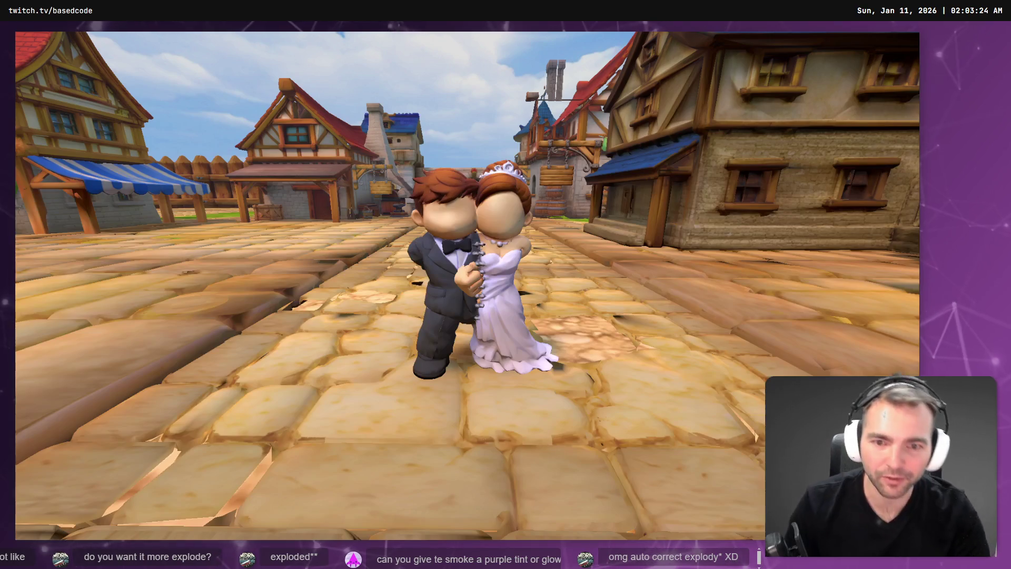
Close the running game with Escape to return to the editor
key("Escape")
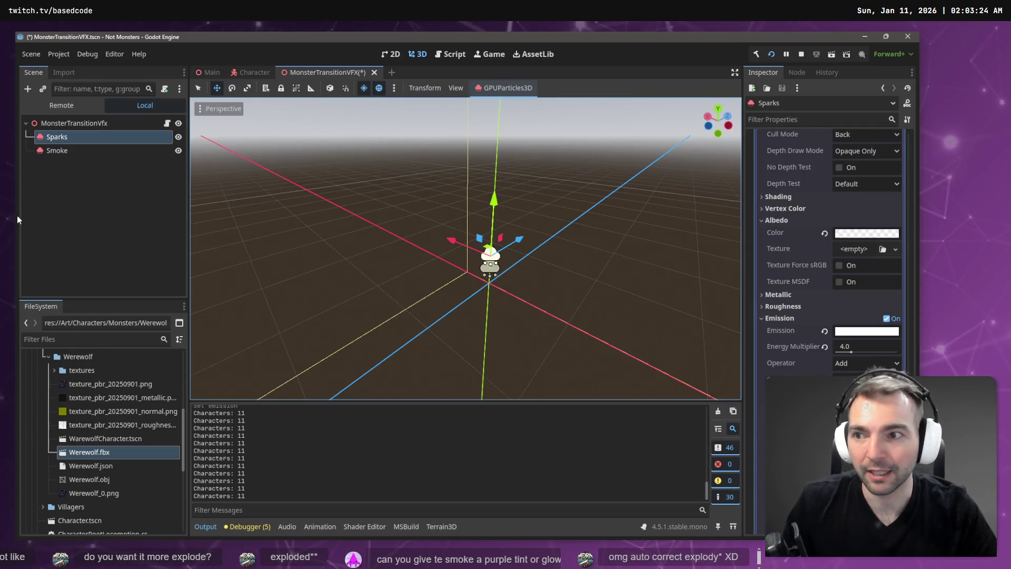
Add a CPUParticles3D child under the MonsterTransitionVfx root node
left_click(78, 125)
right_click(78, 125)
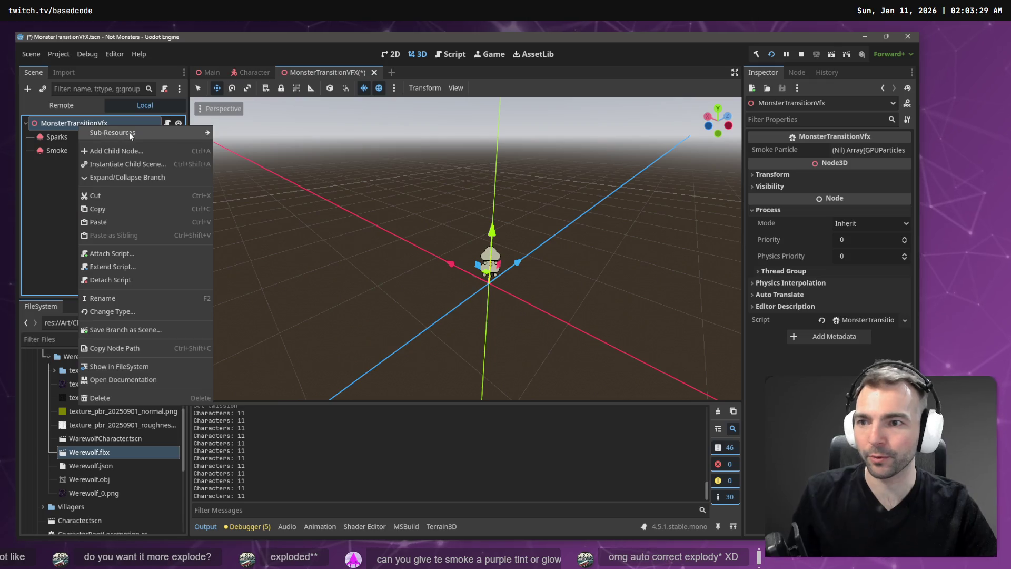
mouse_move(128, 133)
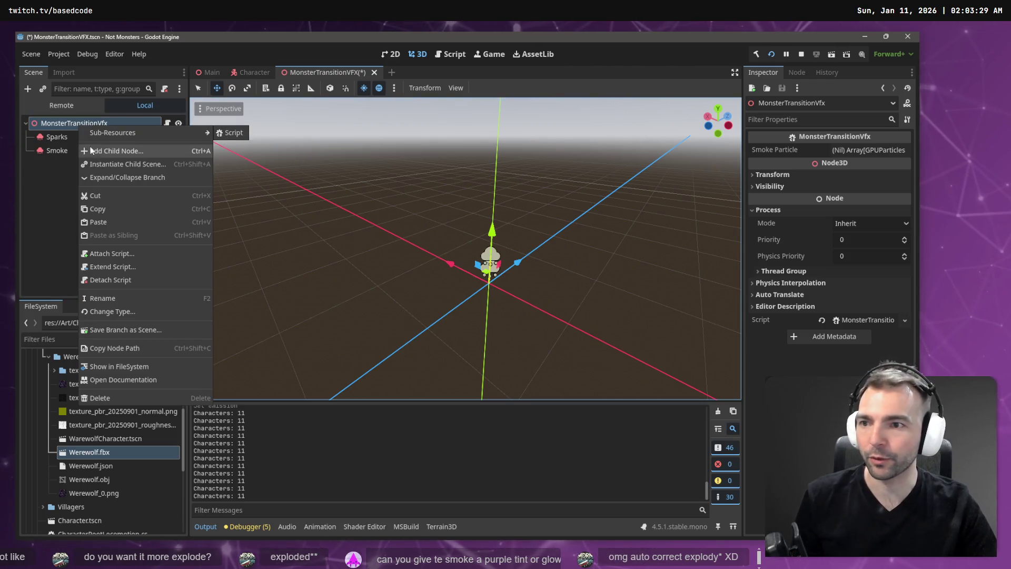
left_click(116, 151)
double_click(382, 202)
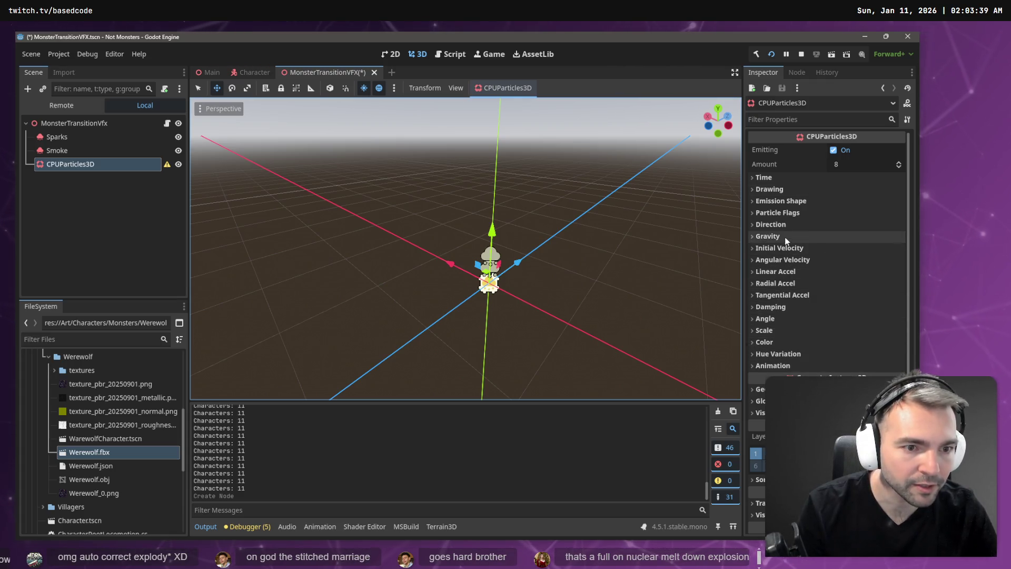
left_click(796, 201)
Set the emission shape to Ring with ring axis 0, 1, 0
left_click(848, 215)
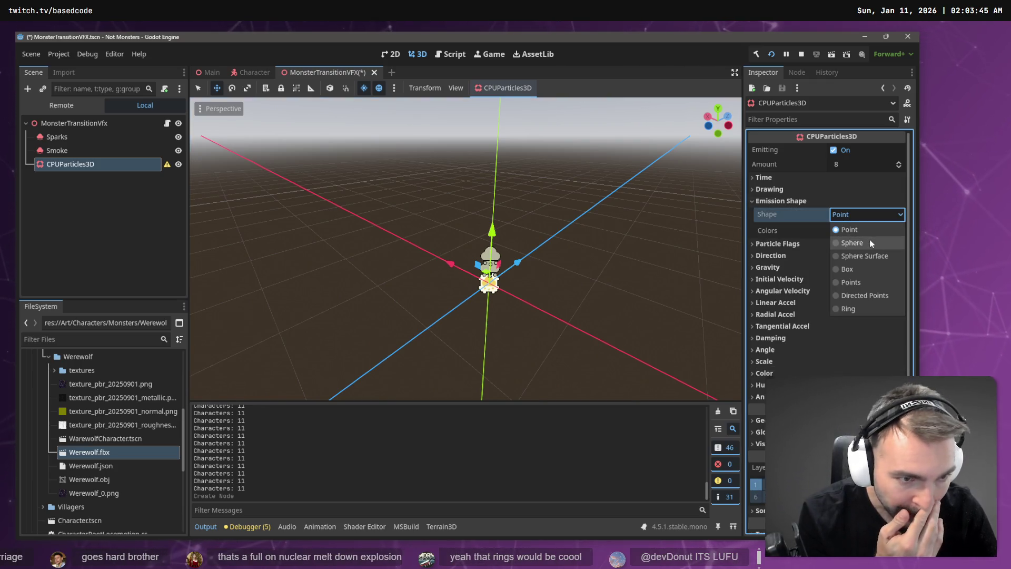
left_click(848, 309)
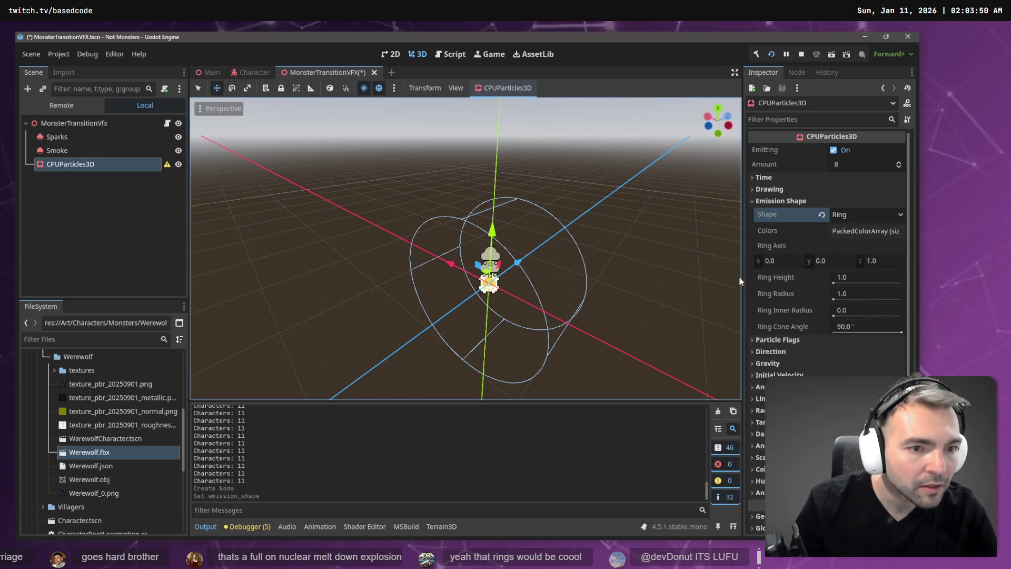
left_click(834, 262)
type("1")
left_click(889, 264)
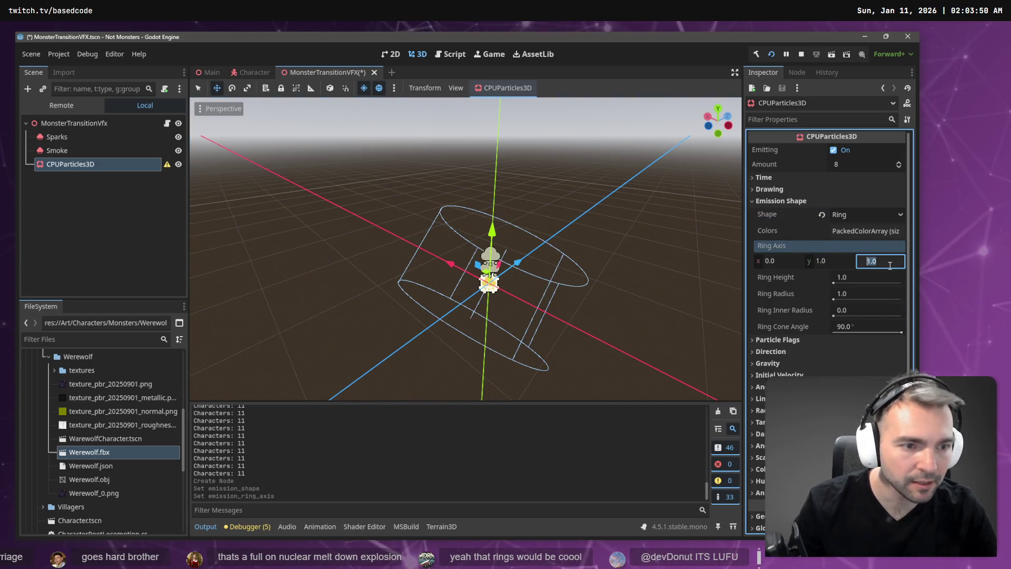
type("0")
key("Return")
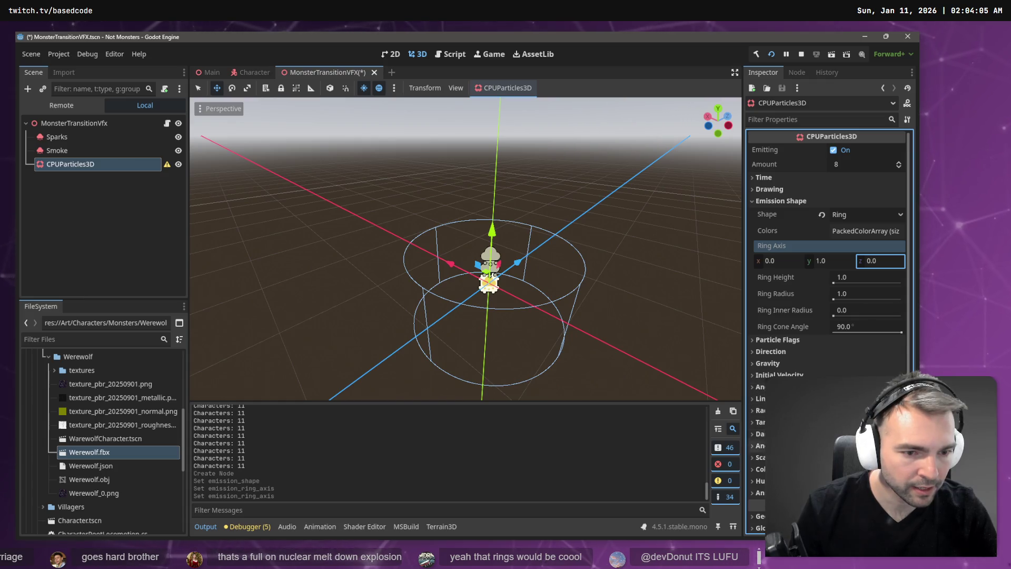
Expand the Drawing settings and bring up the list of mesh types
left_click(798, 179)
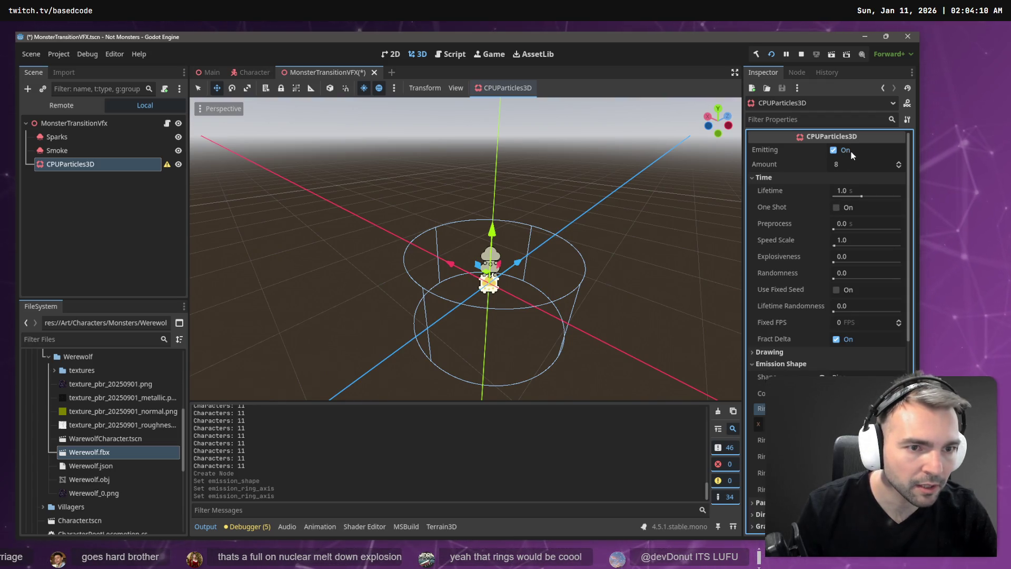
left_click(773, 179)
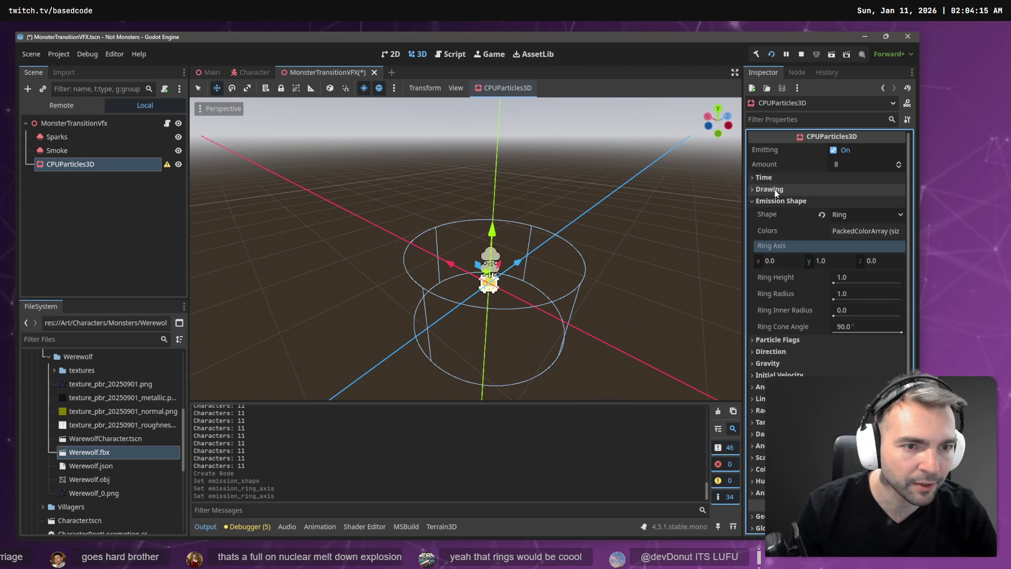
left_click(775, 191)
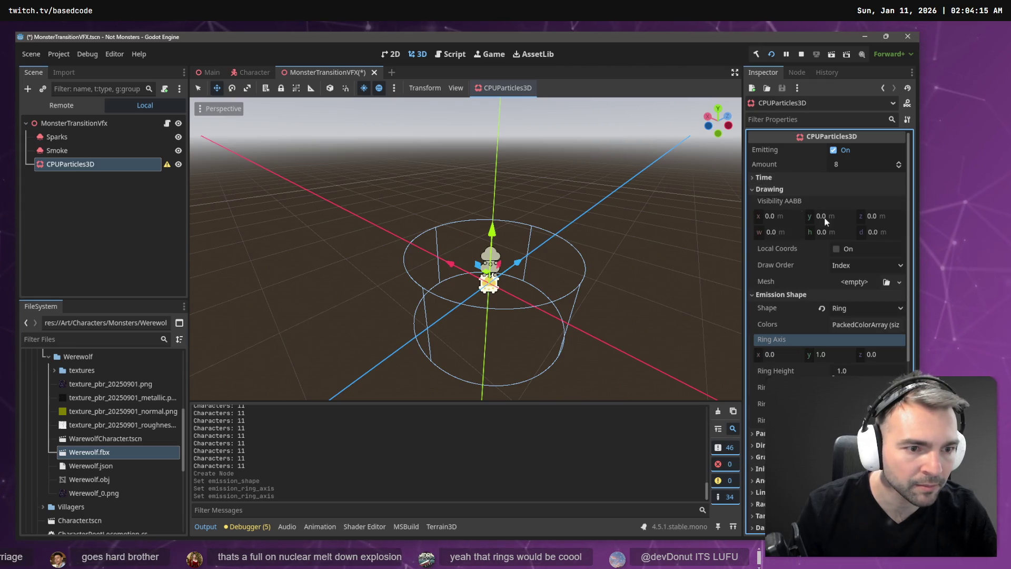
left_click(899, 282)
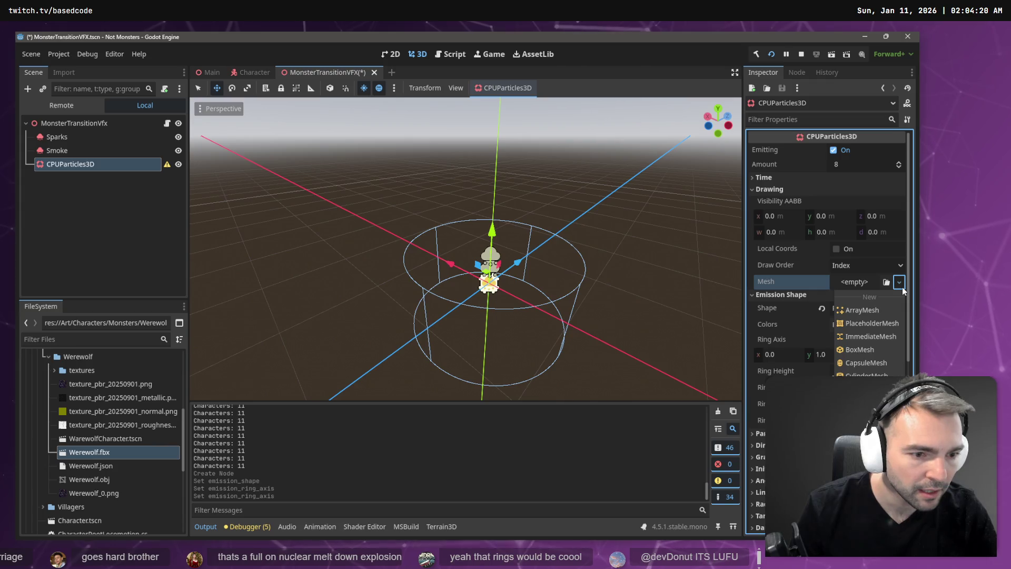
Give each ring particle a torus mesh
left_click(866, 480)
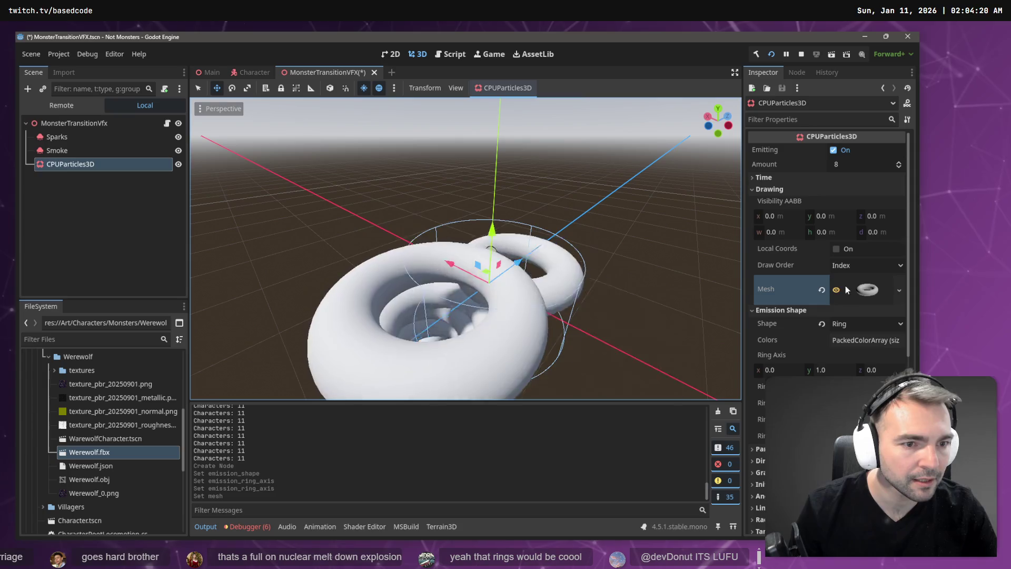
scroll(836, 304, "down", 4)
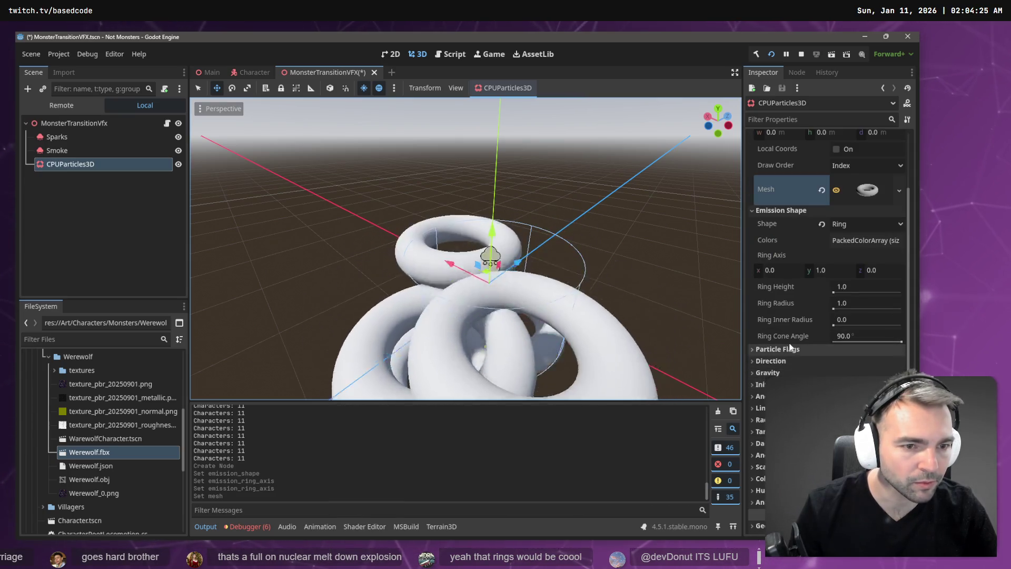
scroll(807, 354, "up", 4)
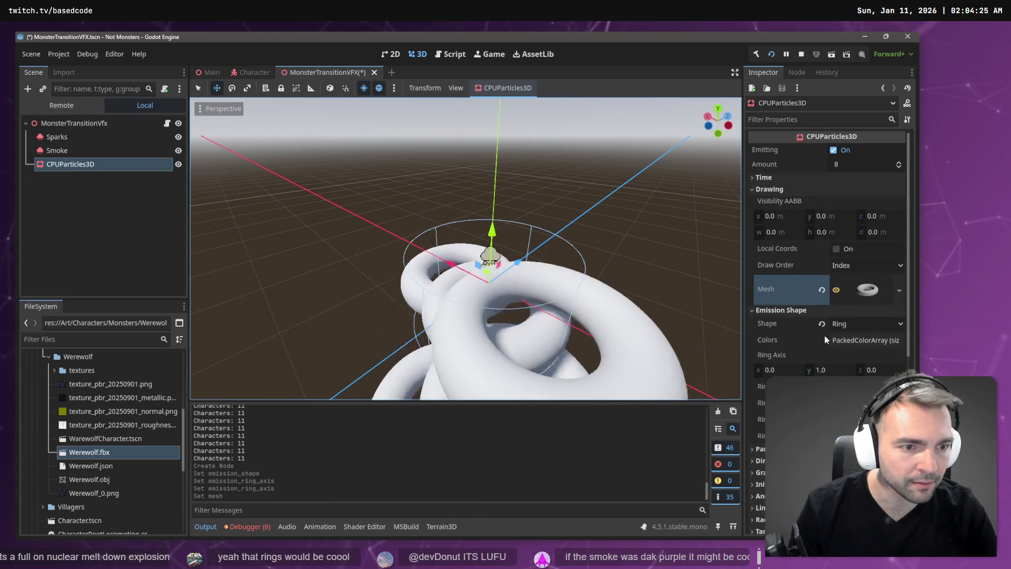
scroll(823, 334, "down", 12)
scroll(828, 336, "up", 6)
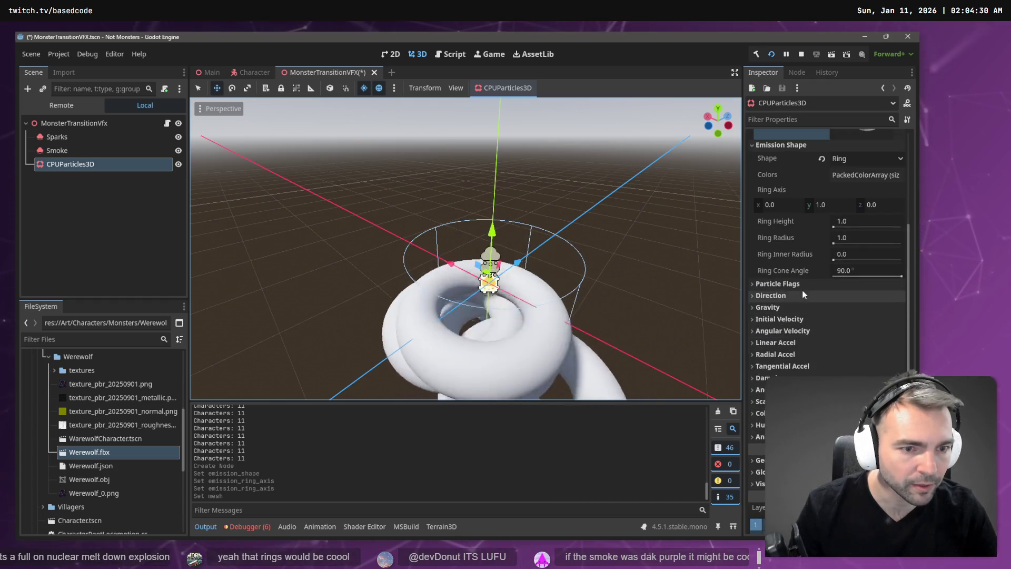
scroll(800, 302, "up", 6)
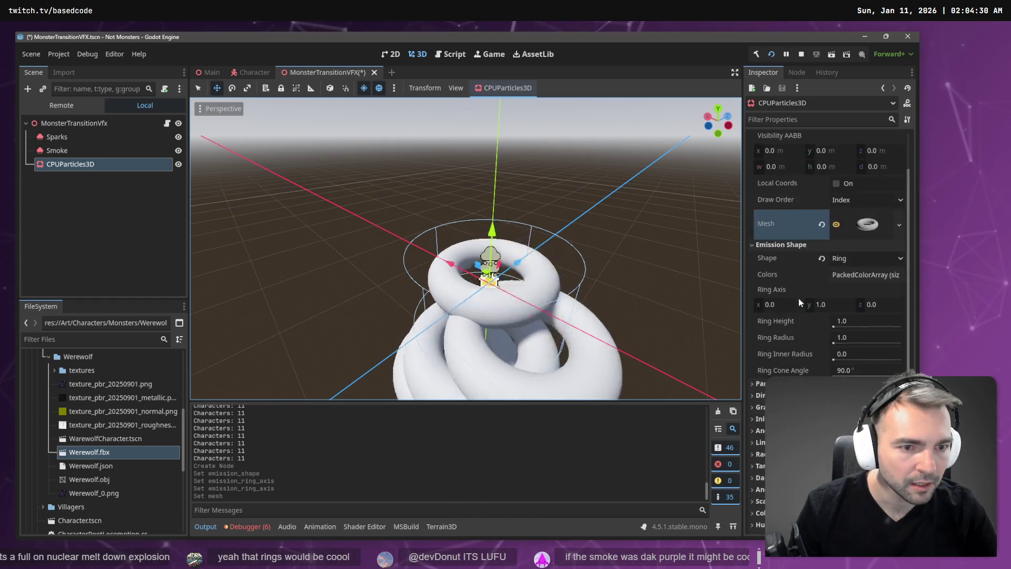
scroll(789, 274, "down", 4)
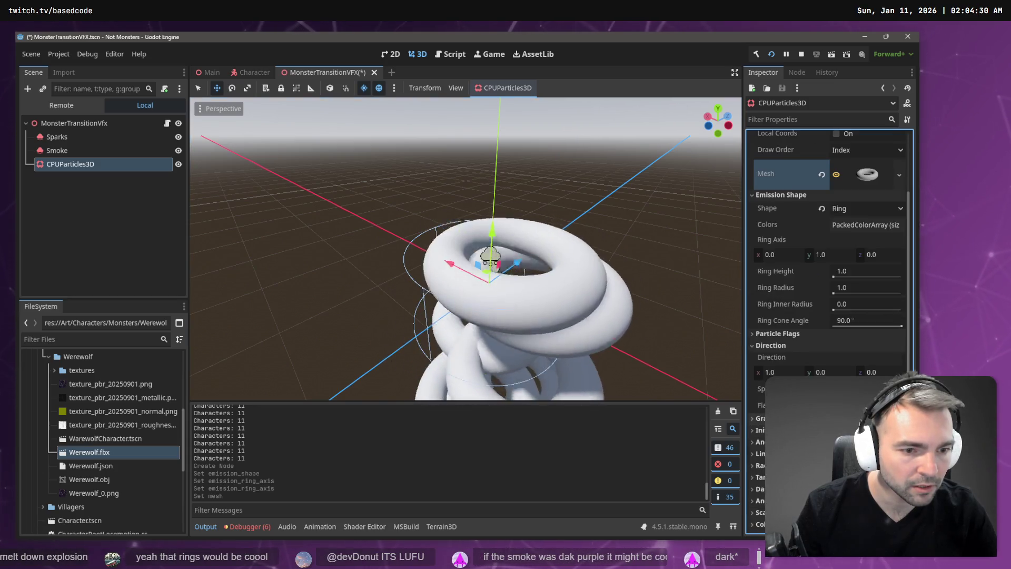
Switch the emission shape back to Point
left_click(801, 342)
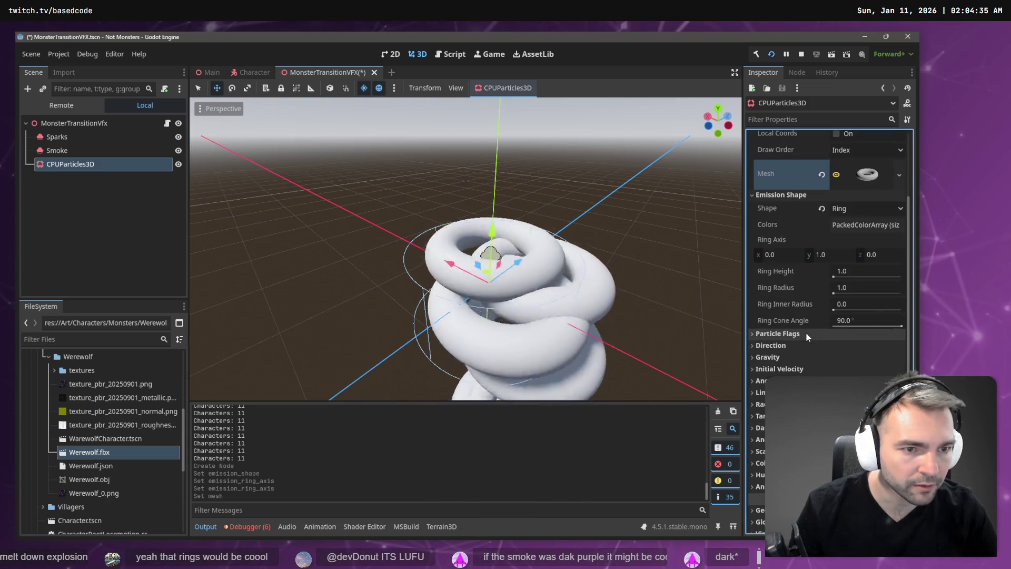
scroll(807, 333, "up", 2)
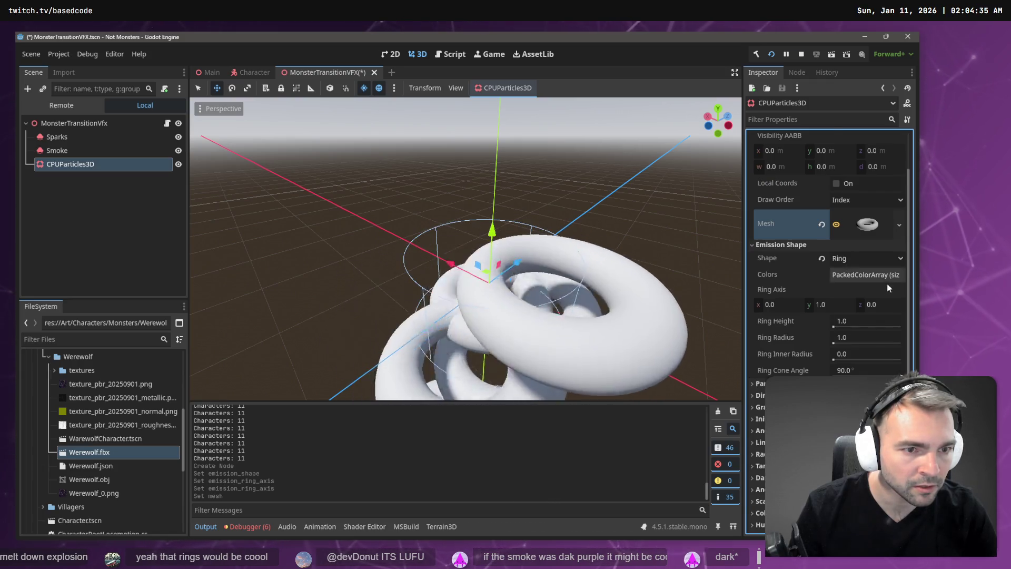
scroll(890, 309, "up", 2)
left_click(890, 309)
left_click(886, 323)
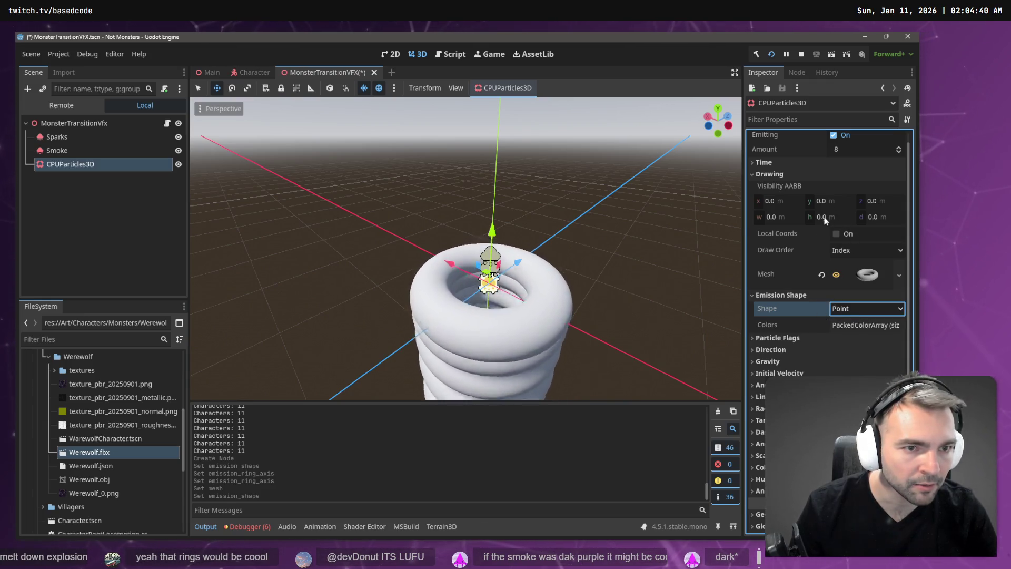
Tweak the gravity vector until the torus copies collapse into a tight stack
left_click(769, 361)
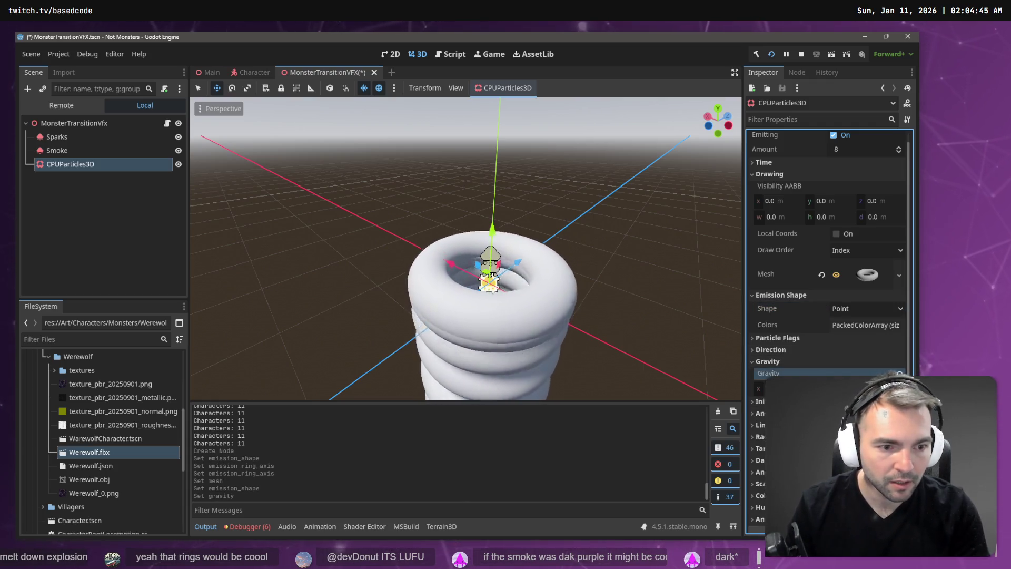
key("Return")
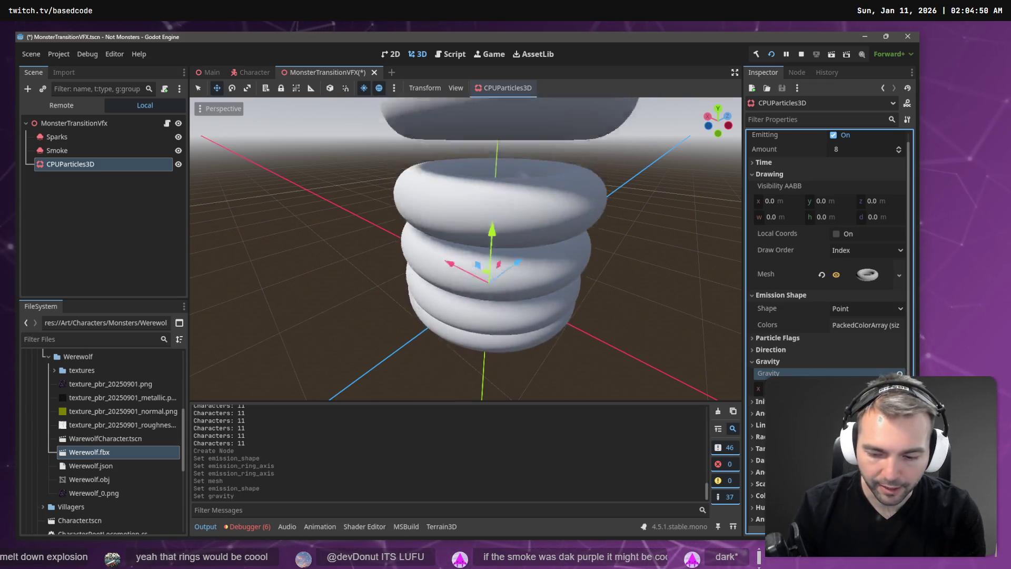
key("Return")
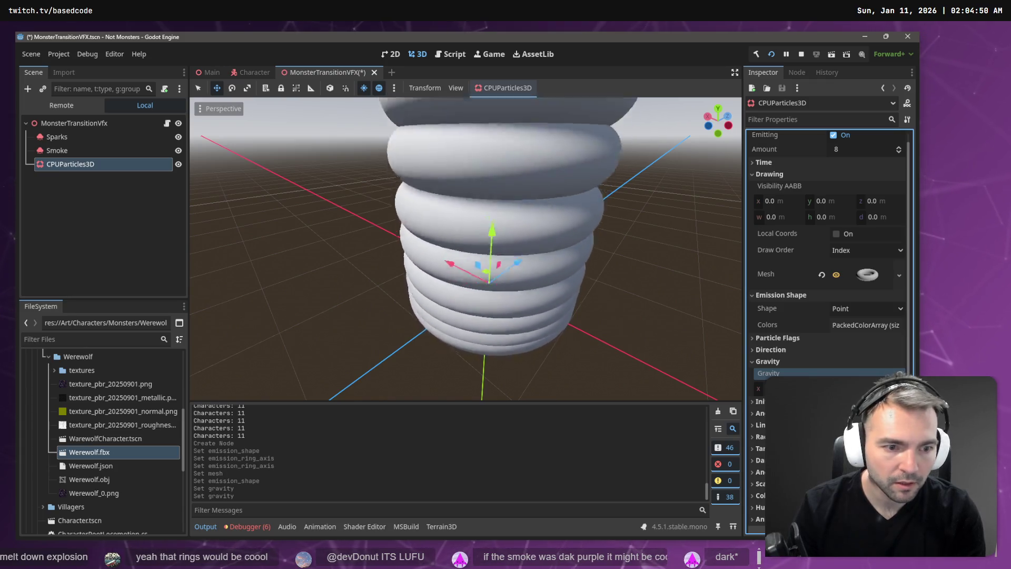
key("Return")
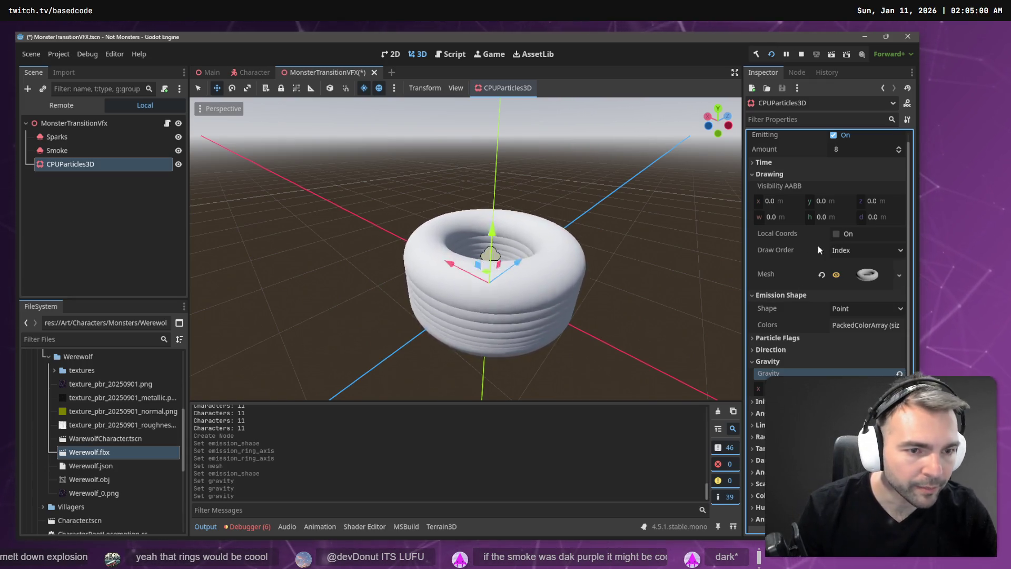
scroll(817, 245, "up", 1)
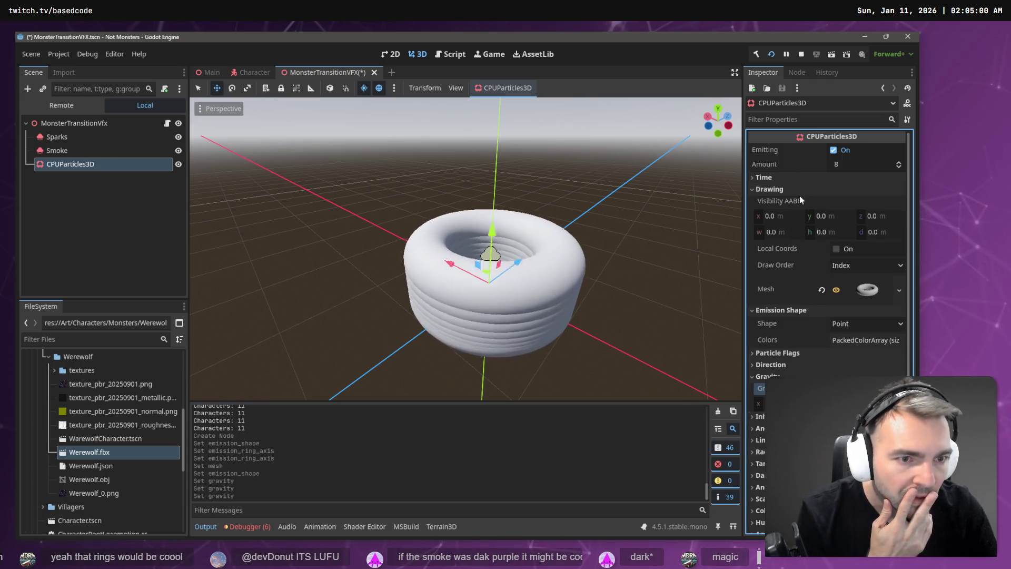
left_click(836, 167)
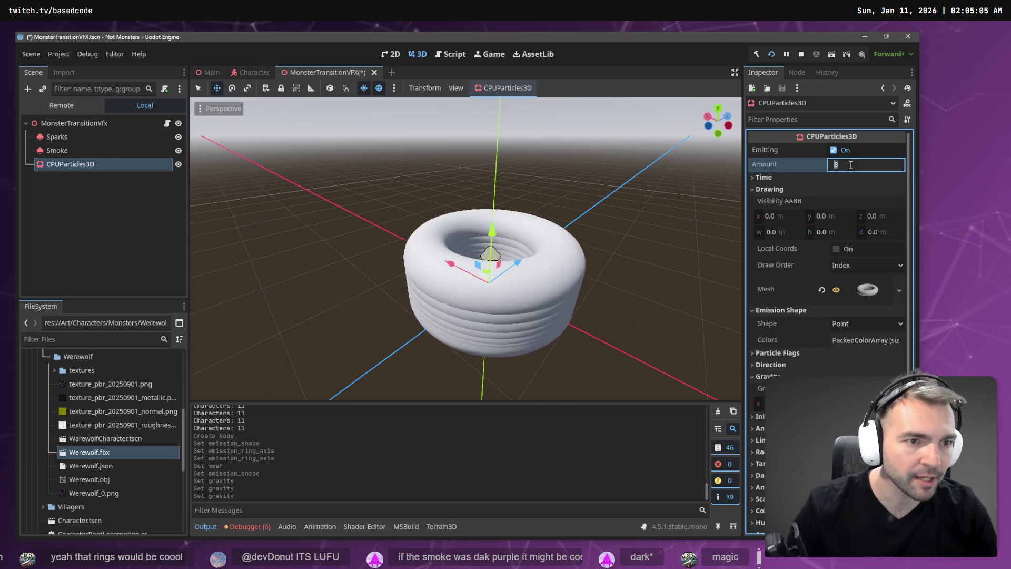
Set Amount to 1 and drag the torus inner radius to 0.9 for a thin ring
type("1")
key("Return")
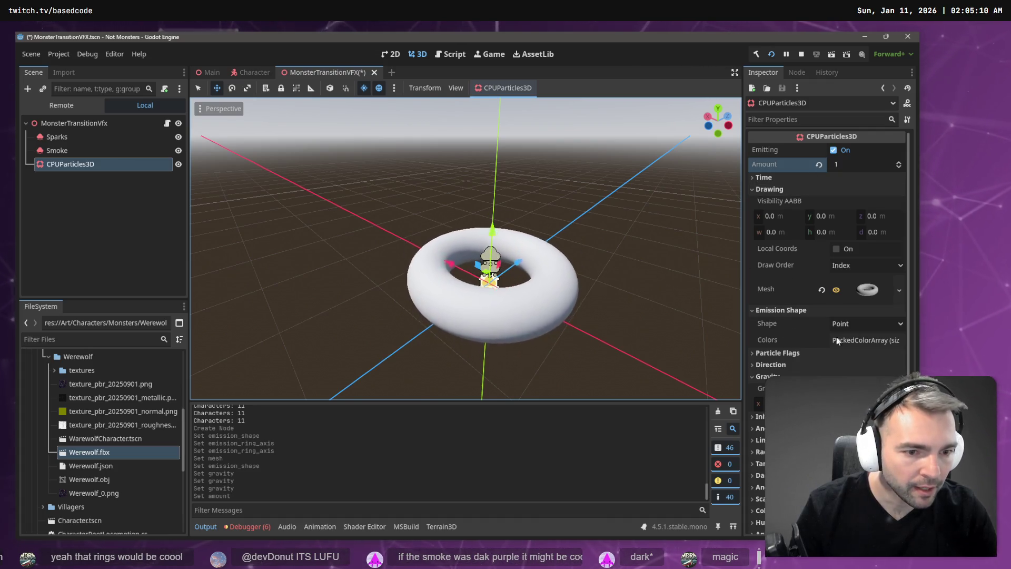
left_click(866, 284)
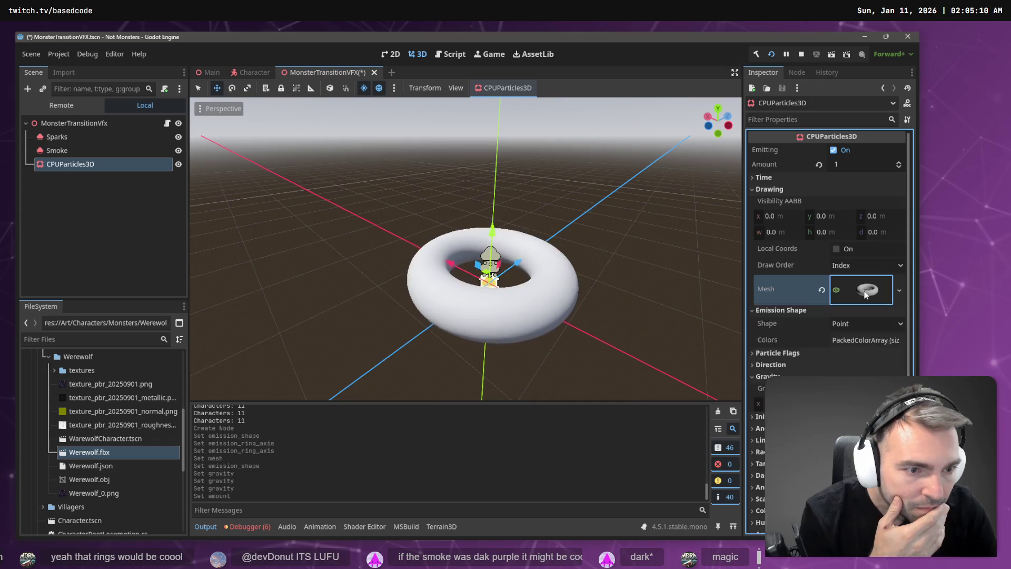
scroll(829, 316, "down", 1)
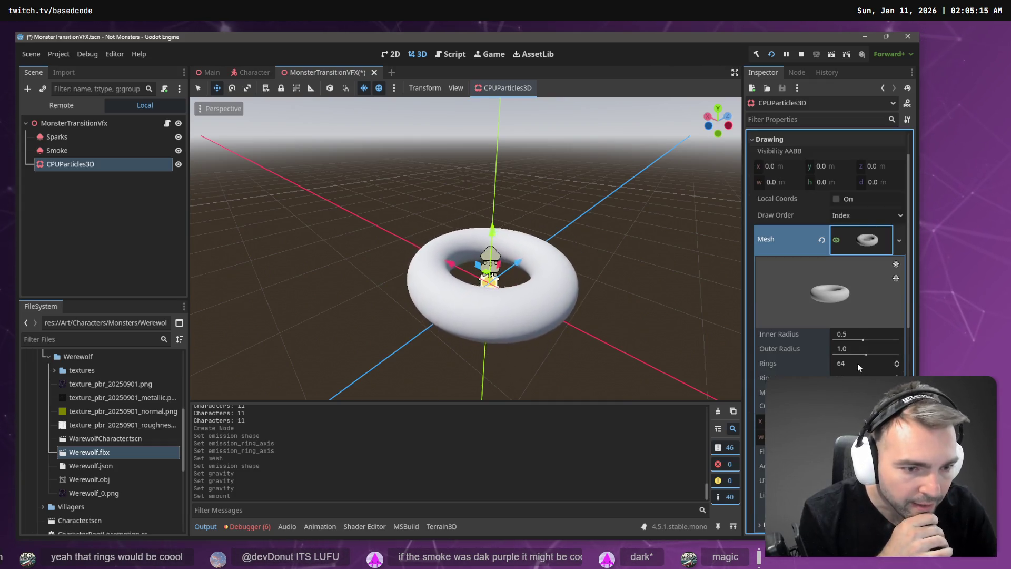
left_click_drag(859, 340, 854, 336)
mouse_move(849, 339)
left_mouse_down()
mouse_move(841, 334)
mouse_move(873, 338)
mouse_move(865, 354)
left_mouse_up()
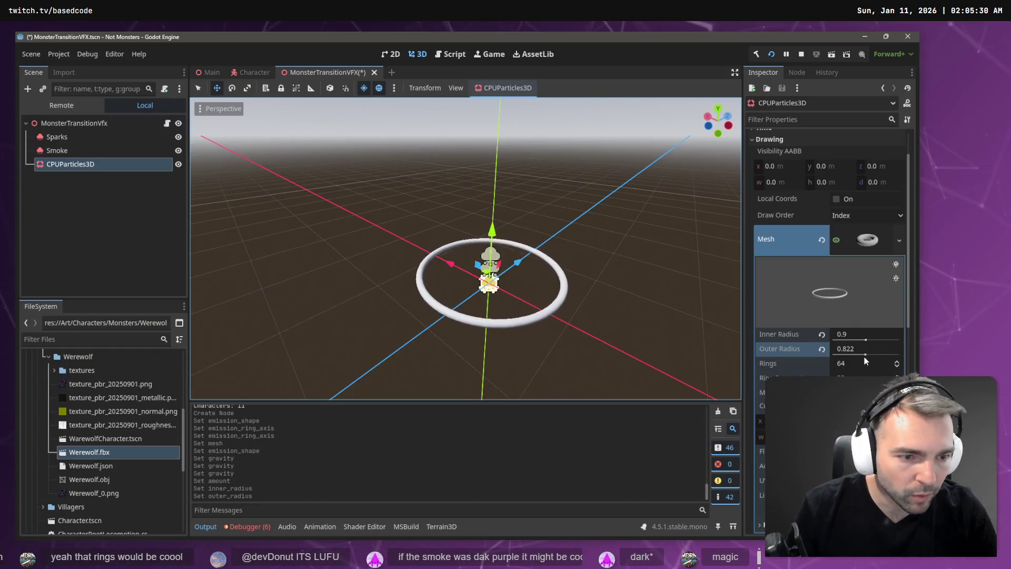
Set the torus outer radius to 0.8 after trying and undoing a value of 10
left_click(865, 354)
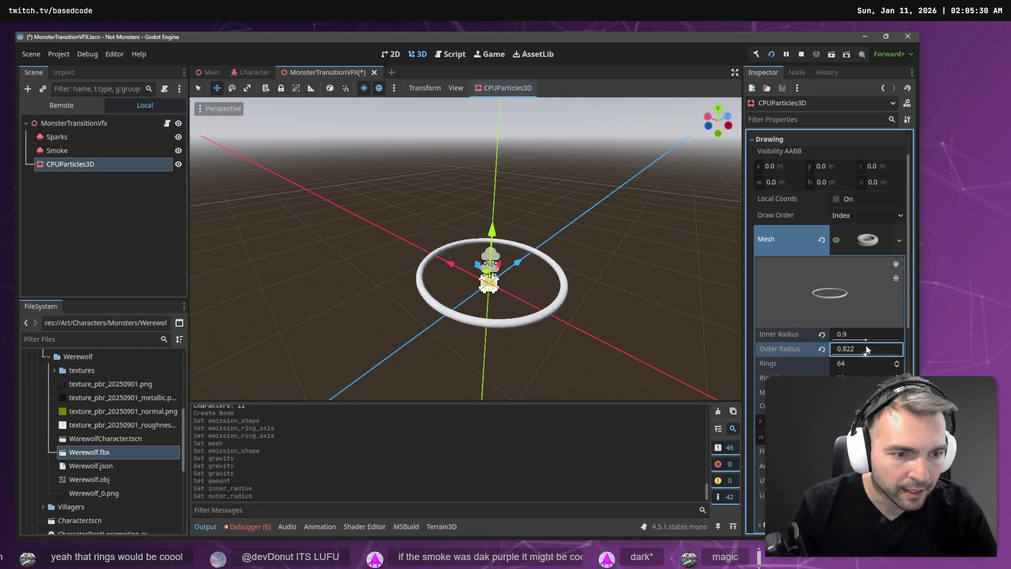
left_click(862, 350)
type("10")
key("Return")
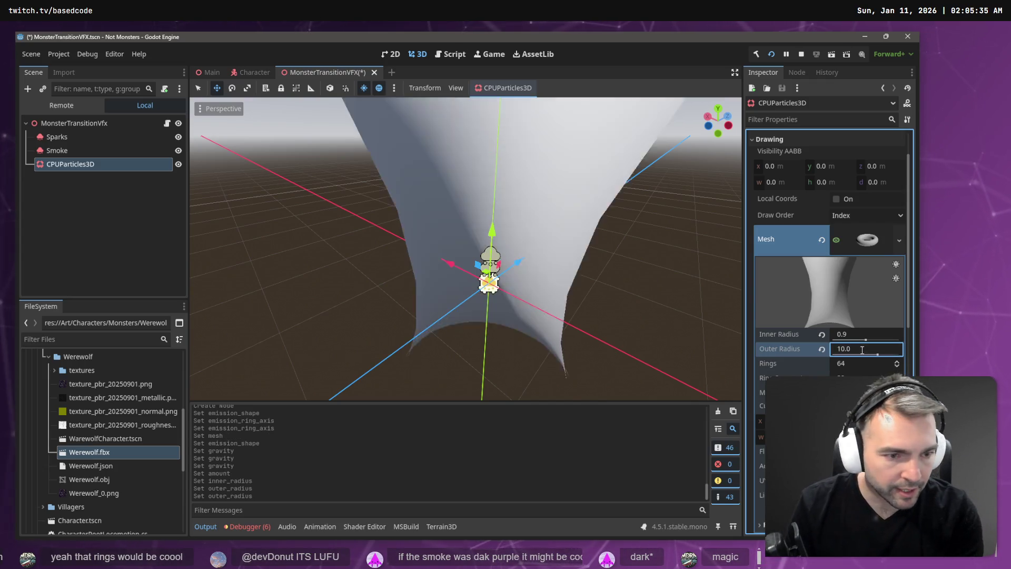
key("ctrl+z")
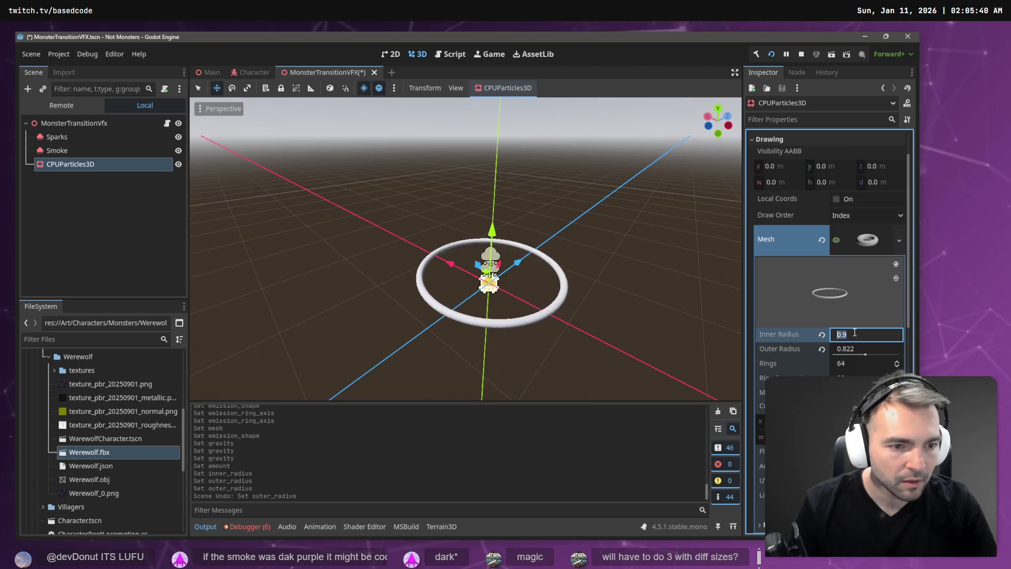
left_click(855, 349)
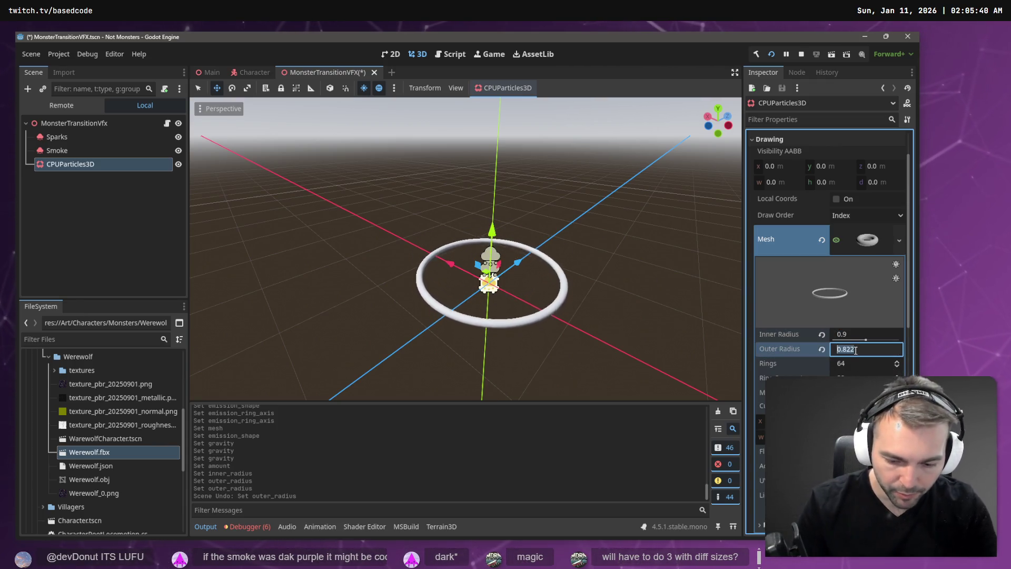
type(".8")
key("Return")
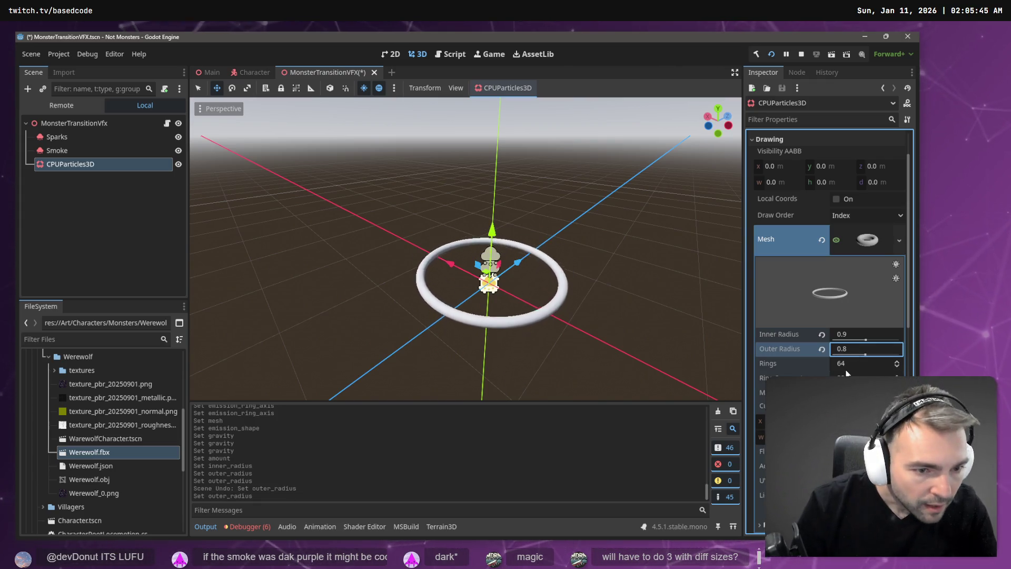
Give the torus 20 ring segments and 40 rings, then start picking its material
left_click(858, 378)
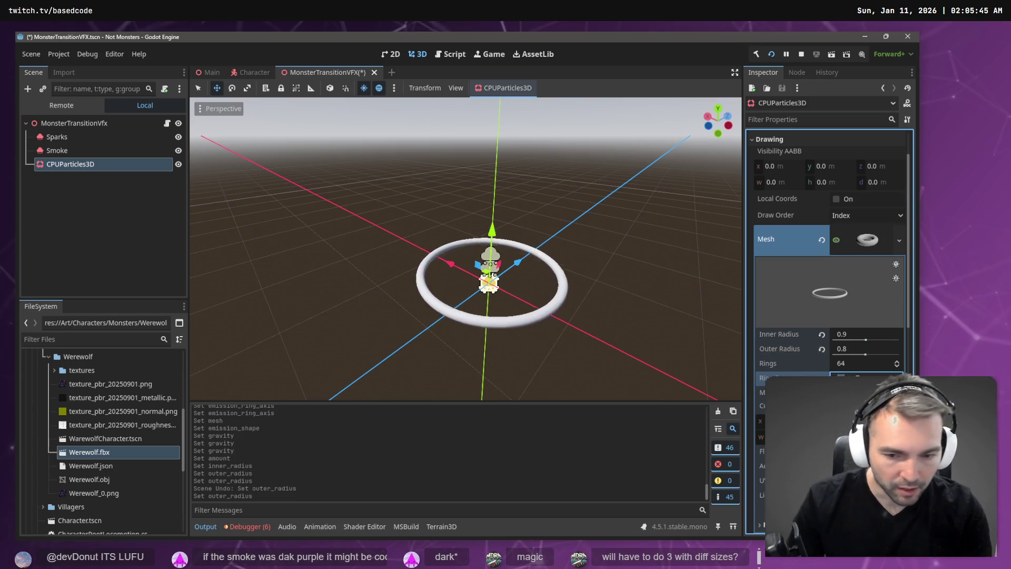
key("Return")
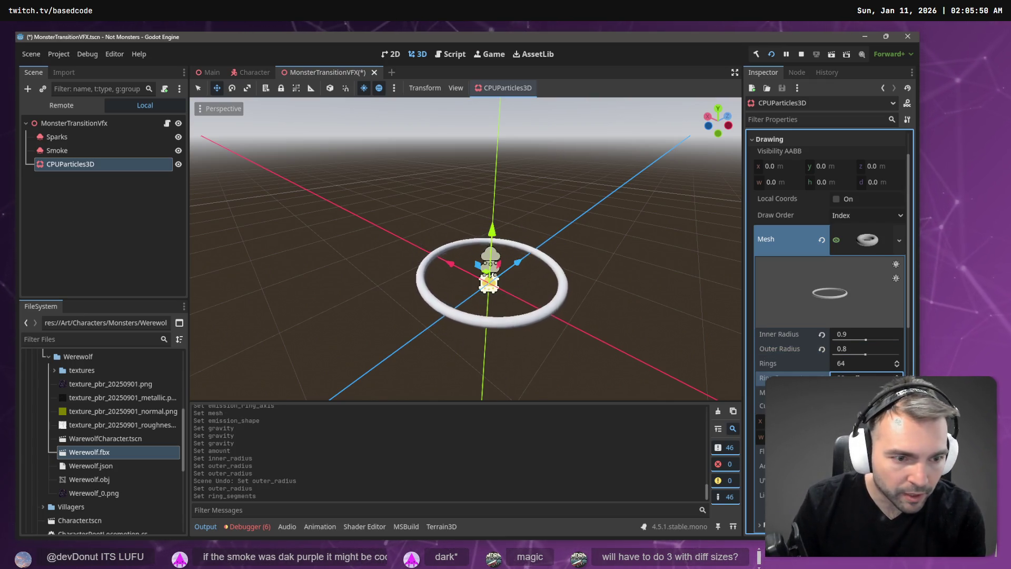
left_click(866, 363)
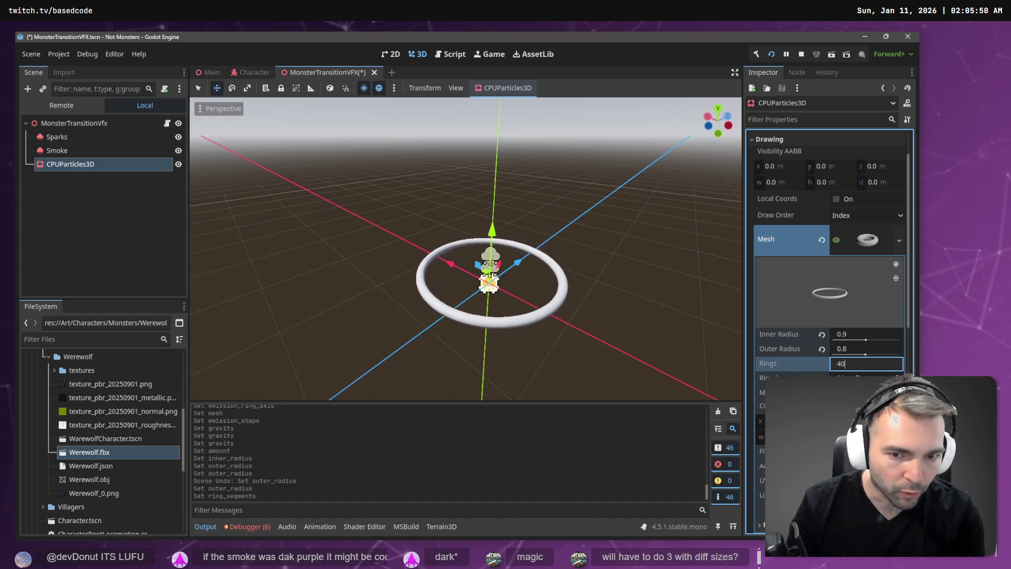
type("40")
key("Return")
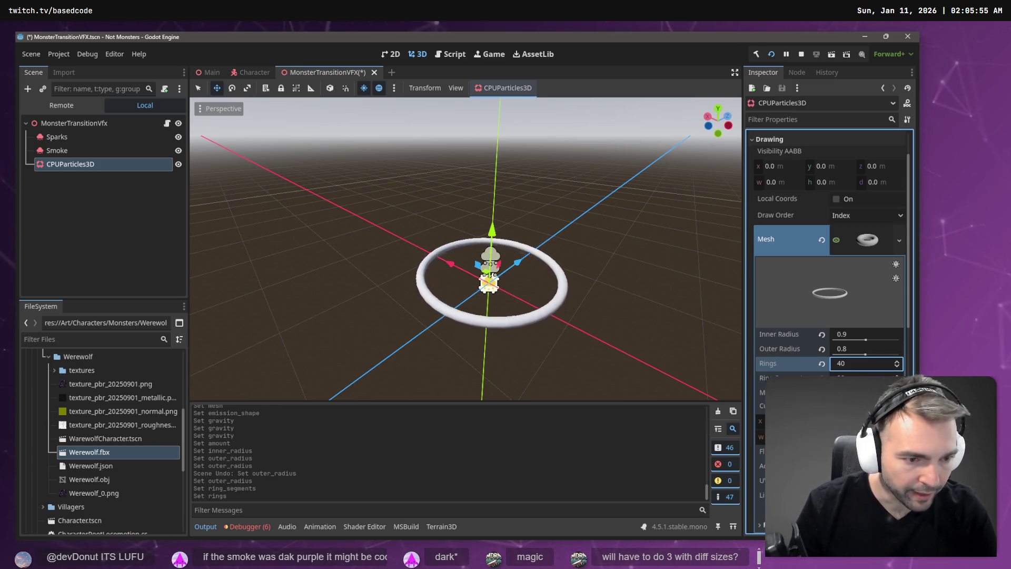
scroll(885, 361, "down", 2)
left_click(885, 343)
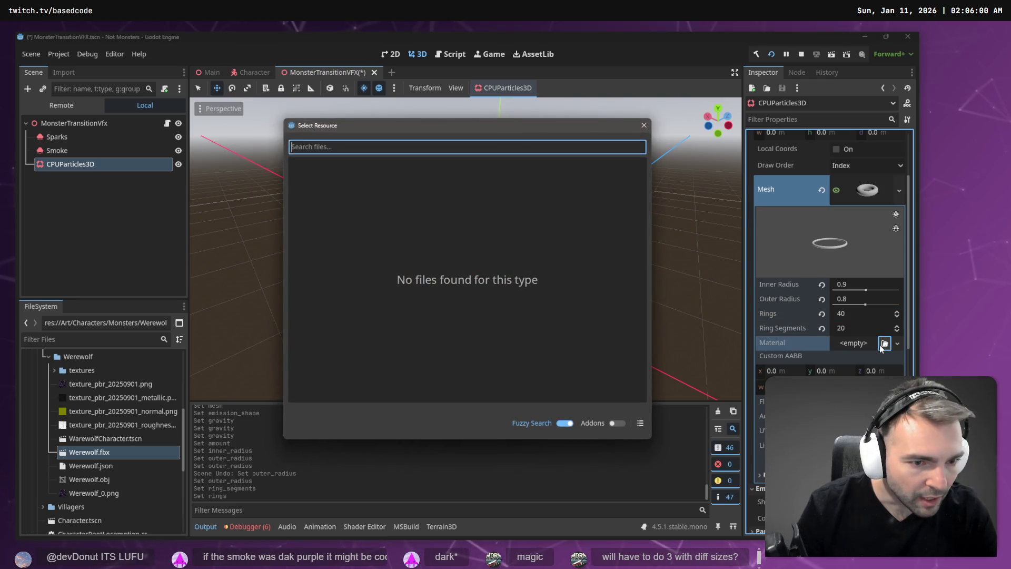
Create a new ring material with vertex colour as albedo and a partly transparent albedo
key("Escape")
left_click(897, 342)
left_click(889, 366)
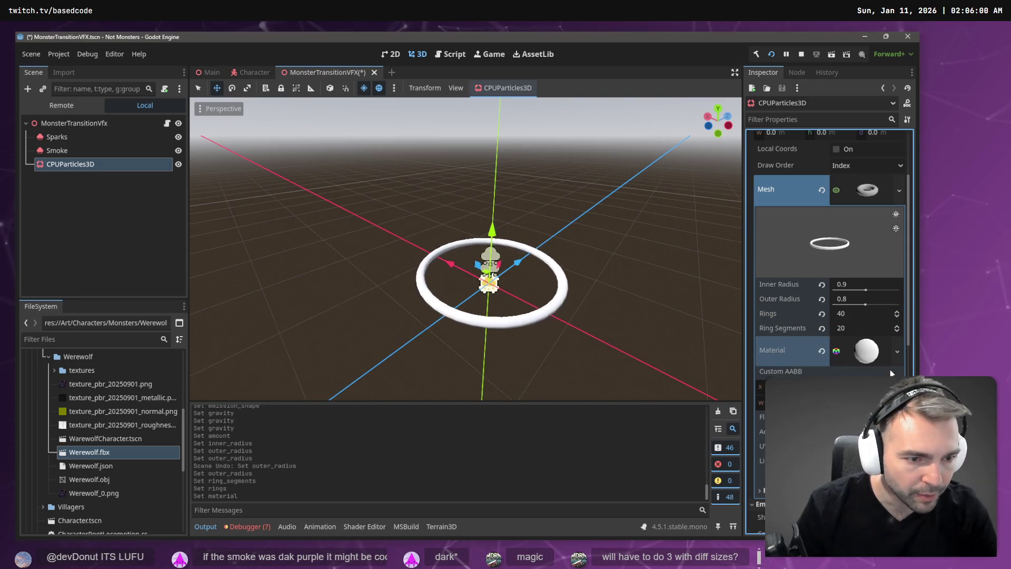
left_click(872, 357)
scroll(871, 358, "down", 5)
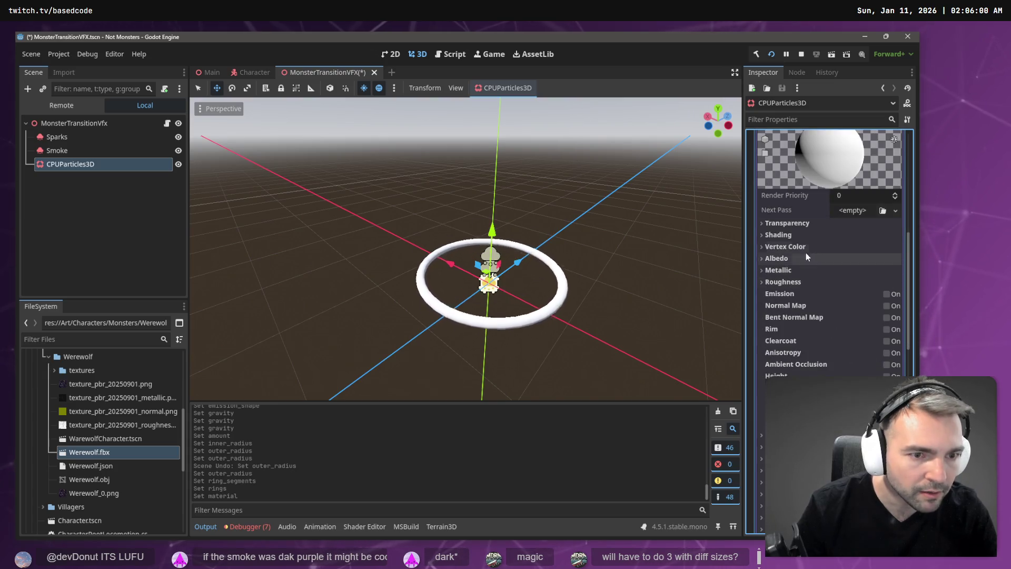
left_click(766, 258)
left_click(873, 272)
left_click(792, 248)
left_click(786, 247)
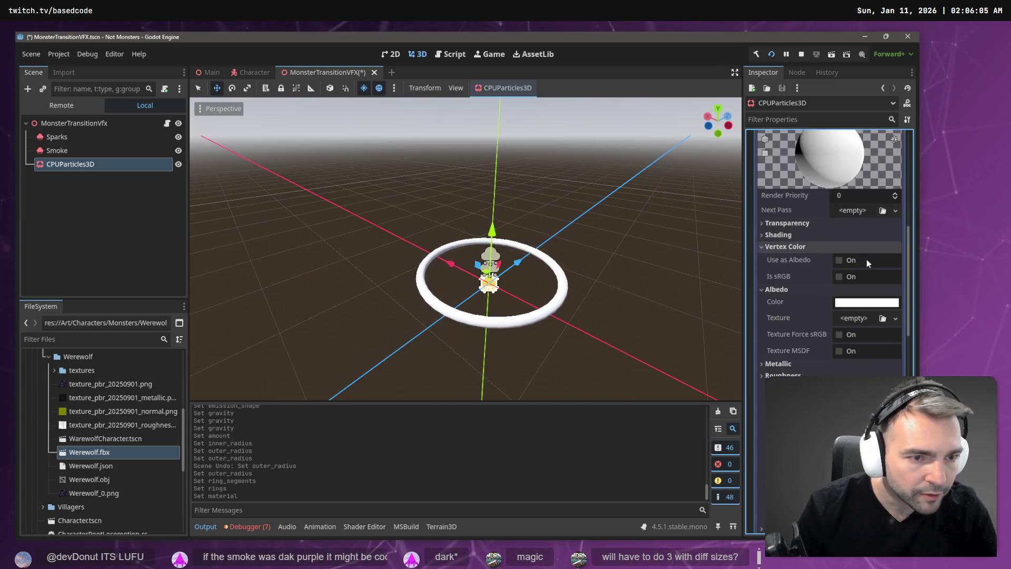
left_click(840, 260)
left_click(864, 302)
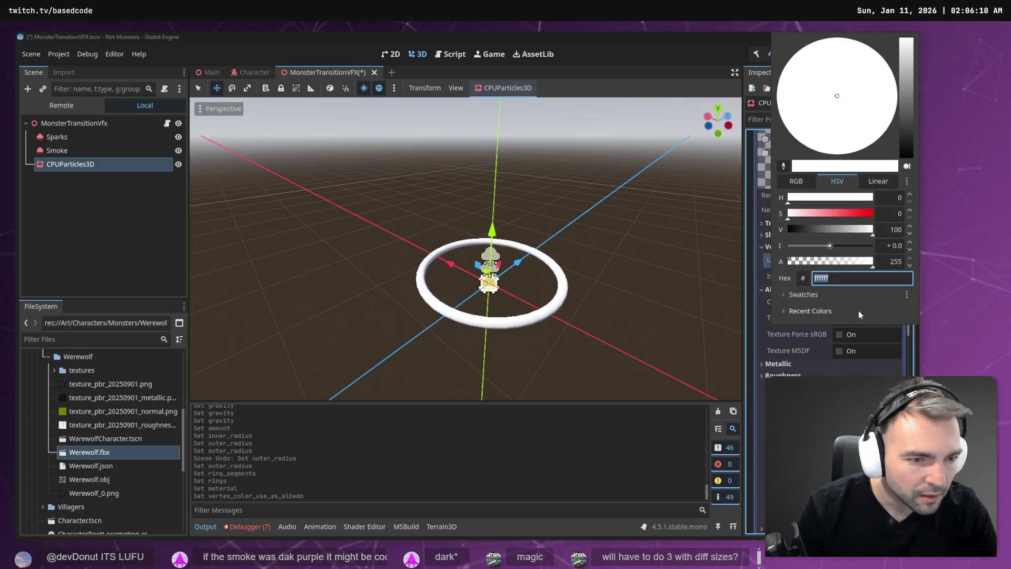
left_click(825, 262)
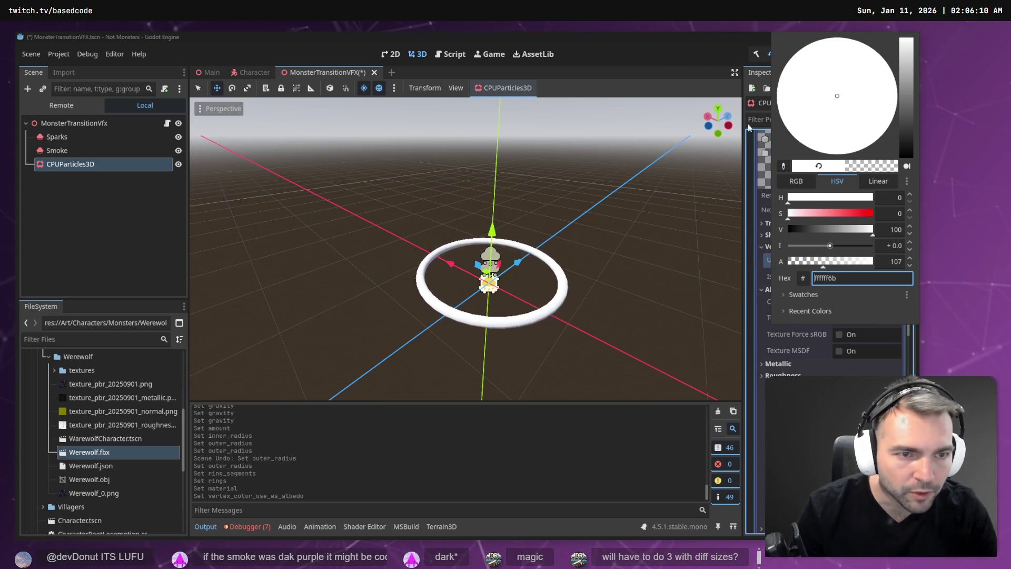
left_click(684, 47)
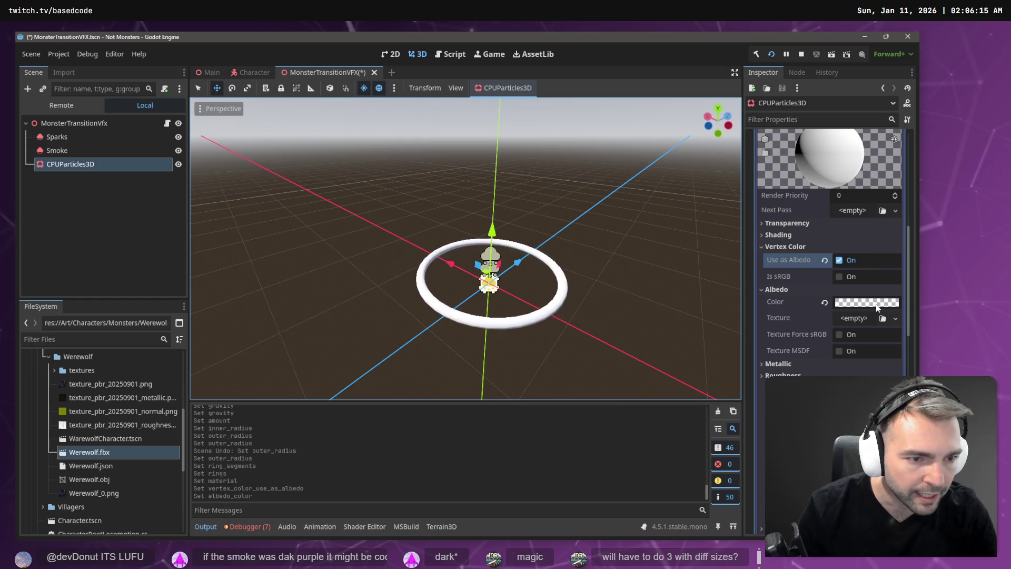
Keep the albedo colour white and turn off vertex colour as albedo
scroll(877, 268, "up", 2)
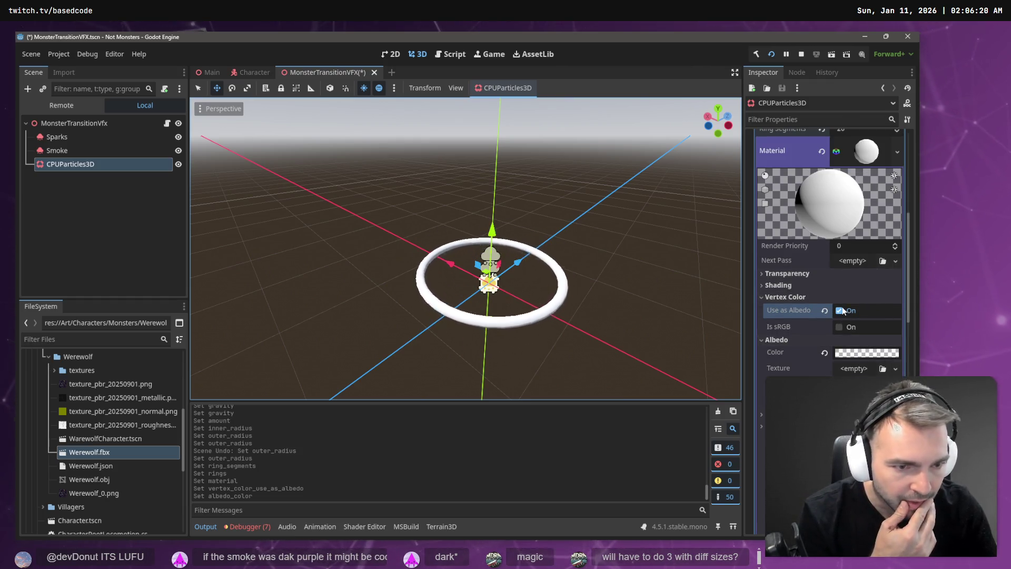
scroll(843, 311, "up", 5)
scroll(869, 326, "up", 5)
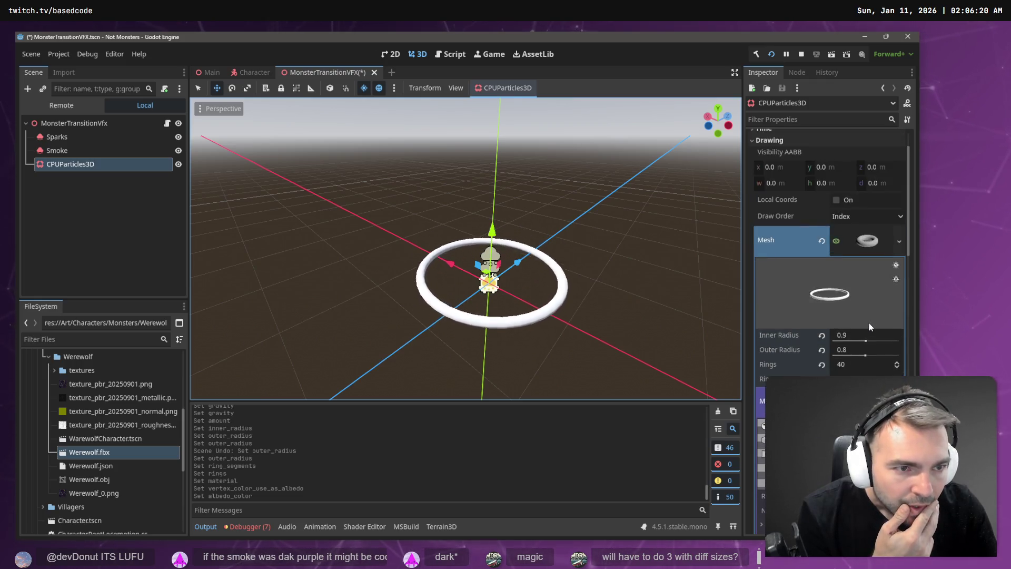
scroll(869, 323, "down", 8)
scroll(868, 324, "down", 2)
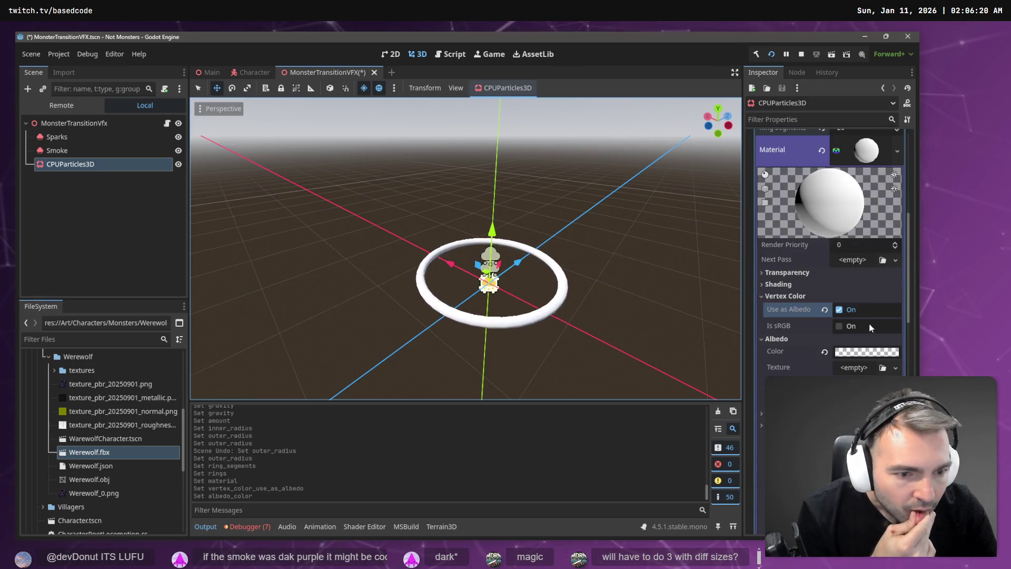
scroll(868, 324, "down", 2)
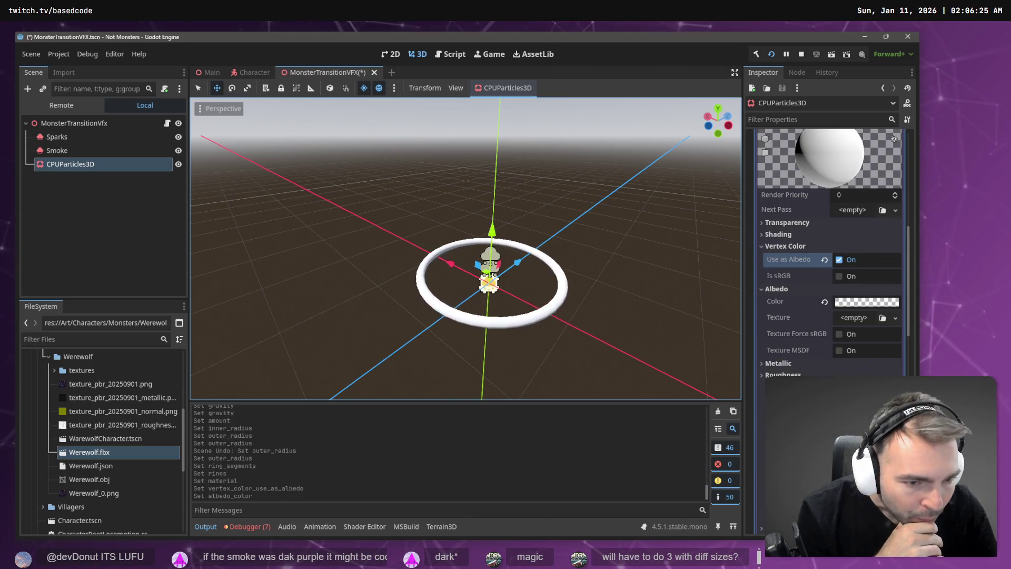
scroll(829, 252, "down", 1)
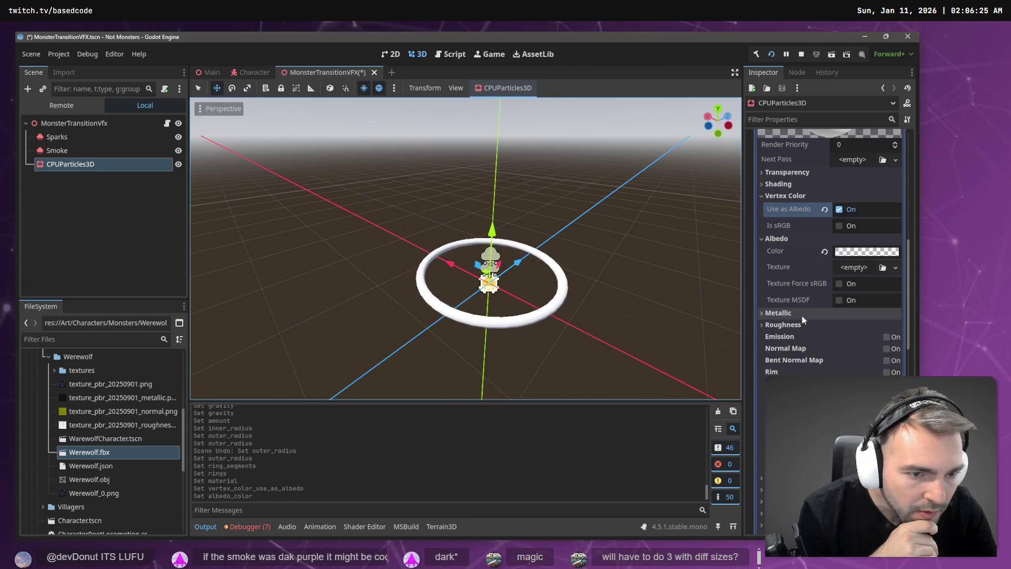
scroll(806, 317, "up", 10)
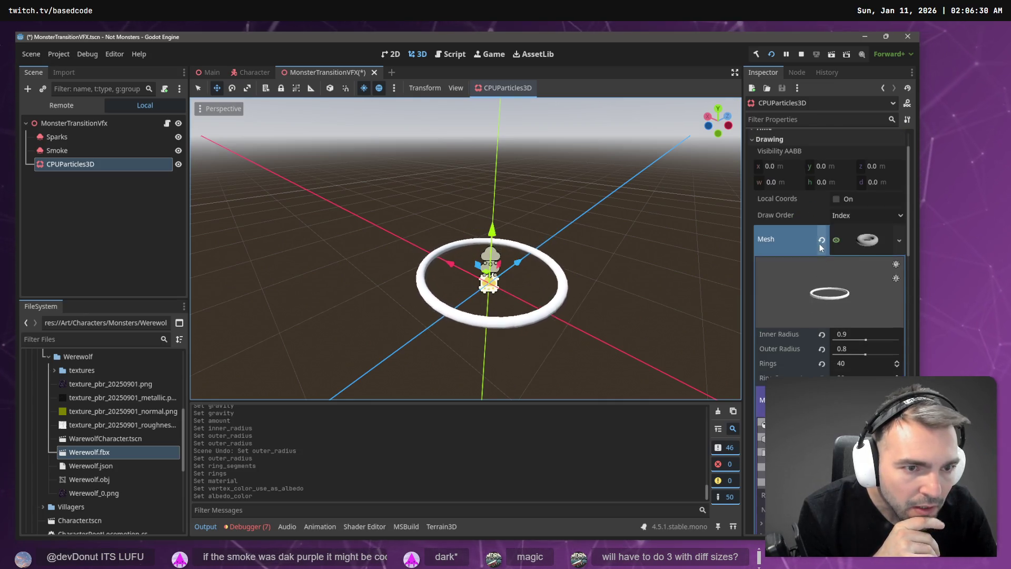
scroll(820, 244, "down", 10)
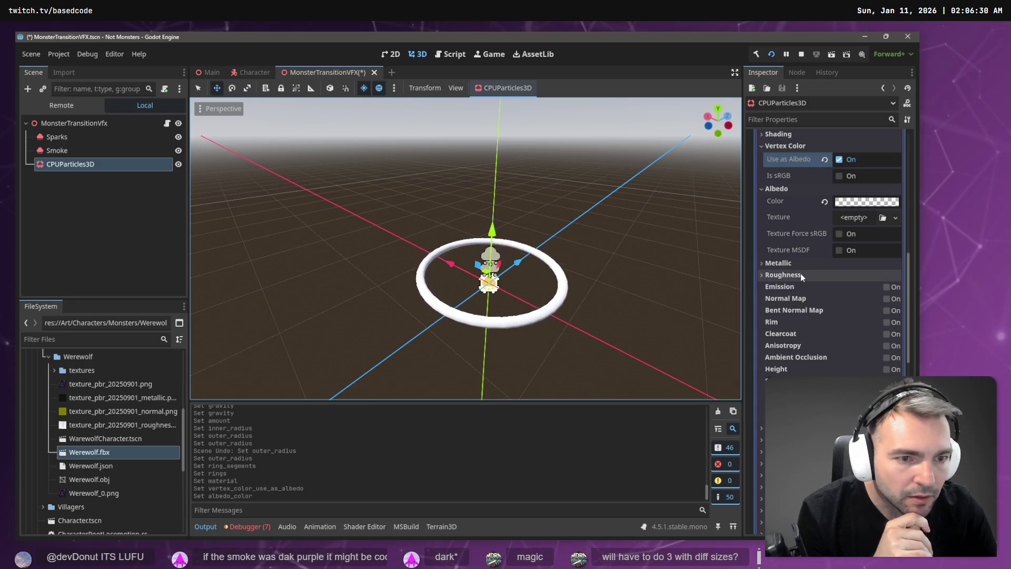
scroll(796, 271, "up", 2)
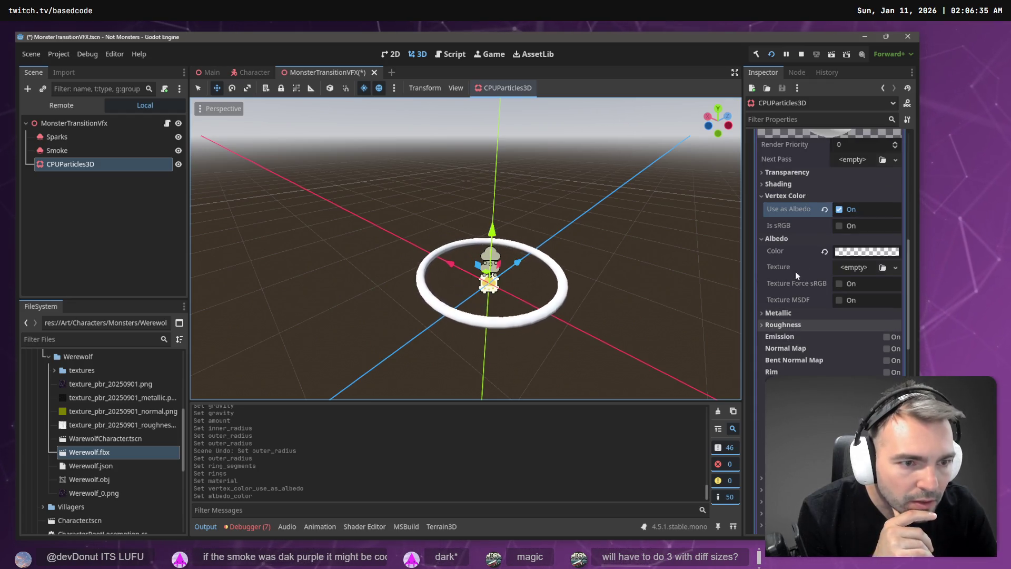
left_click(864, 255)
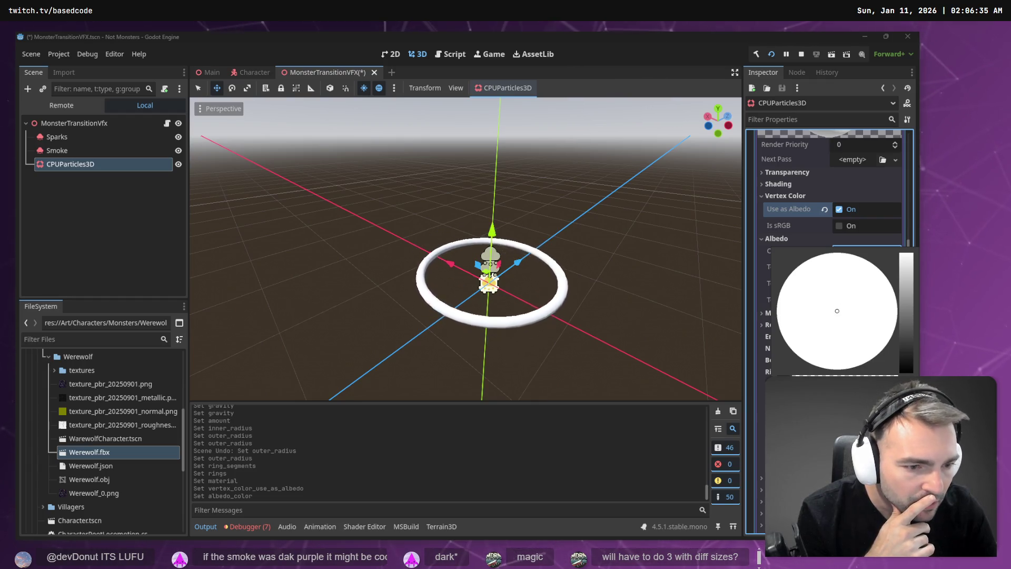
left_click(850, 184)
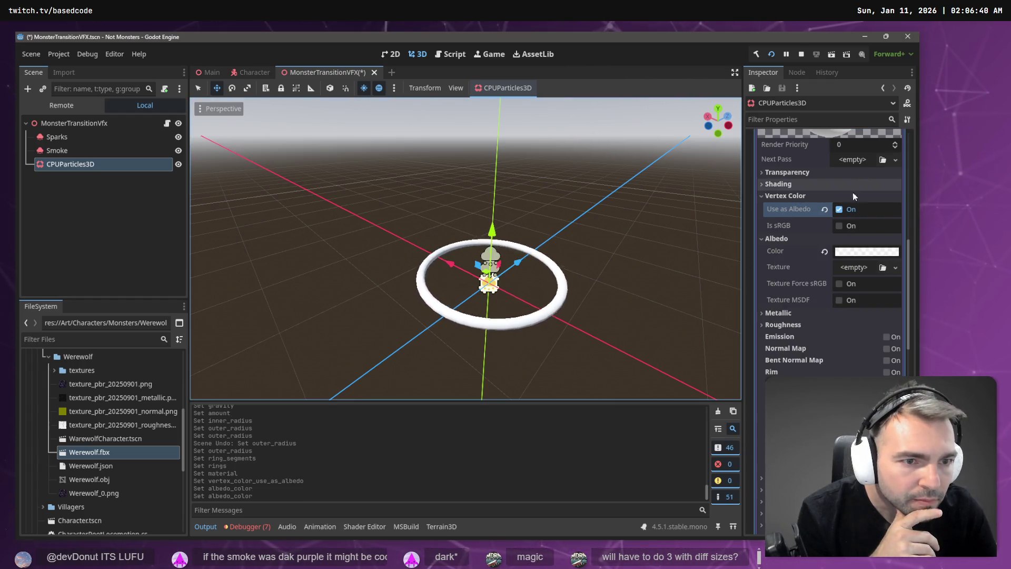
left_click(839, 210)
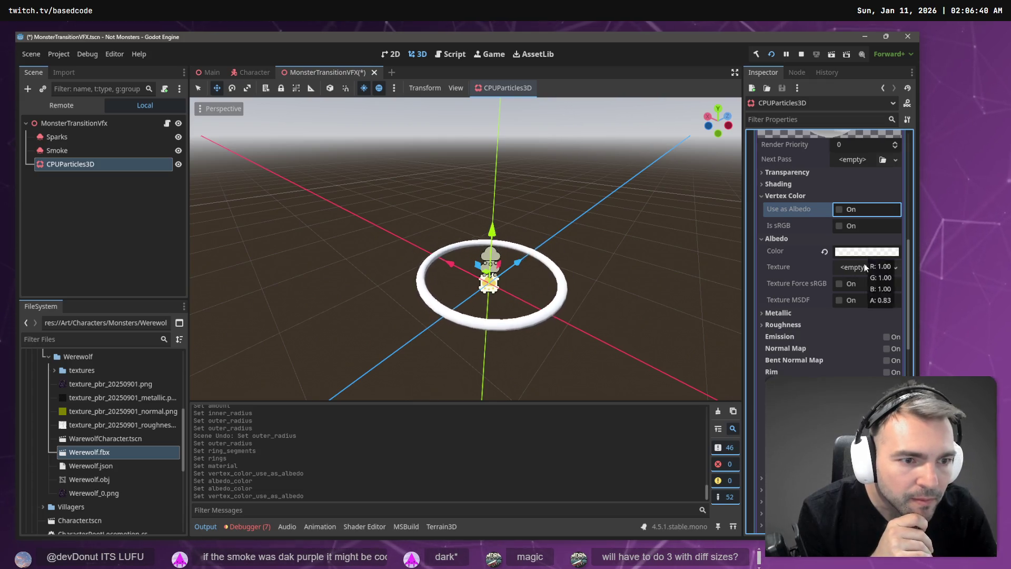
Check the particle draw order options, leaving it on Index
scroll(869, 285, "up", 3)
scroll(872, 289, "up", 2)
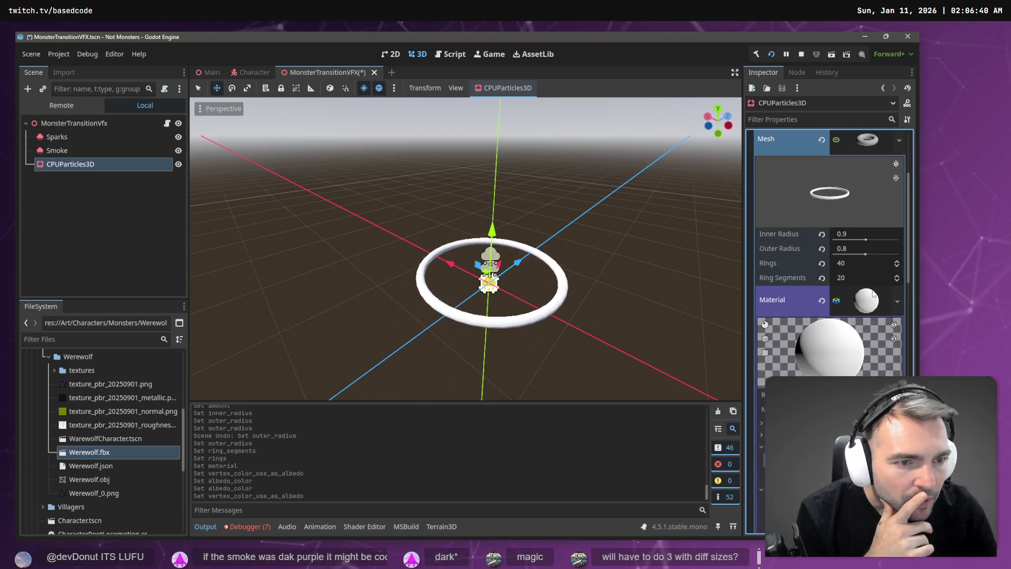
scroll(853, 239, "up", 2)
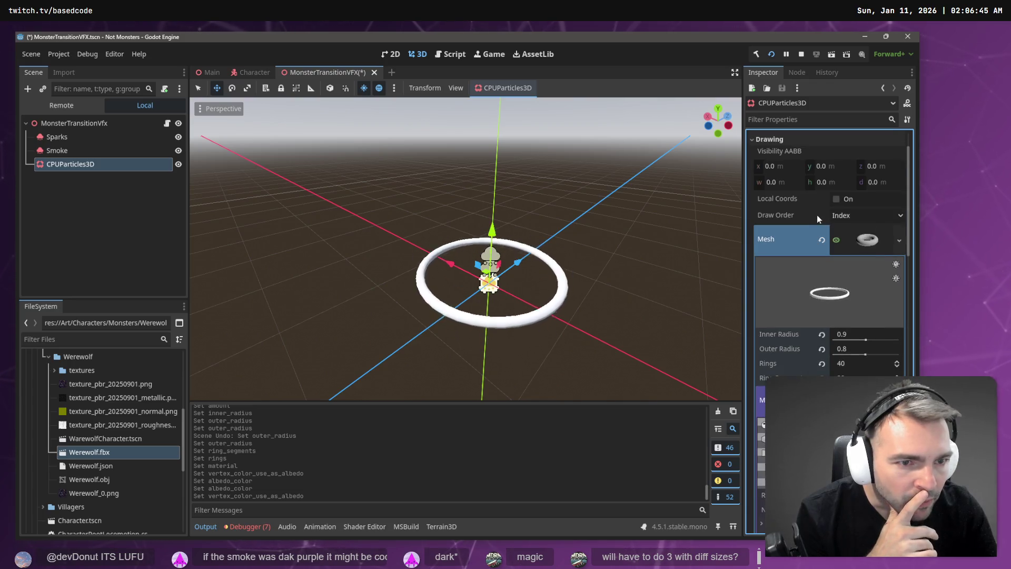
left_click(843, 216)
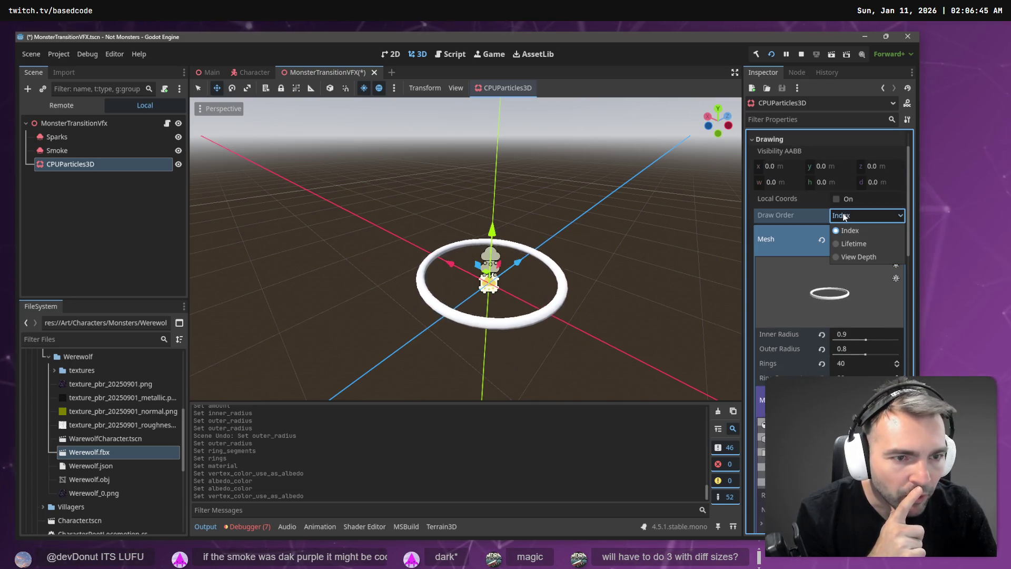
left_click(788, 210)
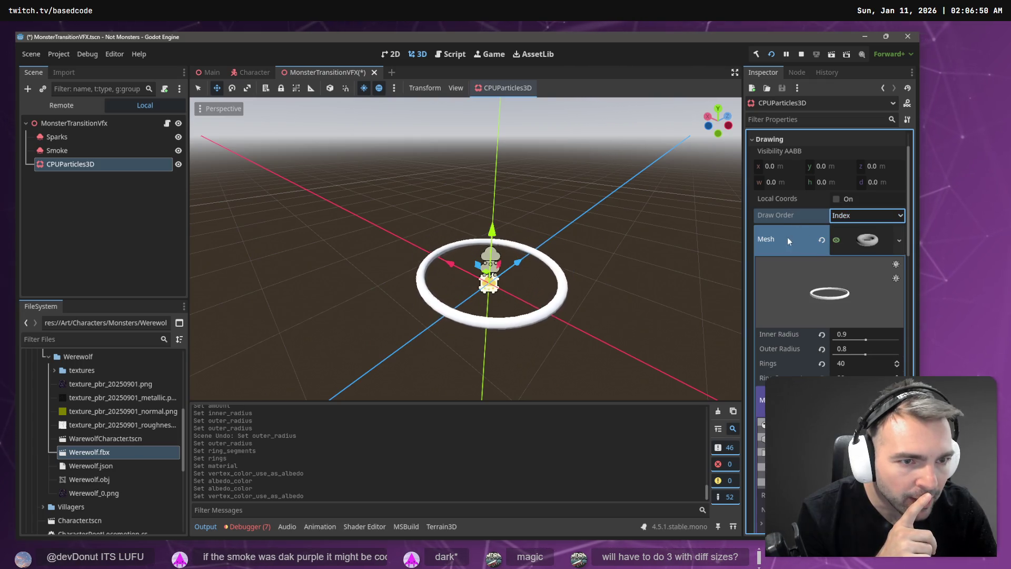
Set the material's transparency to Alpha and re-enable vertex colour as albedo
scroll(800, 274, "down", 3)
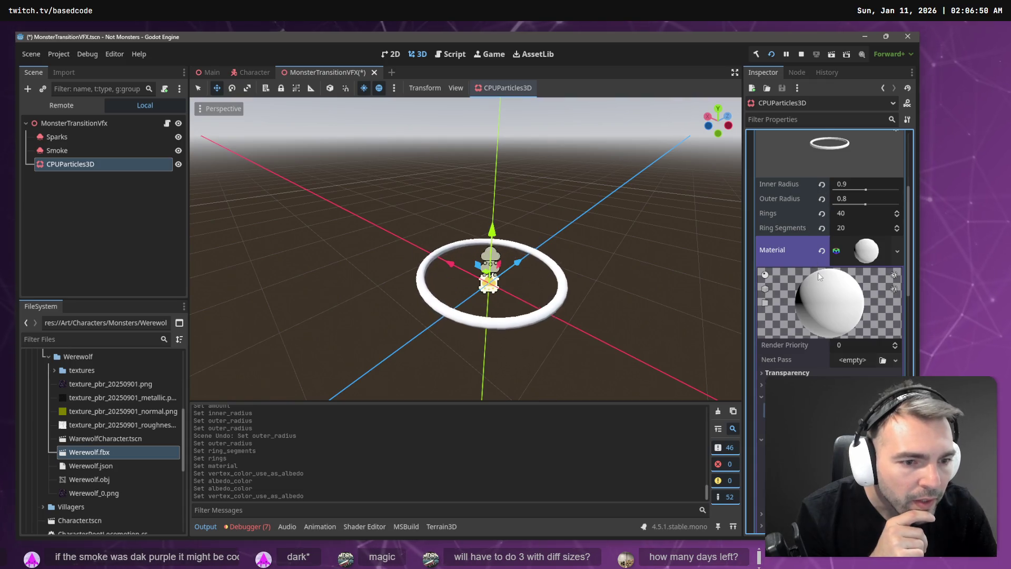
scroll(816, 273, "down", 3)
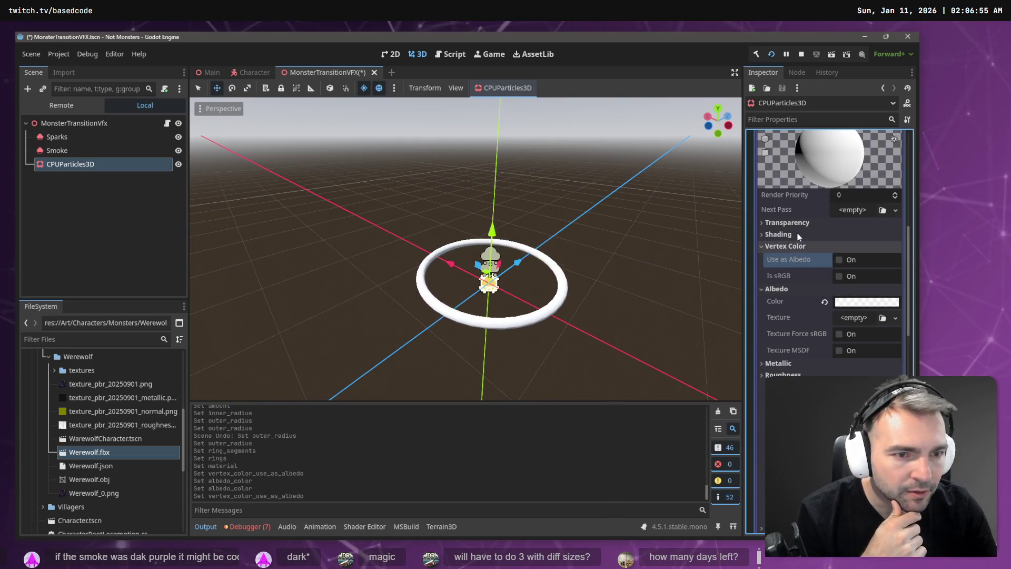
left_click(798, 223)
left_click(856, 235)
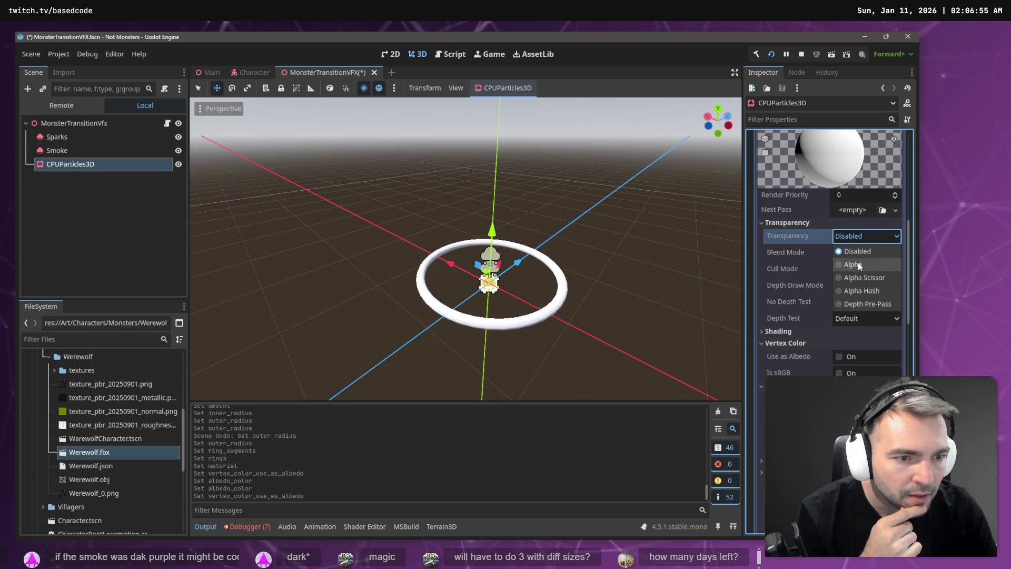
left_click(858, 262)
scroll(842, 295, "down", 1)
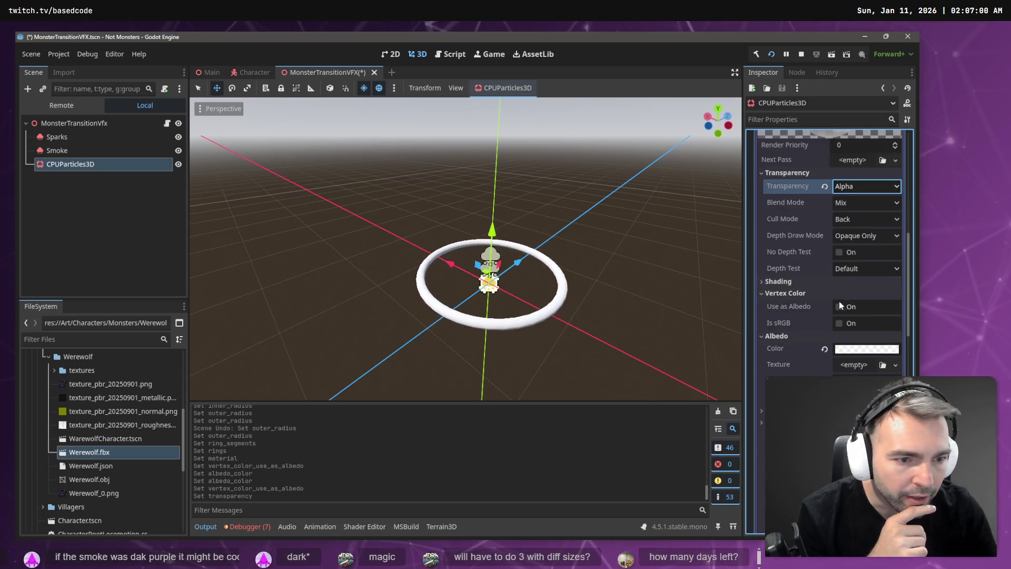
left_click(839, 307)
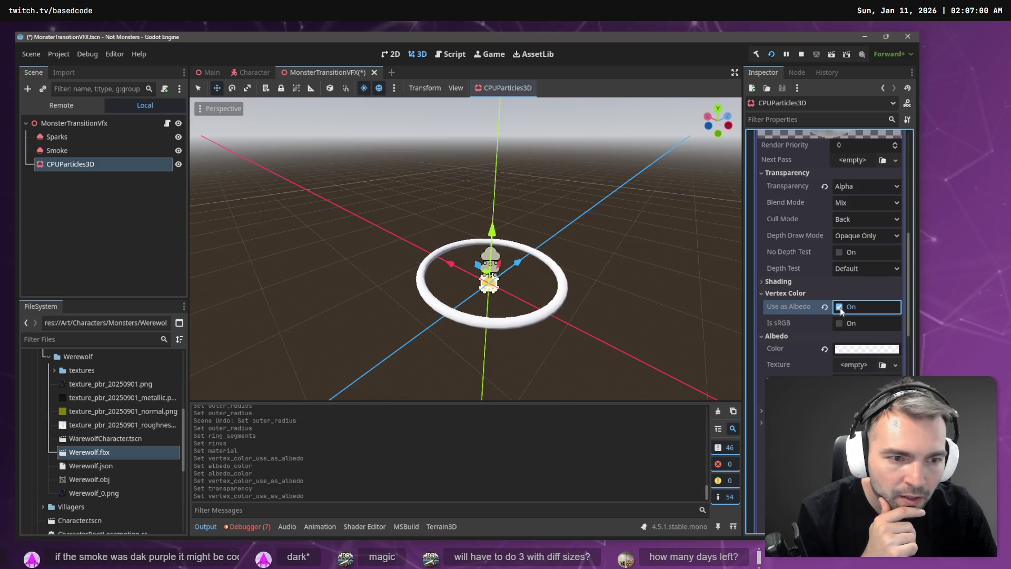
Scroll through the ring material's settings to review them
scroll(849, 230, "up", 1)
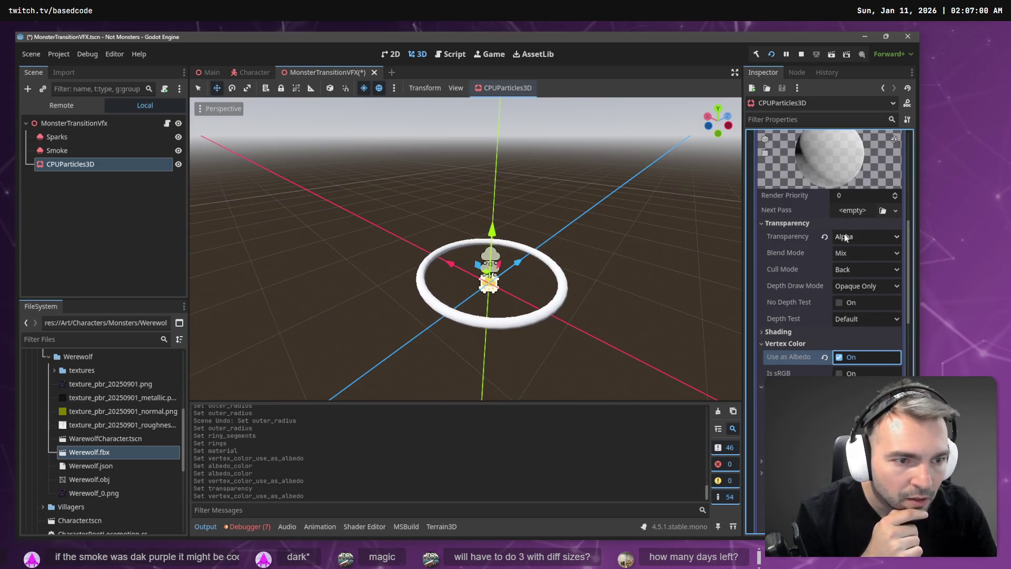
scroll(862, 241, "up", 1)
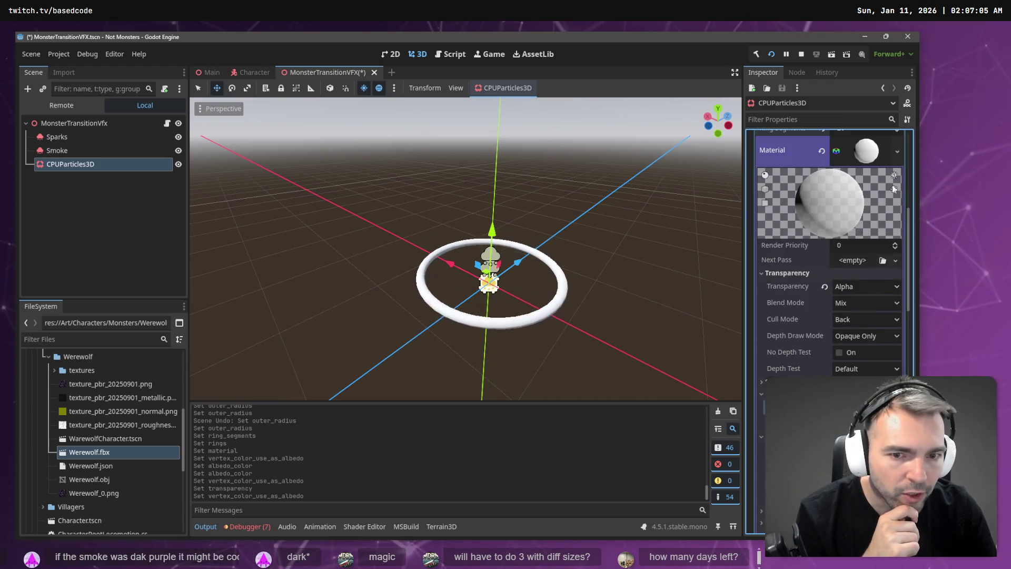
scroll(886, 239, "up", 3)
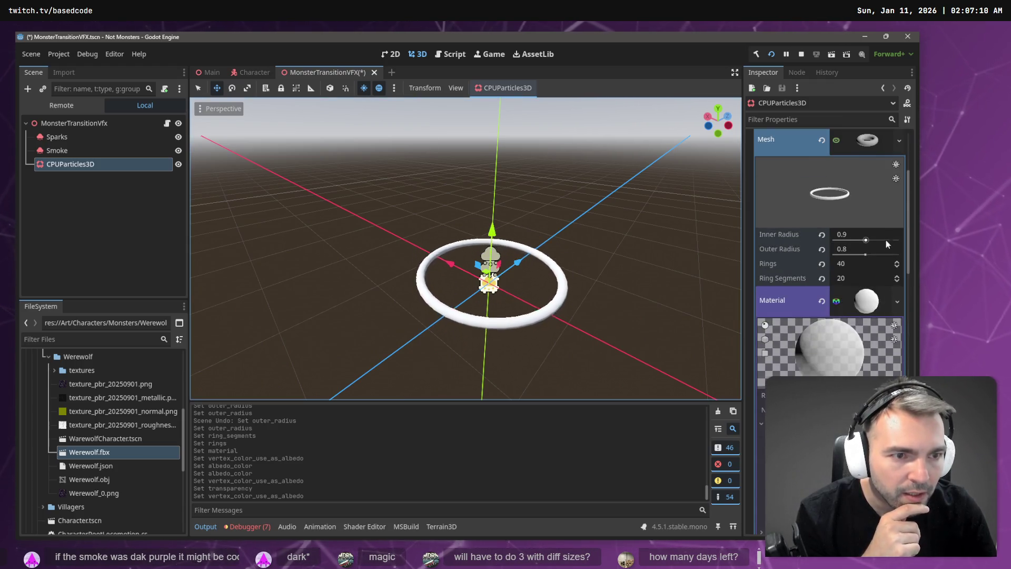
scroll(863, 309, "up", 1)
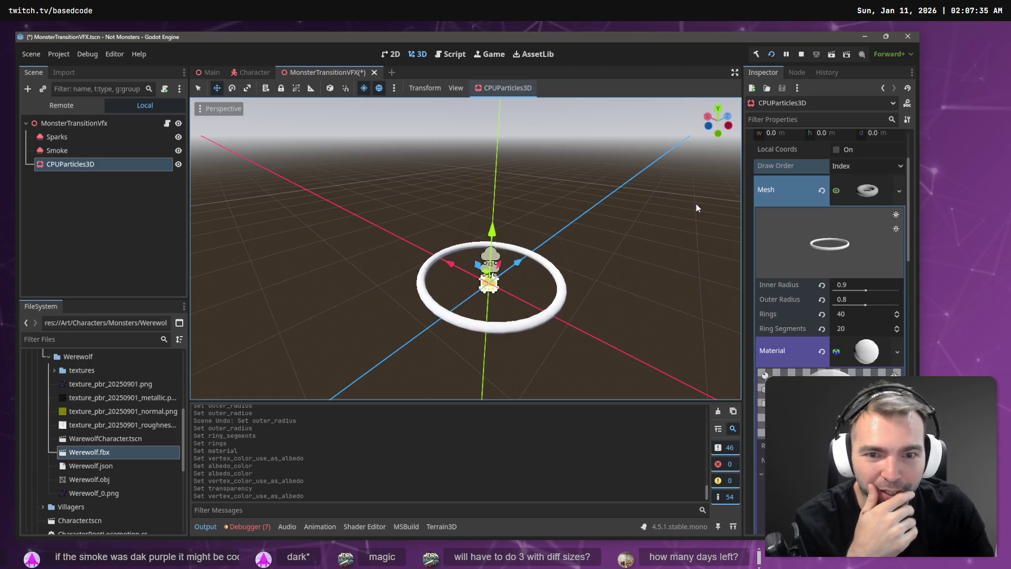
scroll(880, 362, "down", 5)
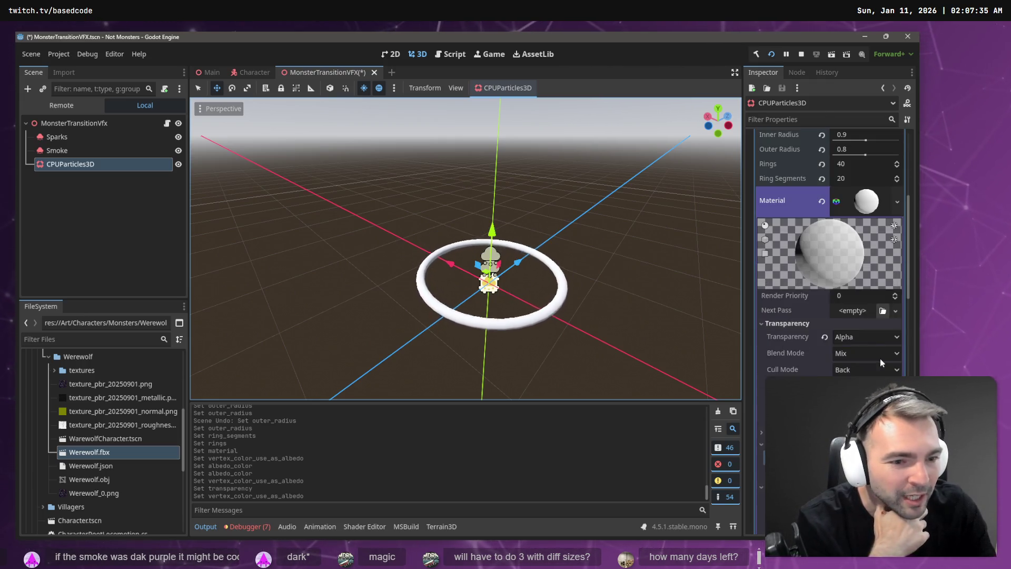
scroll(859, 354, "down", 5)
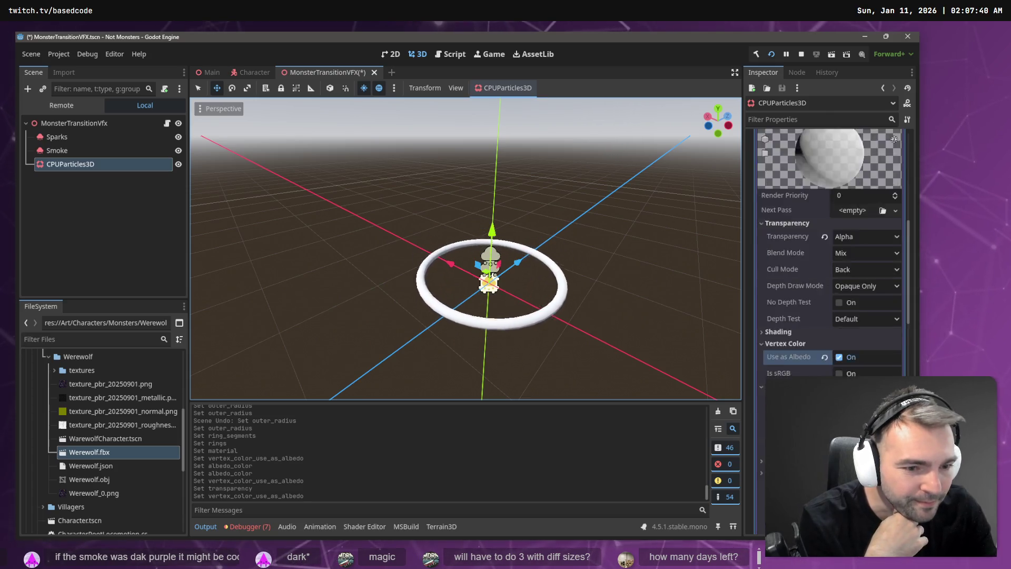
scroll(859, 353, "down", 3)
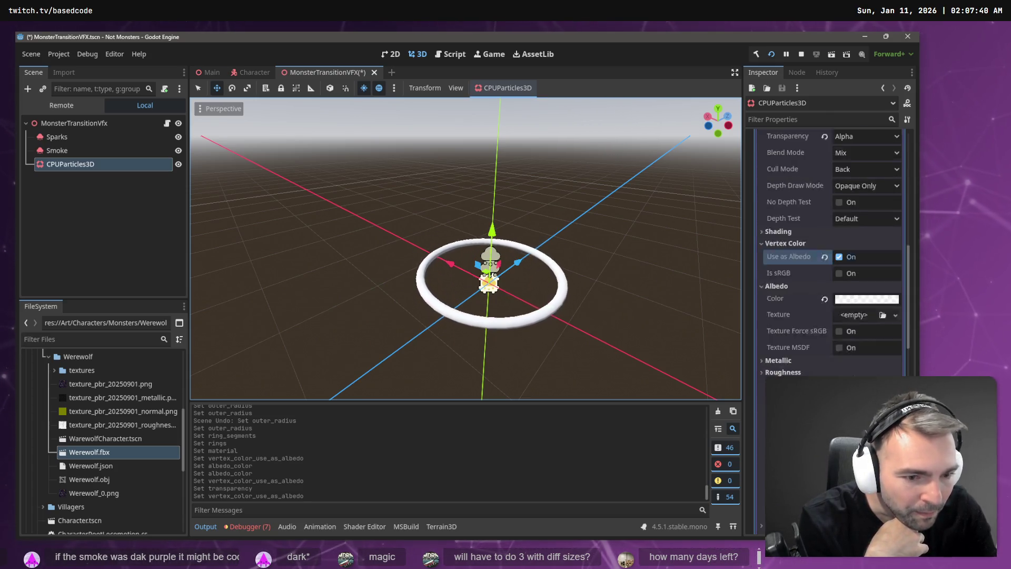
mouse_move(795, 334)
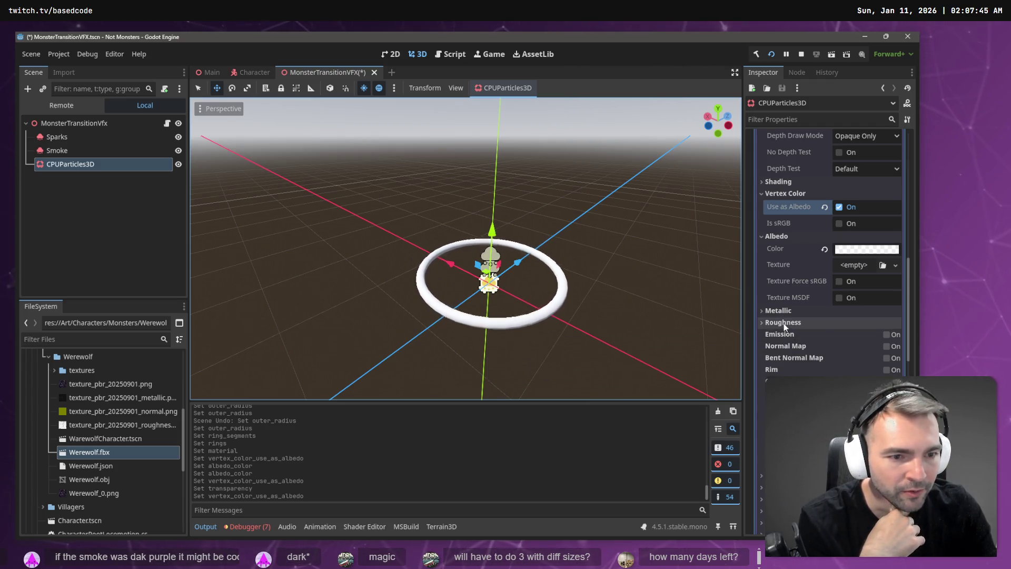
scroll(814, 358, "down", 5)
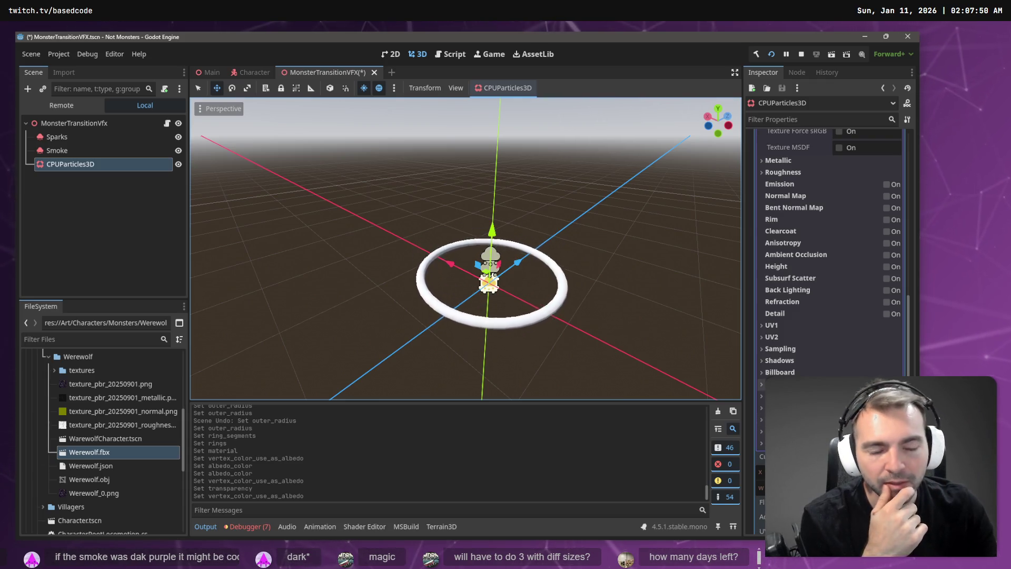
Try the material's Grow option on the ring, then collapse the TorusMesh sub-inspector
left_click(790, 384)
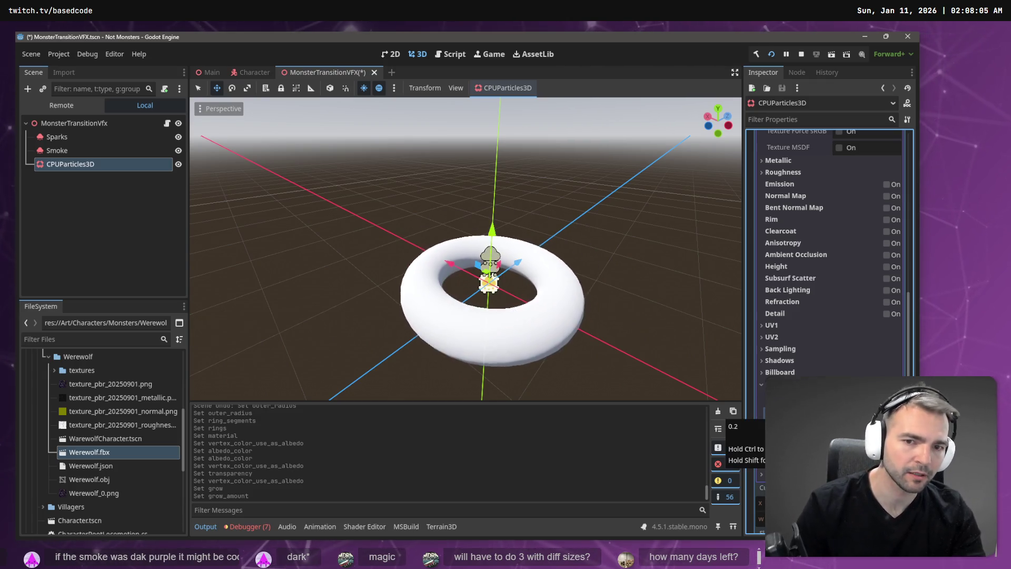
key("ctrl+z")
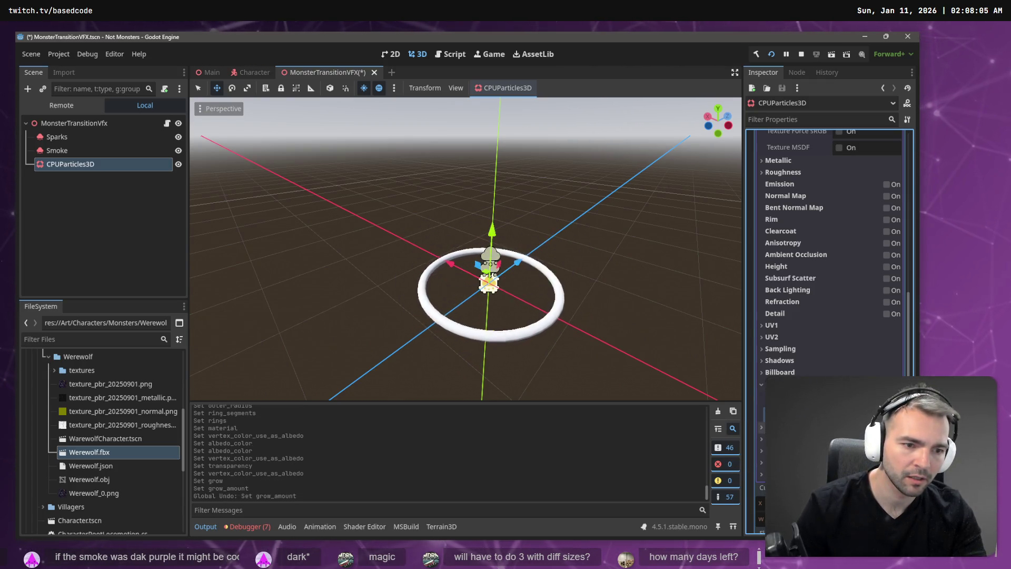
left_click(890, 406)
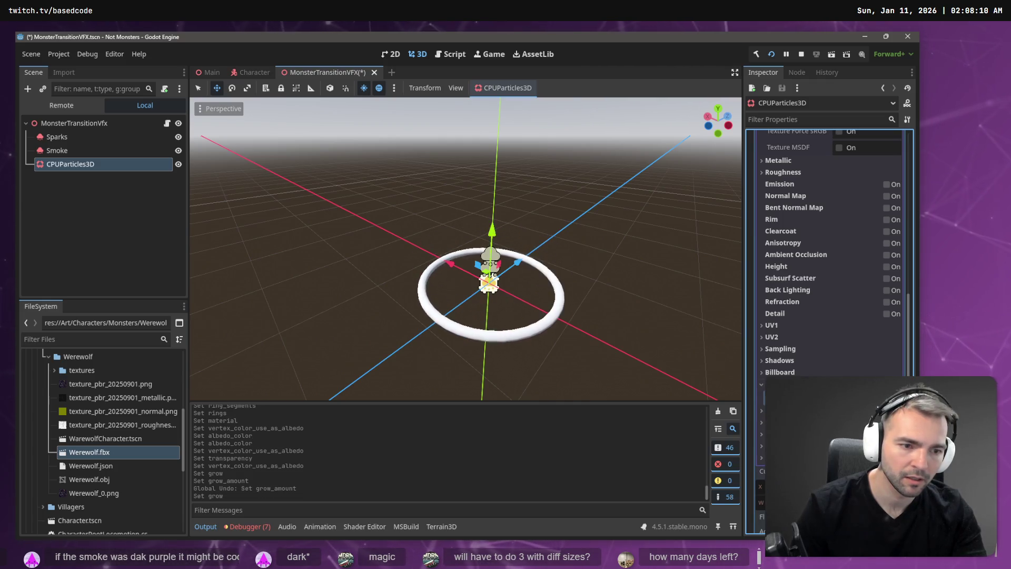
left_click(769, 411)
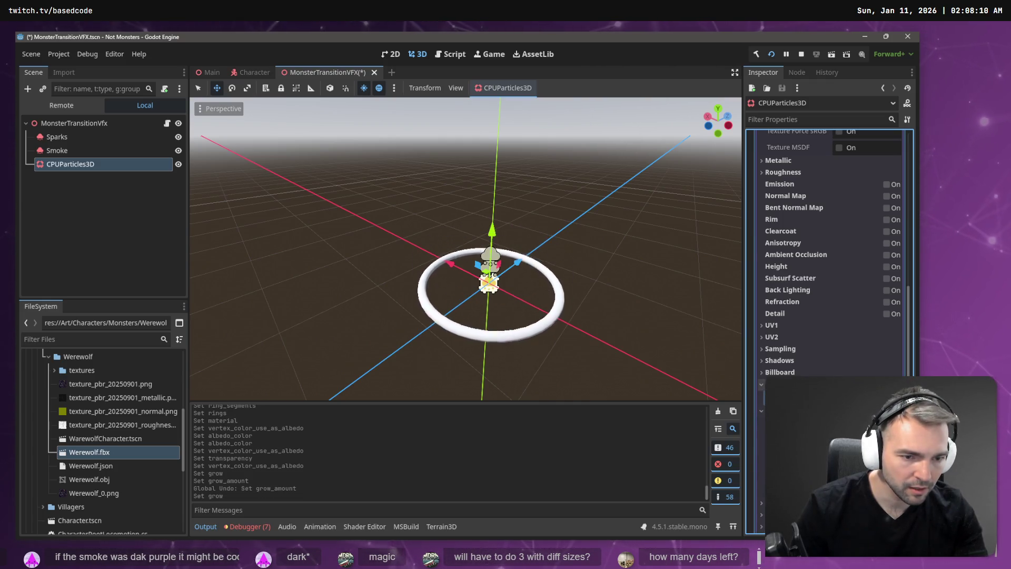
scroll(830, 252, "down", 5)
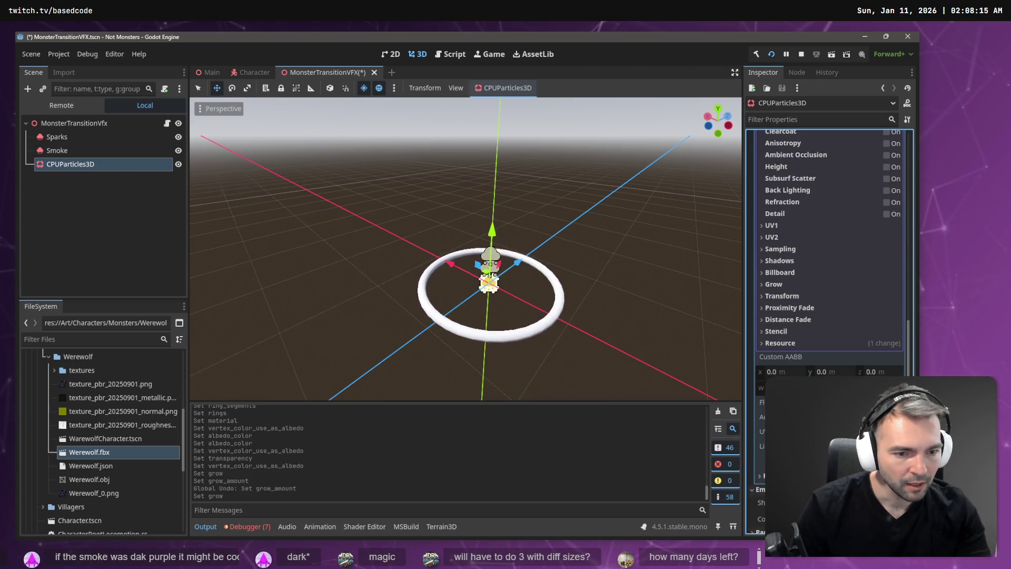
scroll(829, 252, "down", 10)
scroll(811, 364, "up", 2)
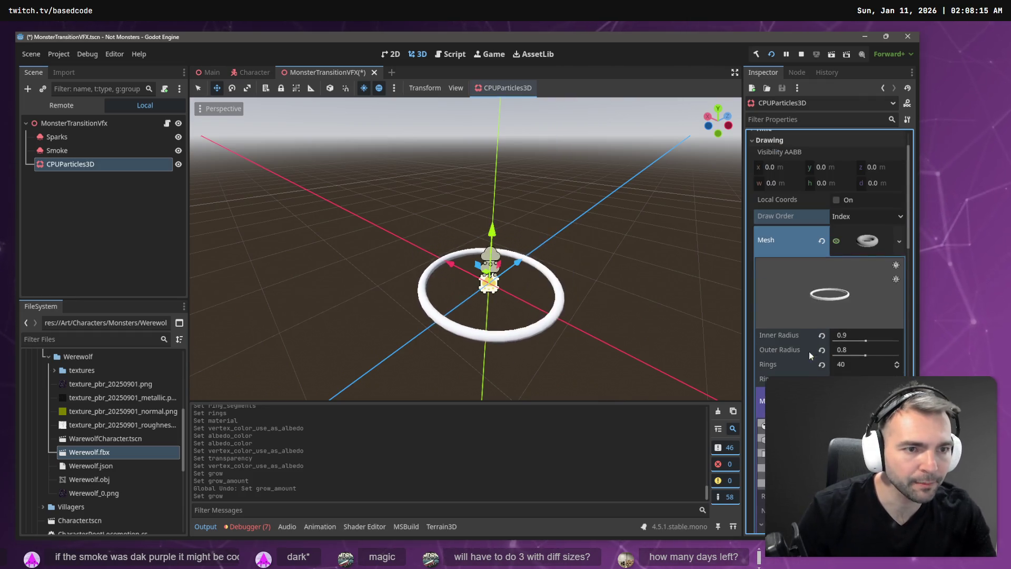
left_click(873, 239)
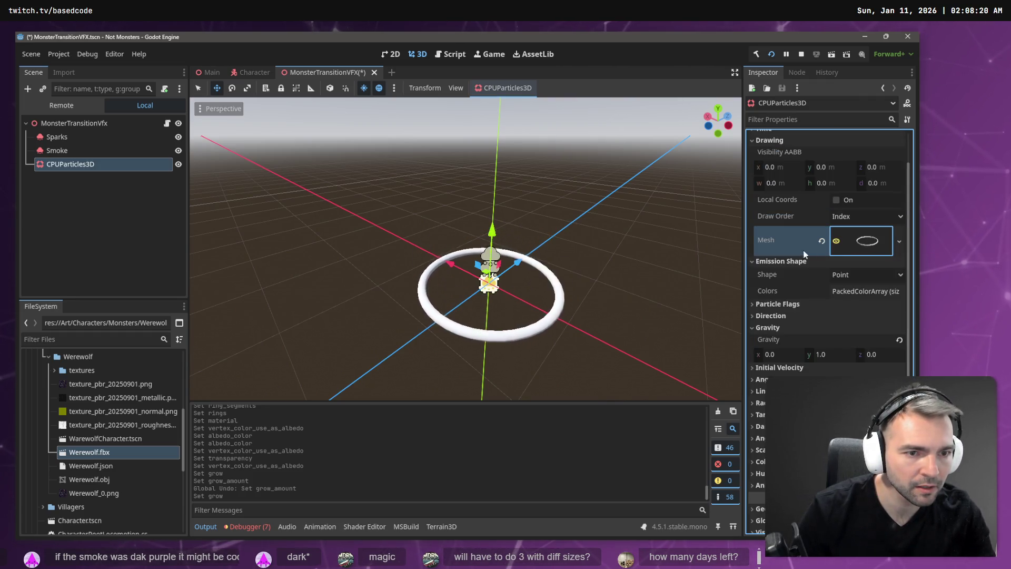
Check the particle flags and gravity Y value, then expand the Time section
left_click(788, 304)
left_click(788, 304)
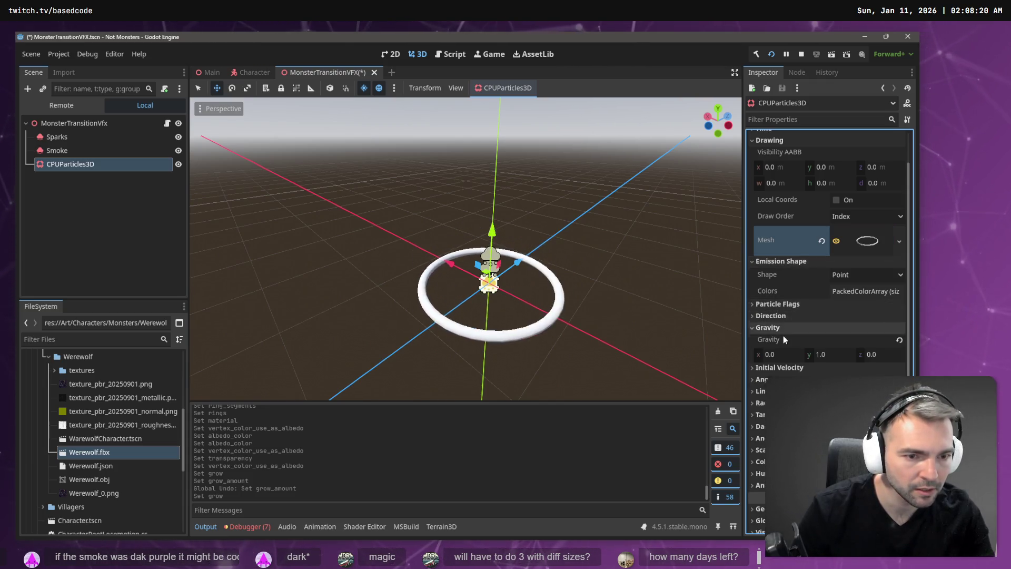
left_click(836, 355)
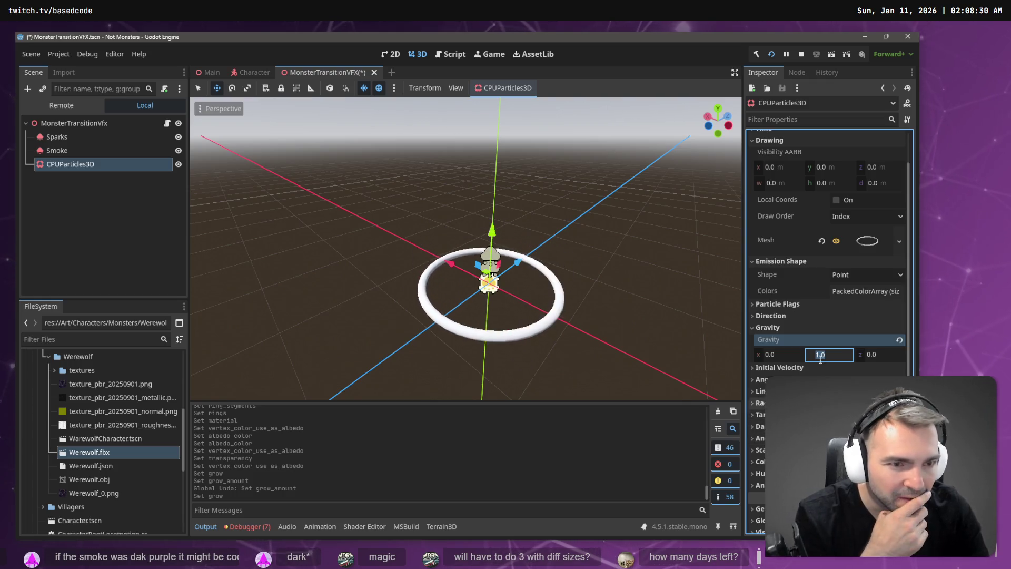
scroll(843, 333, "up", 2)
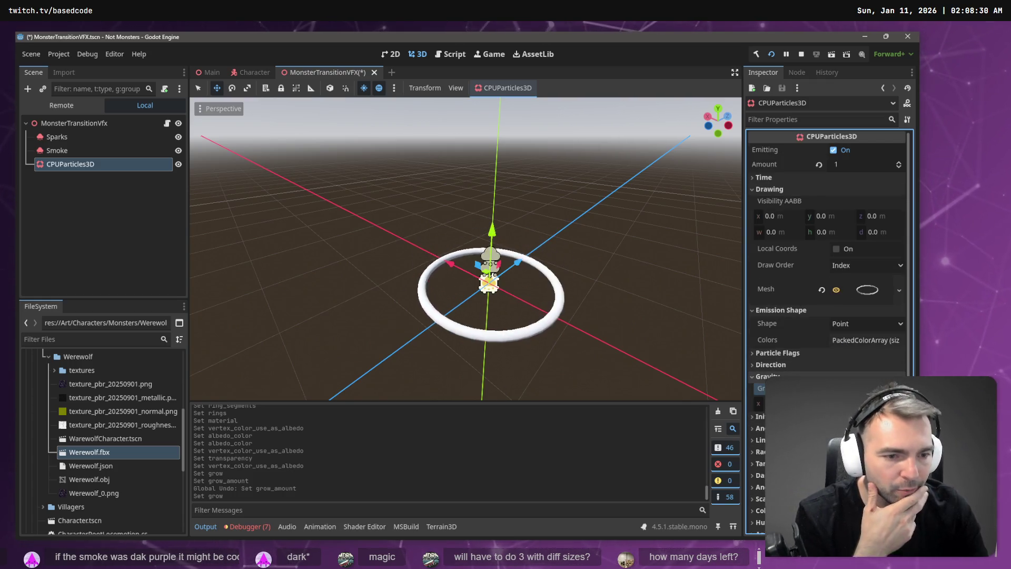
scroll(832, 224, "down", 2)
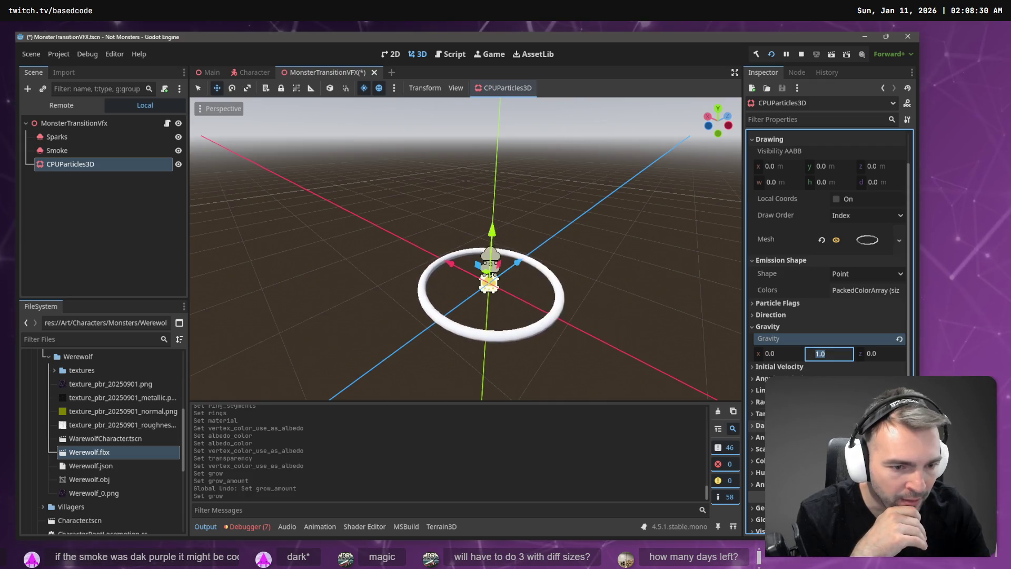
scroll(829, 263, "down", 4)
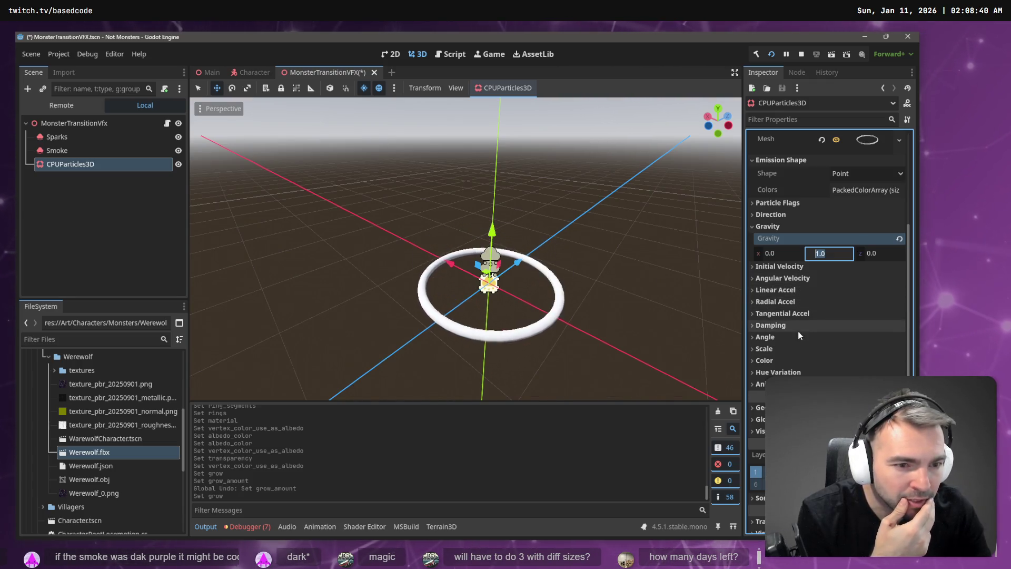
scroll(829, 343, "up", 5)
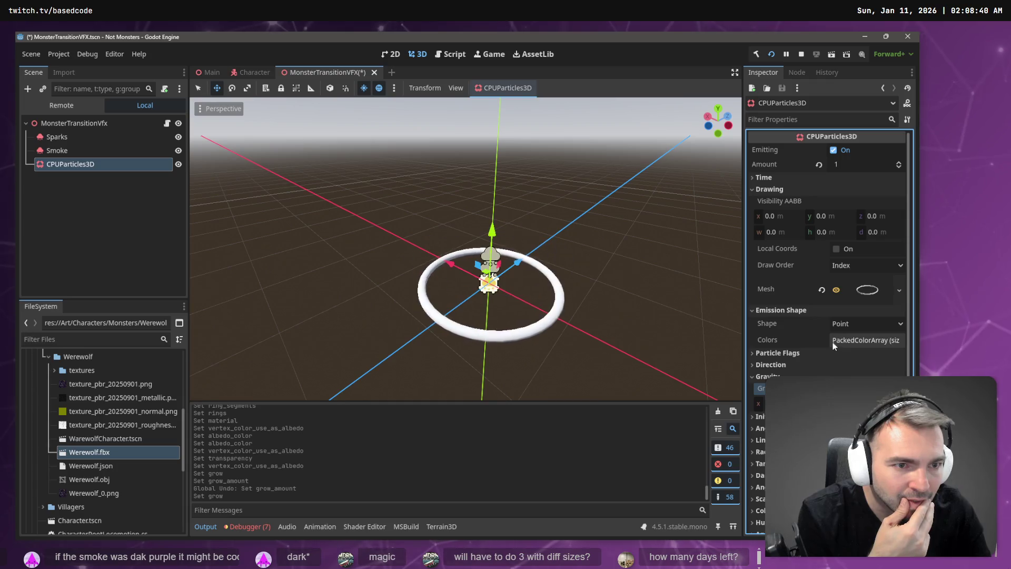
left_click(773, 179)
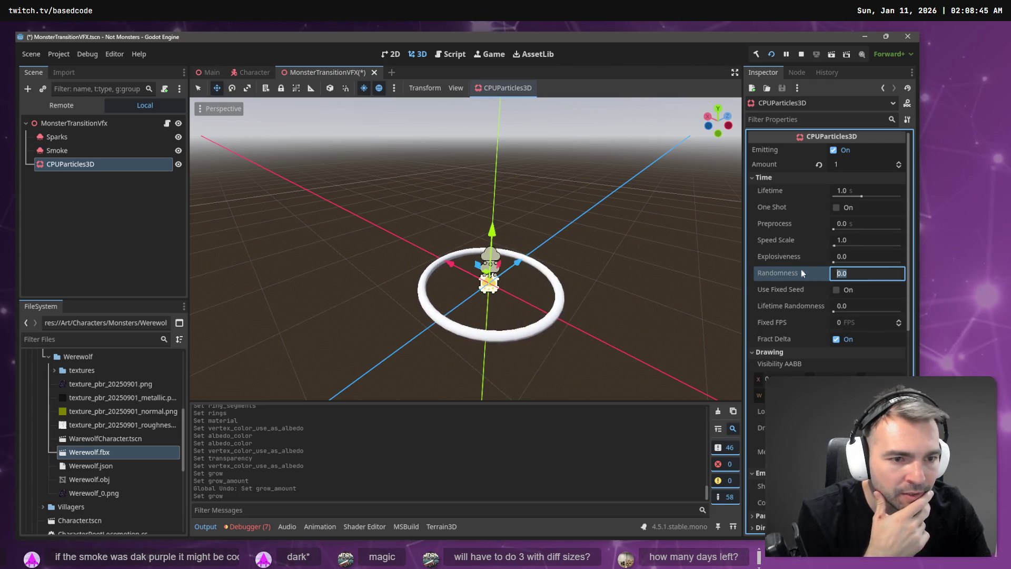
Set randomness to 0.05 and explosiveness to 1.0 in the Time section
mouse_move(778, 270)
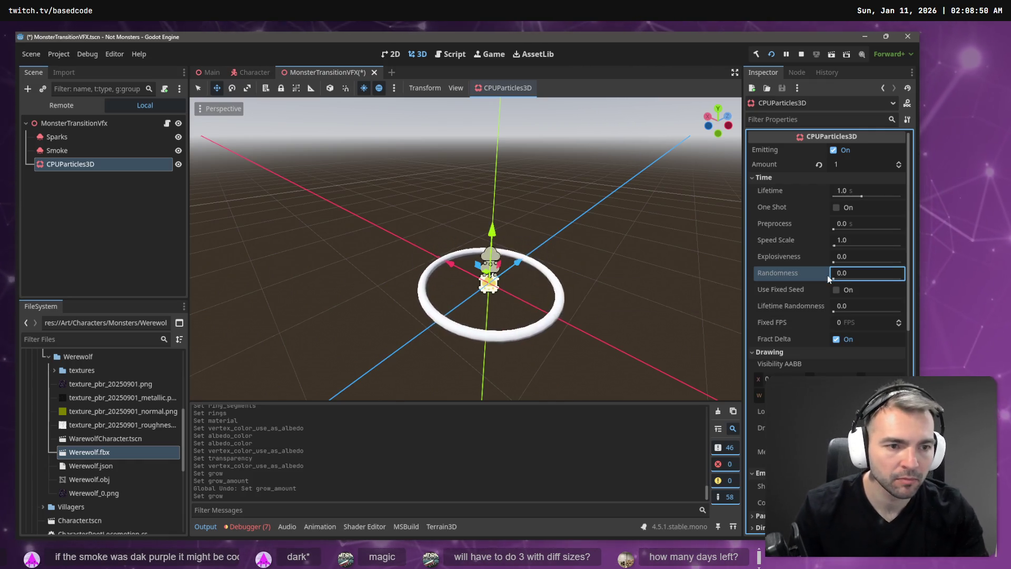
left_click_drag(841, 278, 903, 282)
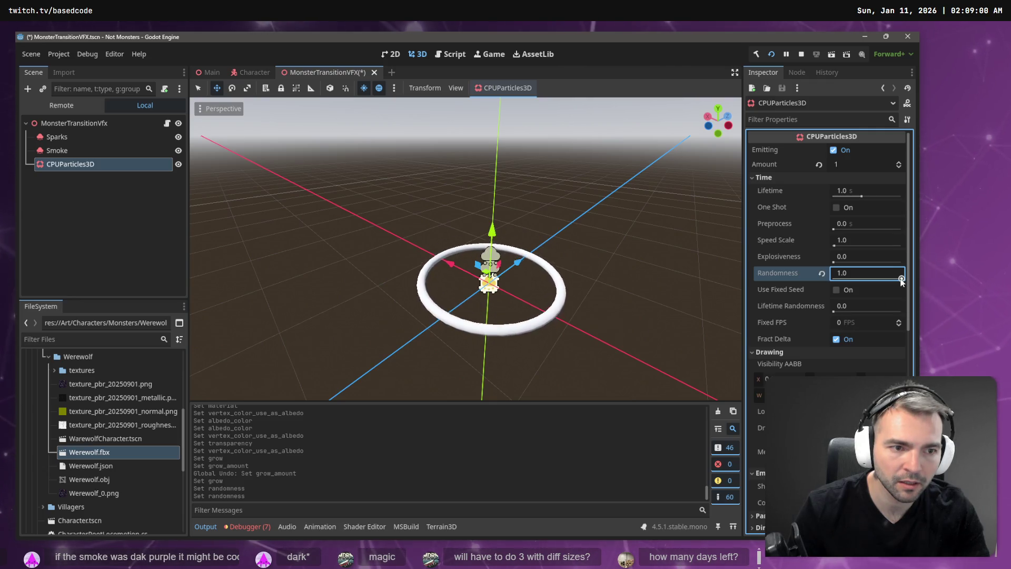
key("ctrl+z")
left_click(863, 258)
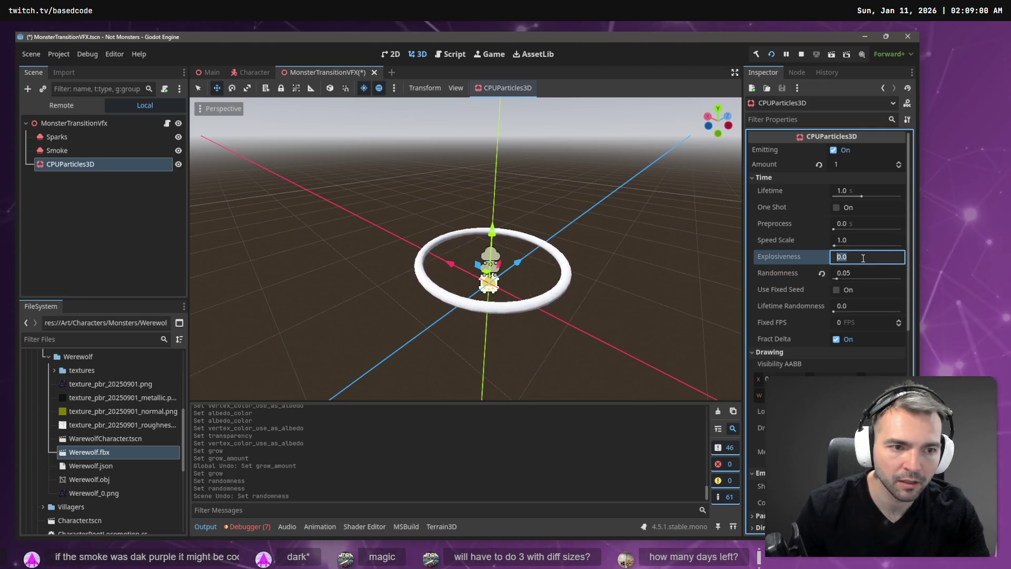
left_click_drag(835, 262, 911, 264)
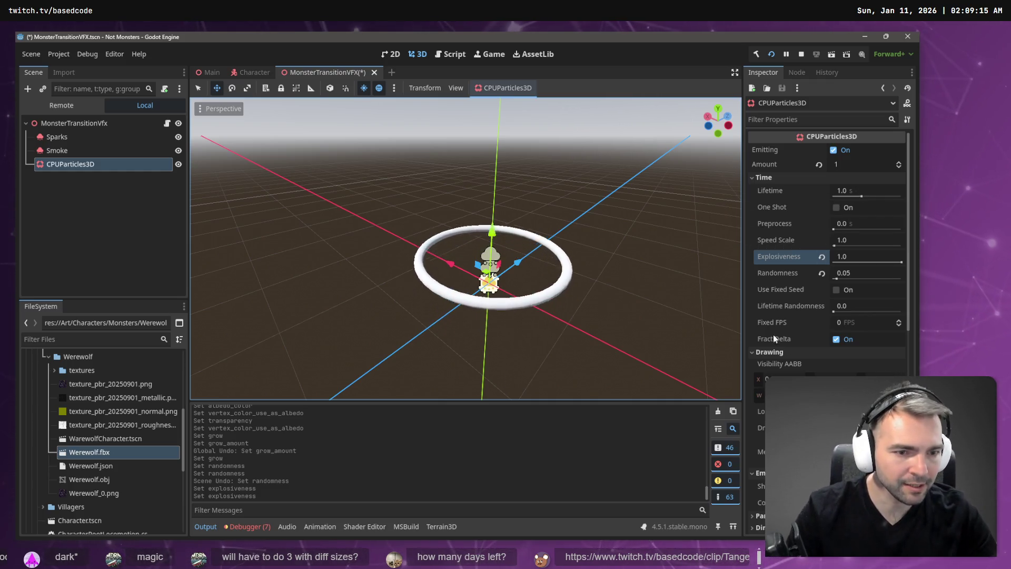
scroll(824, 318, "down", 5)
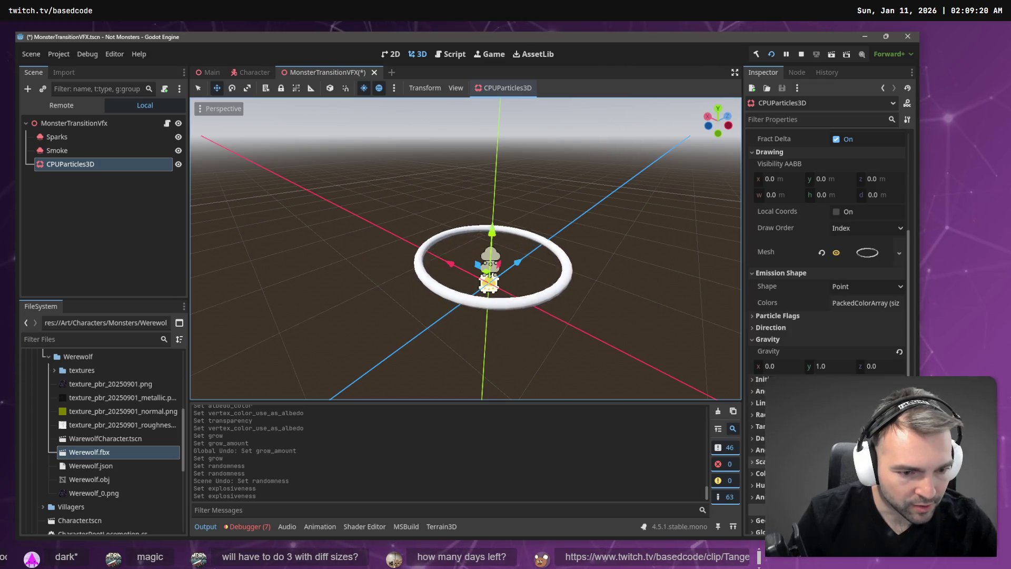
Create a new Curve for the Scale Amount Curve
scroll(827, 316, "down", 3)
left_click(760, 407)
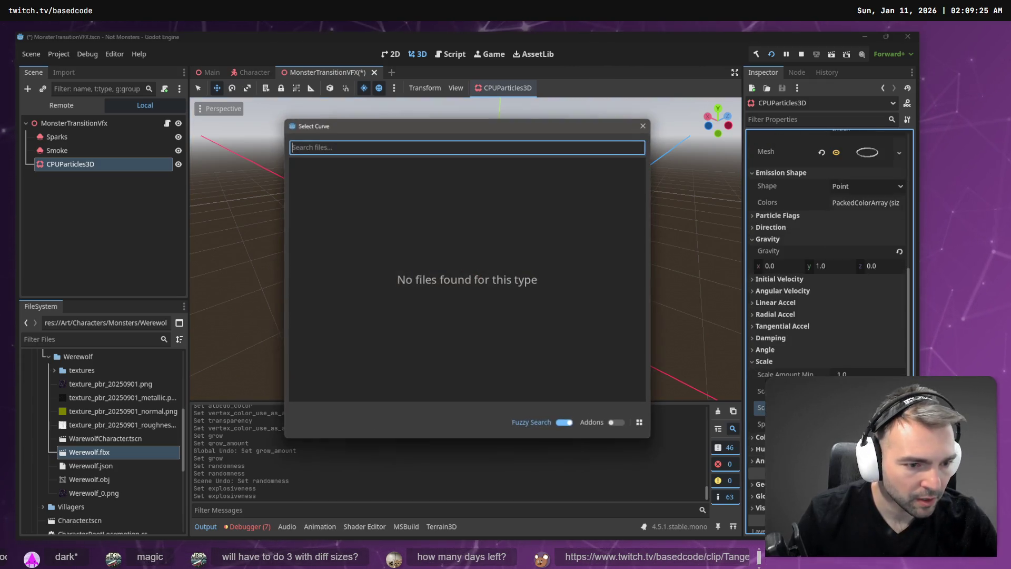
key("Escape")
left_click(761, 415)
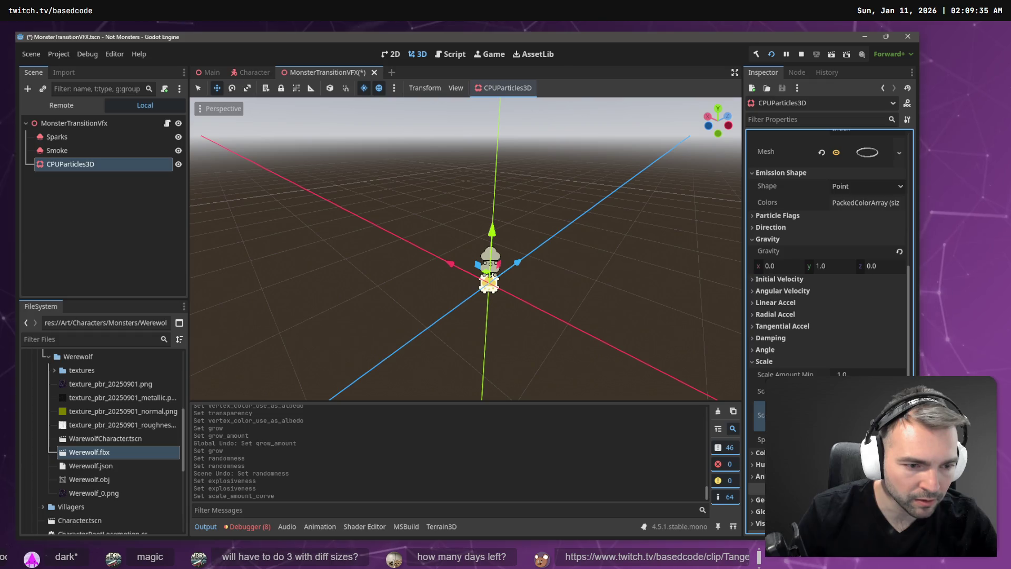
Add points to the scale curve, shape it to grow over lifetime, and save the scene
left_click(843, 415)
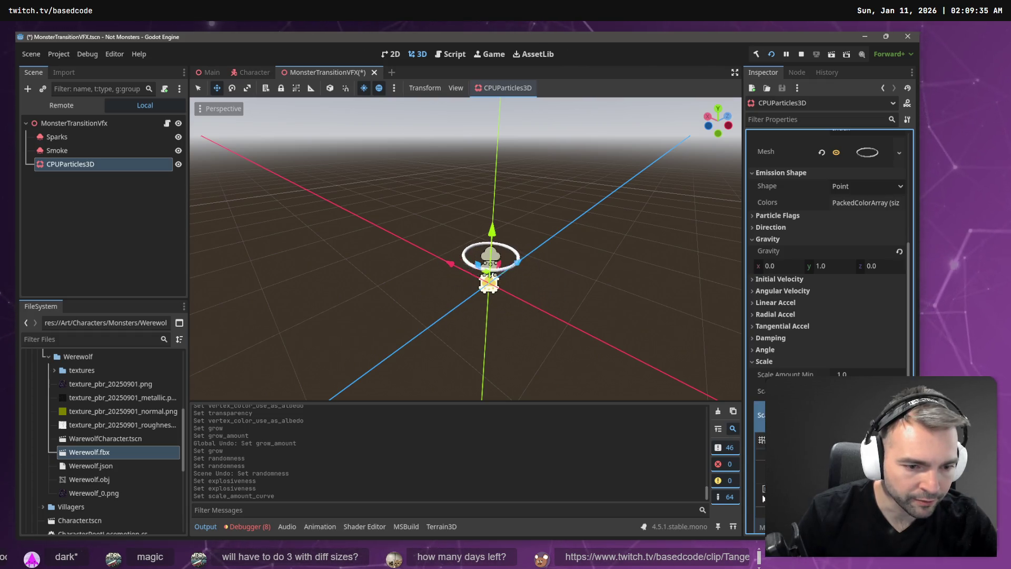
left_click(832, 458)
left_click(832, 458)
left_click(832, 458)
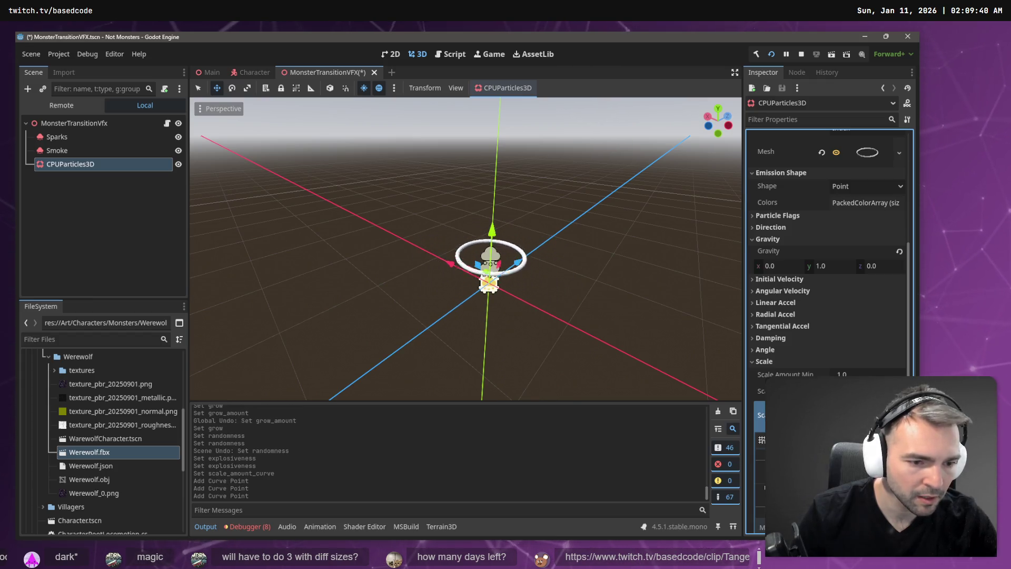
left_click_drag(832, 458, 832, 447)
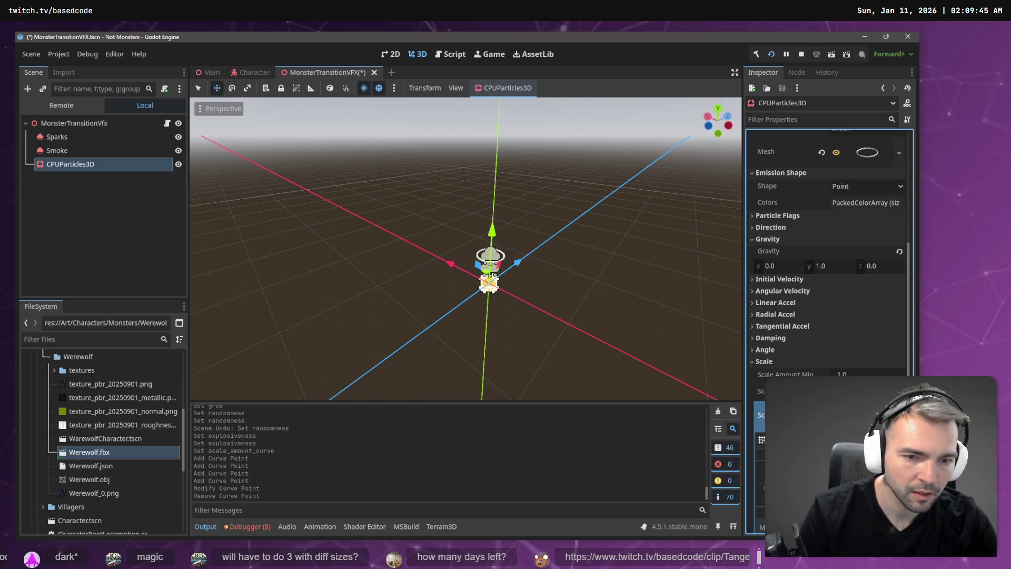
left_click_drag(831, 448, 837, 443)
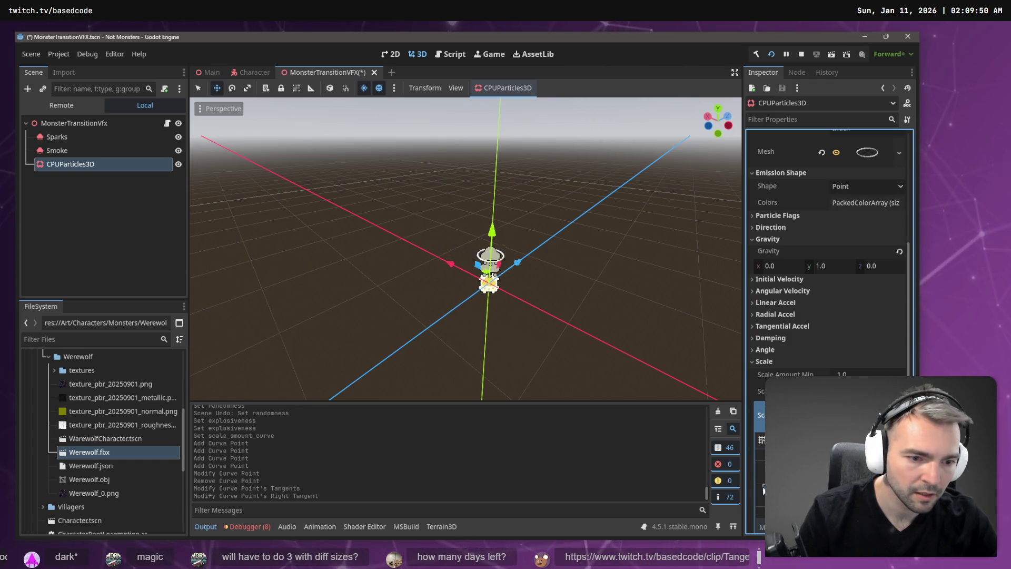
left_click_drag(763, 488, 764, 514)
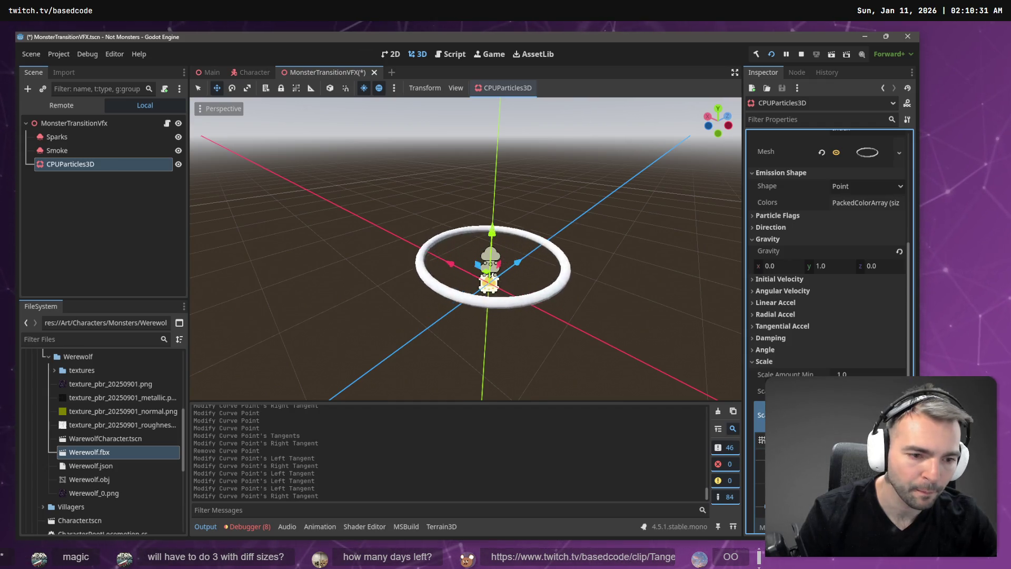
scroll(826, 264, "down", 3)
key("ctrl+s")
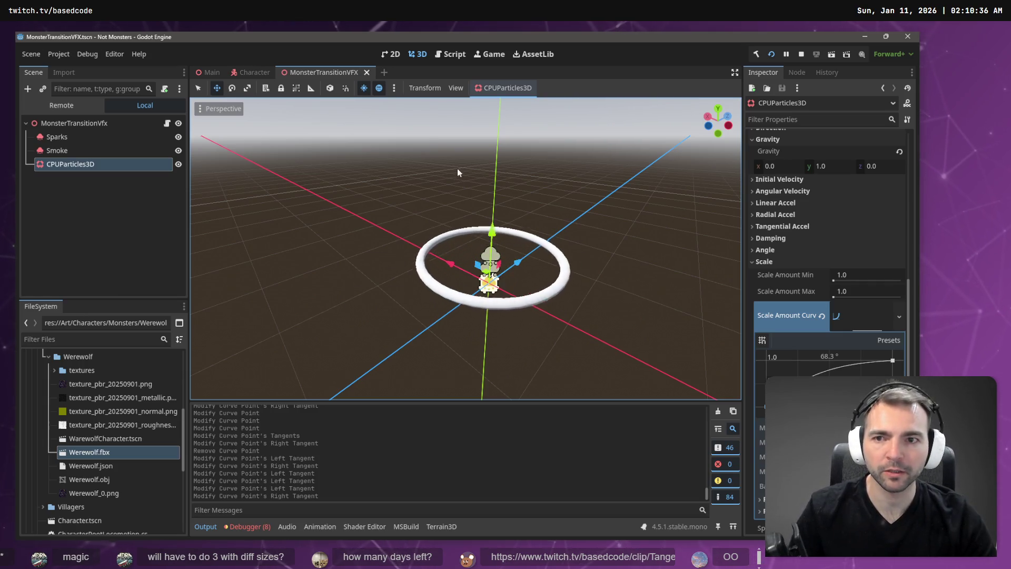
Run the game with F5, move the dwarf with W, and trigger the transformation with E
mouse_move(206, 73)
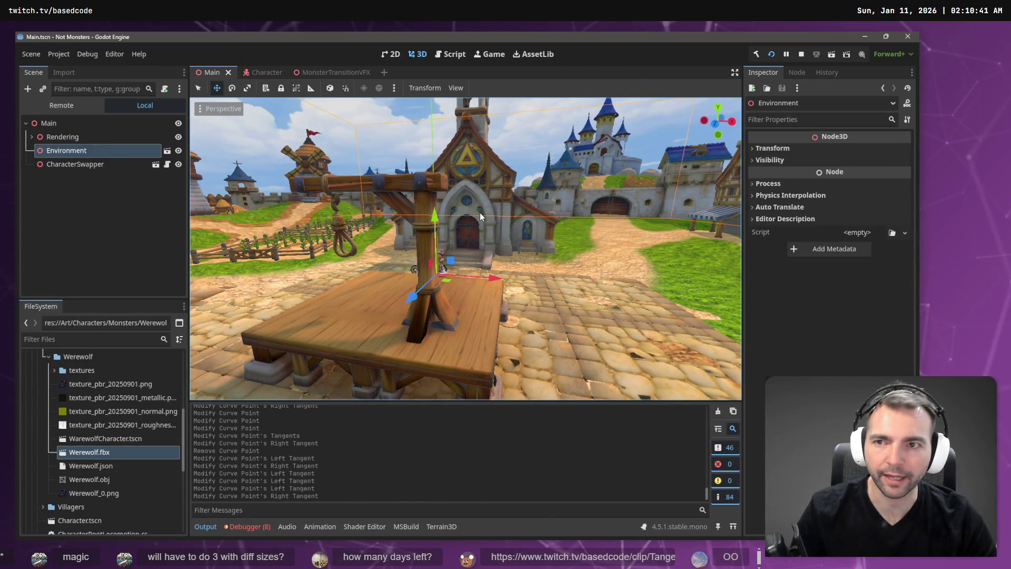
key("F5")
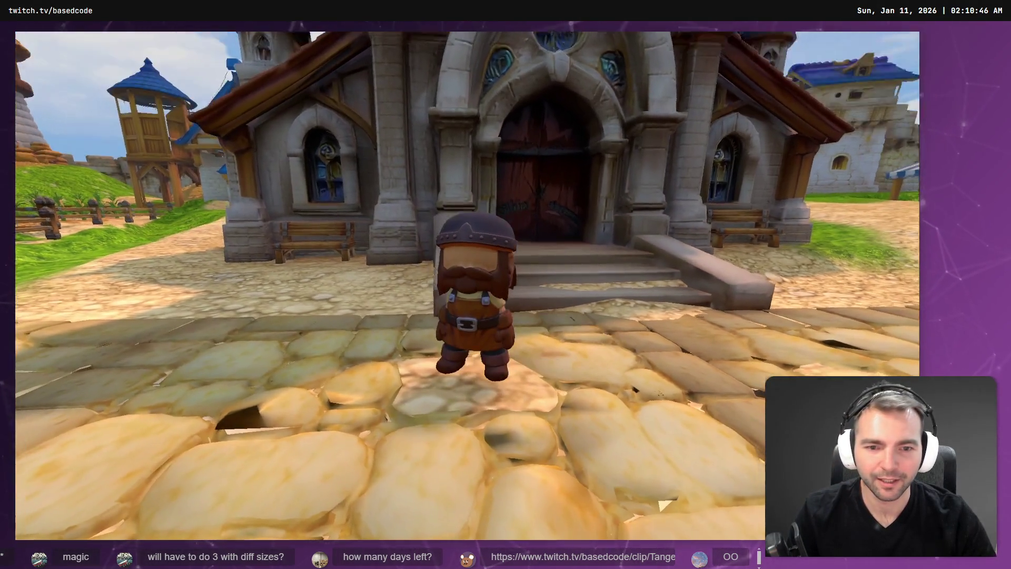
key("w")
key("e")
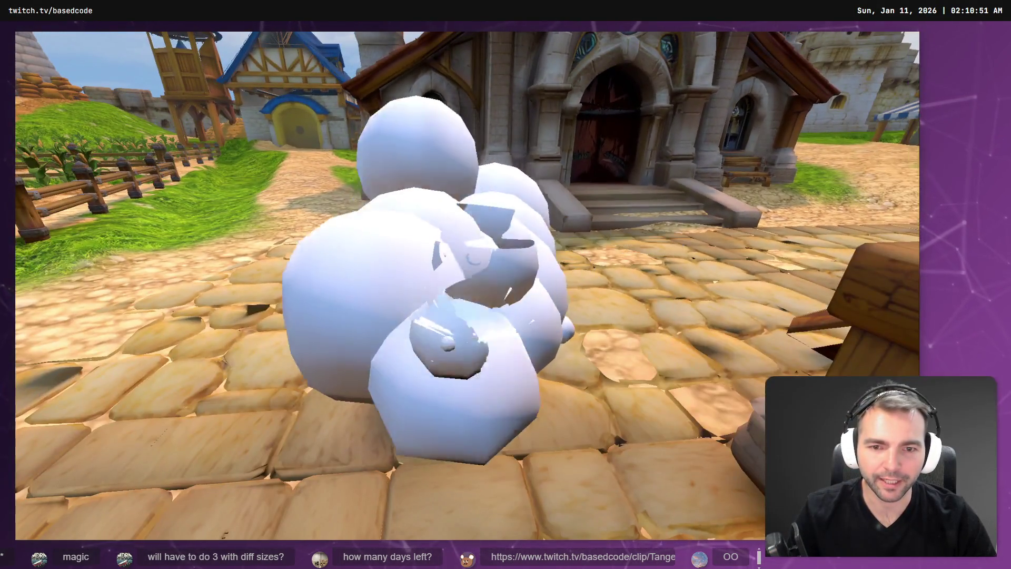
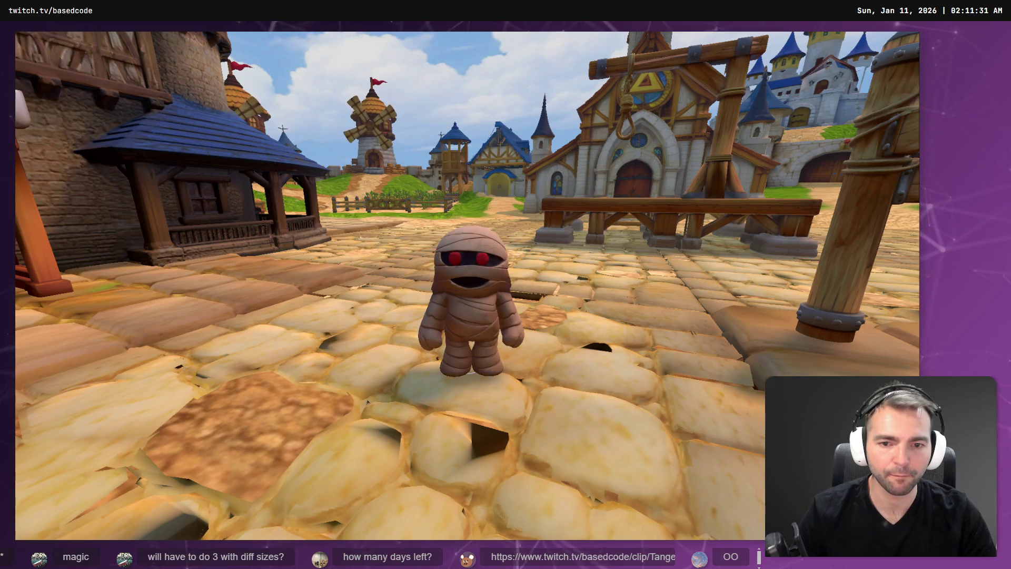
Stop the running game with F8 and switch to the MonsterTransitionVFX scene tab
key("F8")
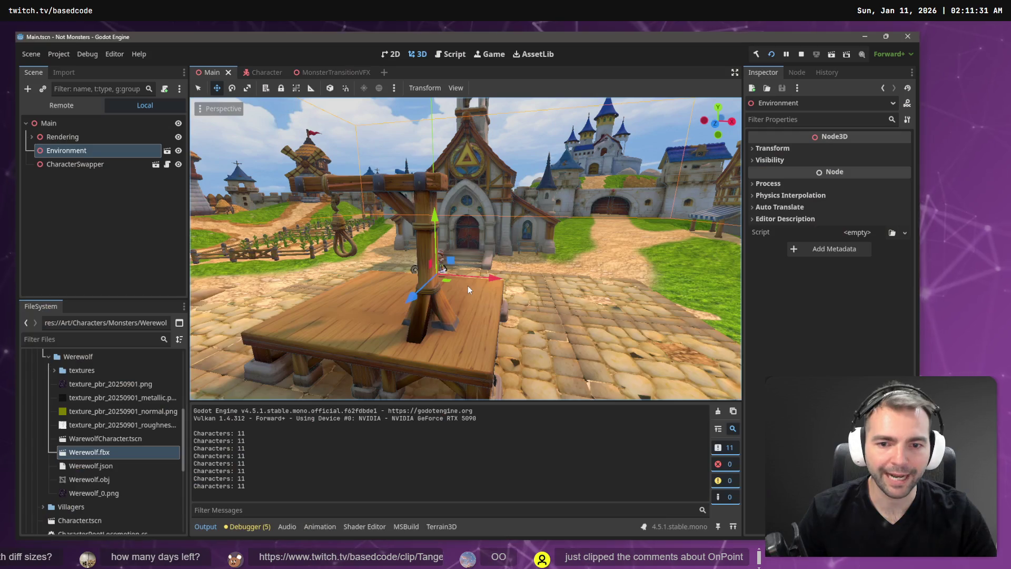
key("alt+Tab")
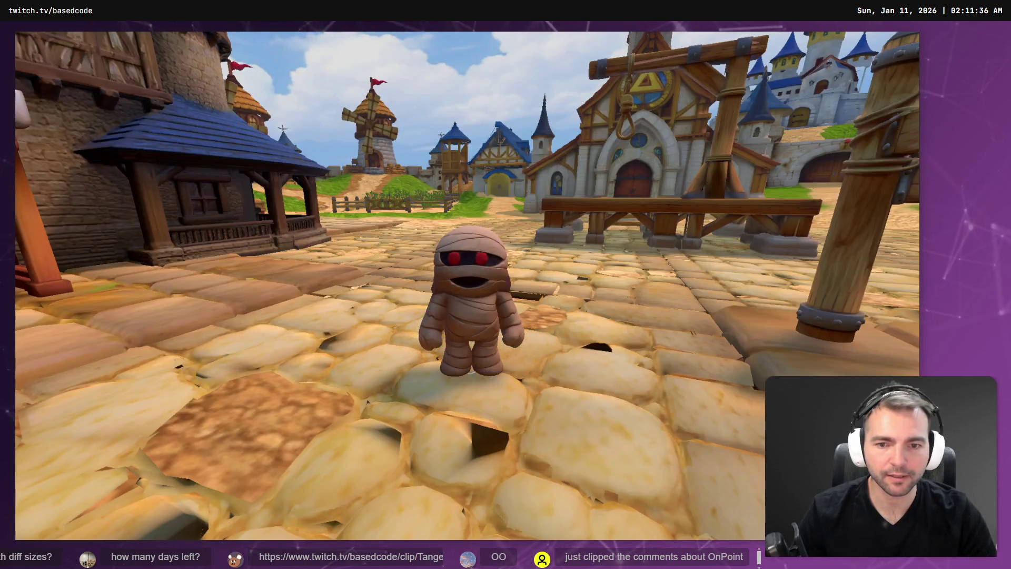
key("alt+Tab")
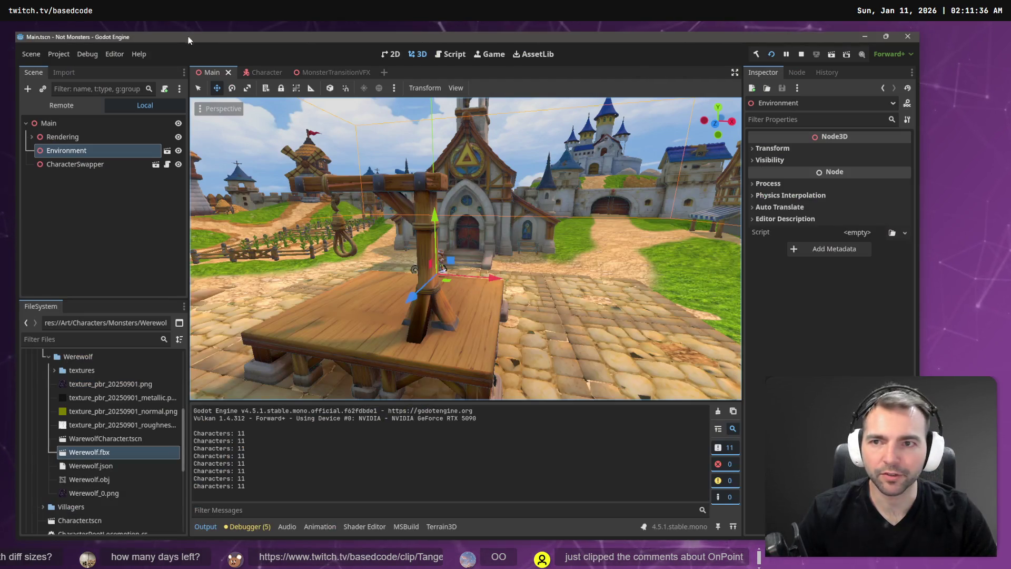
left_click(324, 71)
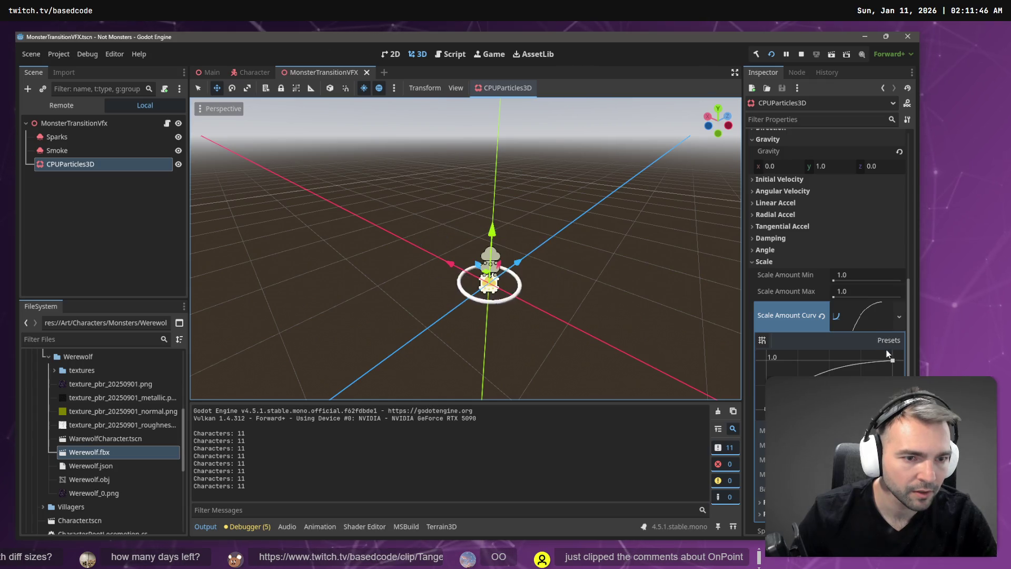
Set Scale Amount Max to 2.0 and collapse the Scale section
left_click(856, 288)
type("2")
key("Return")
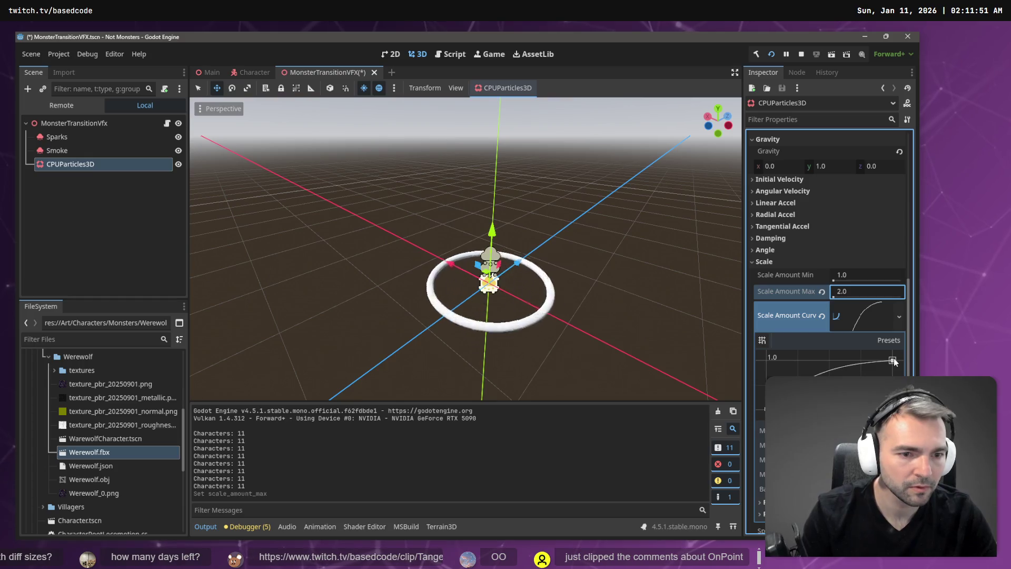
scroll(848, 258, "up", 2)
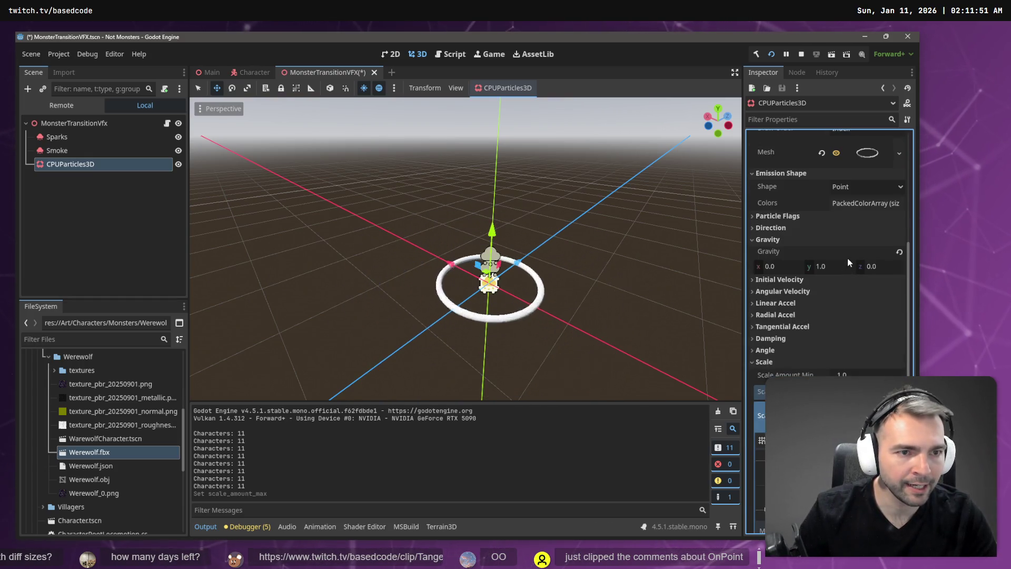
scroll(848, 258, "up", 4)
scroll(848, 245, "up", 2)
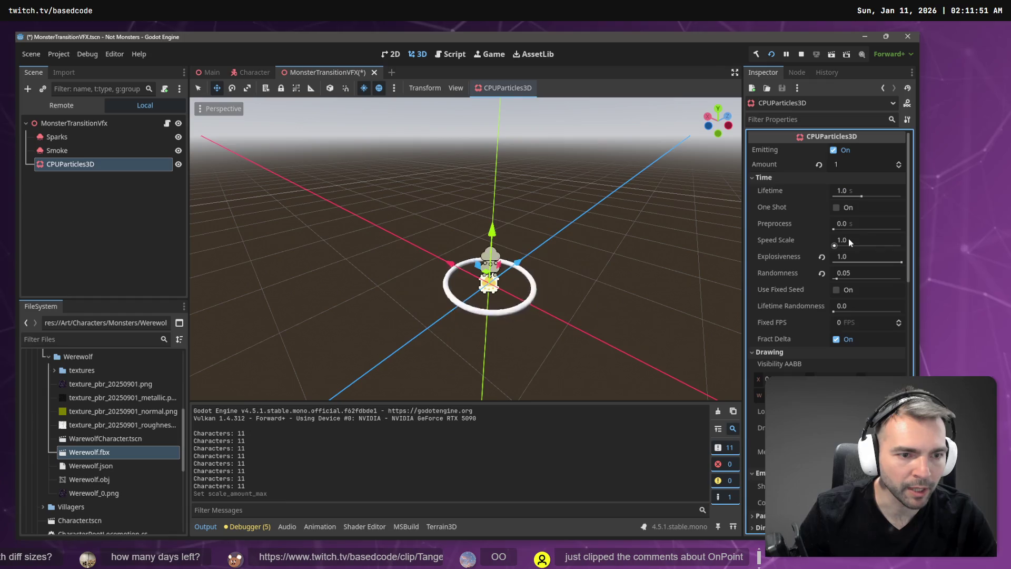
scroll(845, 264, "down", 8)
scroll(847, 295, "down", 6)
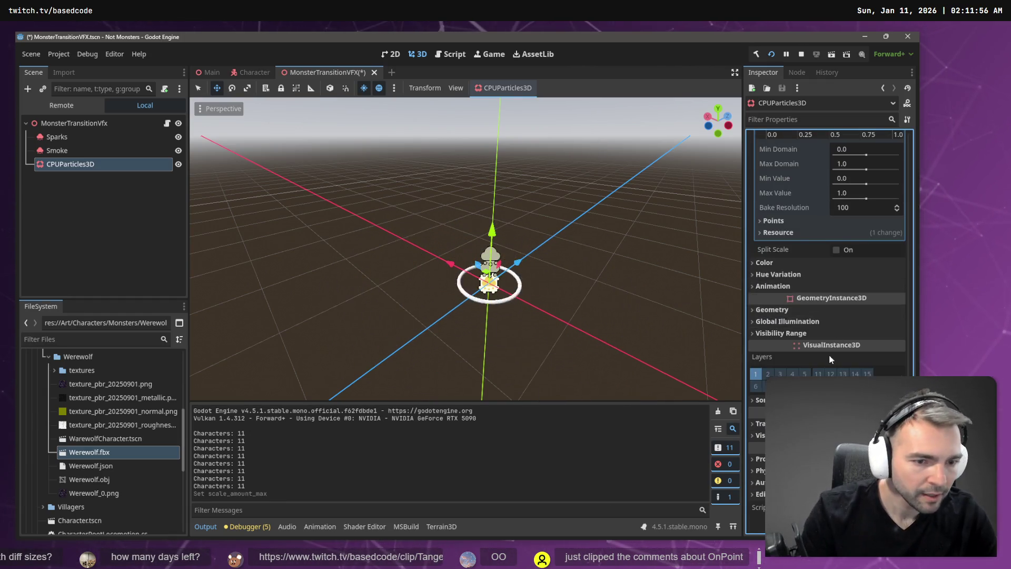
scroll(828, 350, "up", 7)
scroll(830, 323, "down", 3)
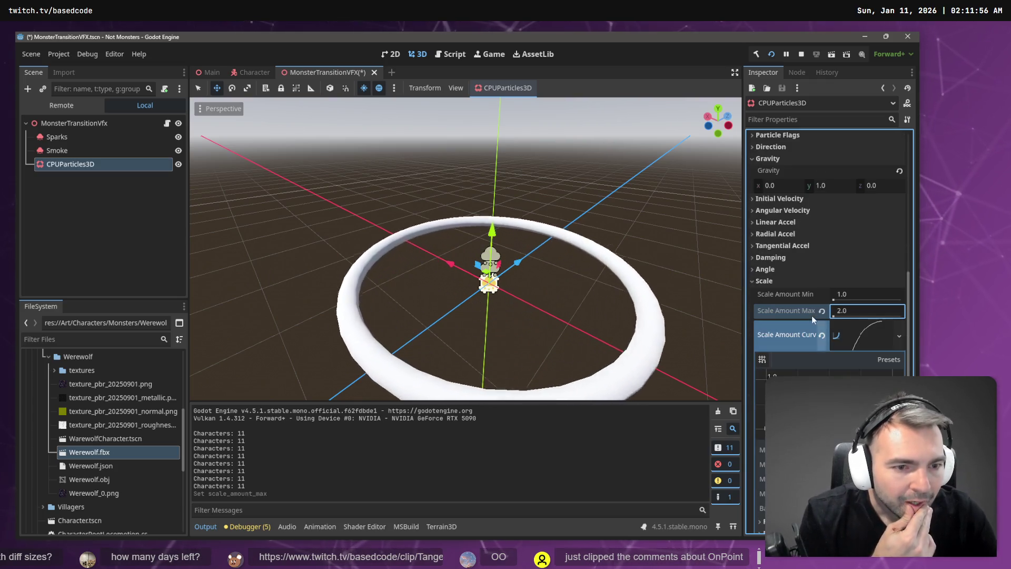
left_click(754, 280)
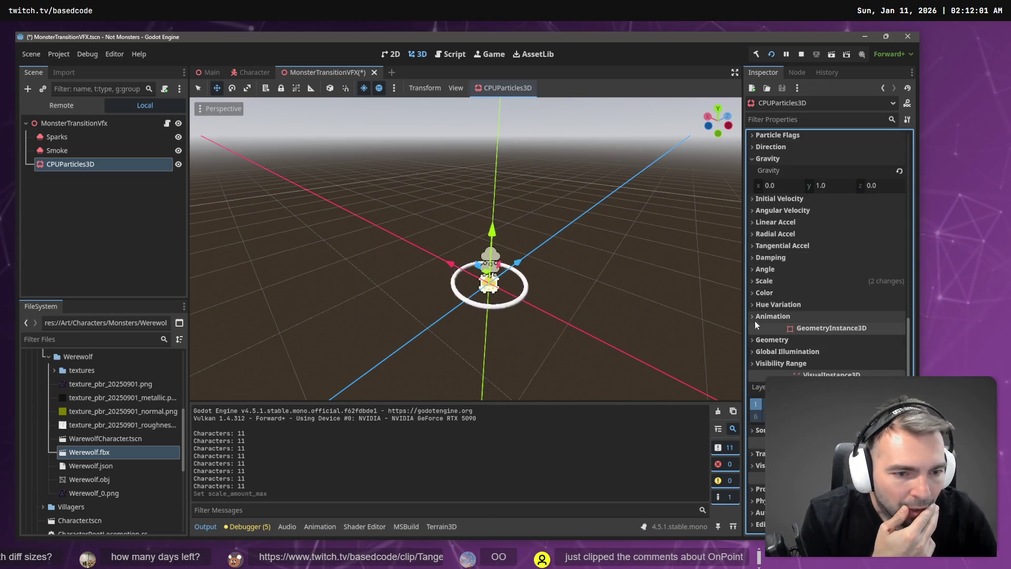
Enable One Shot on the particles and run the game with F5
scroll(775, 316, "up", 2)
scroll(769, 327, "up", 5)
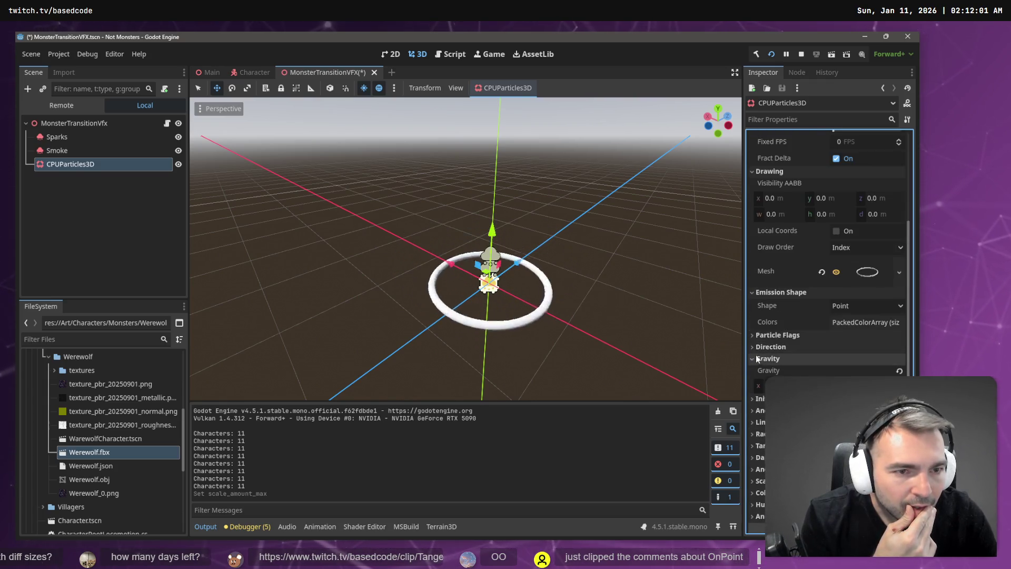
scroll(756, 354, "up", 2)
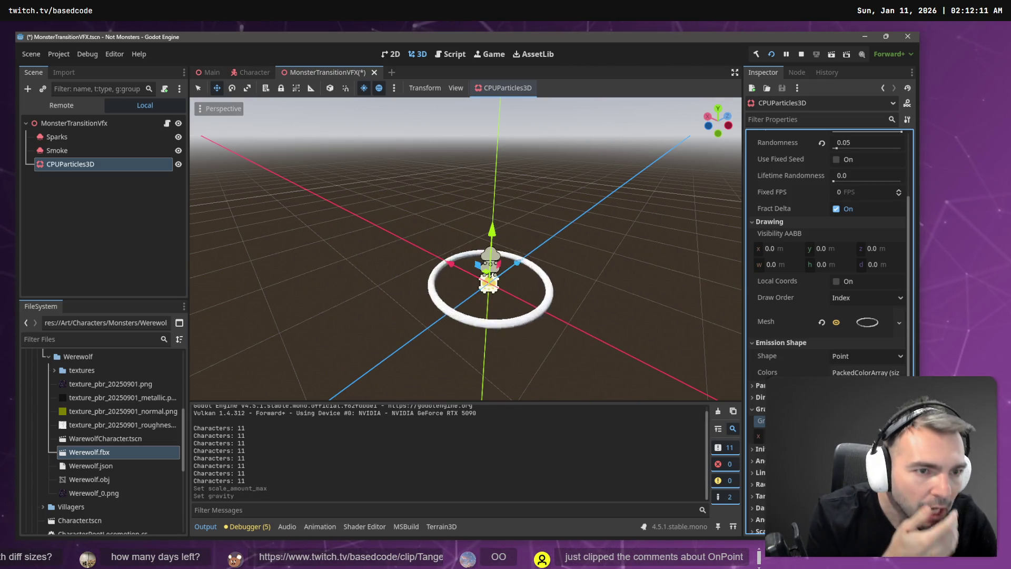
scroll(810, 212, "up", 3)
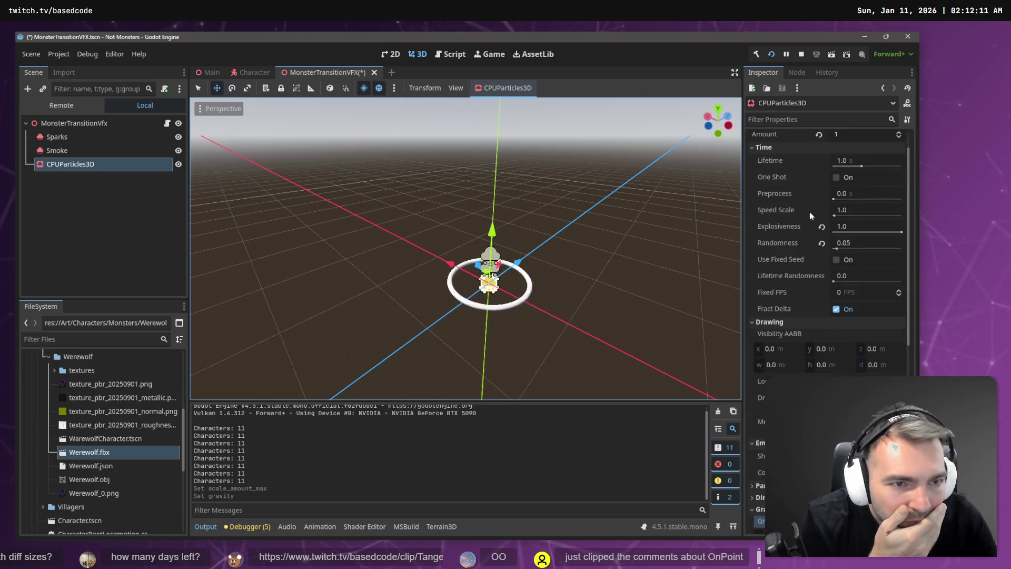
scroll(809, 212, "up", 1)
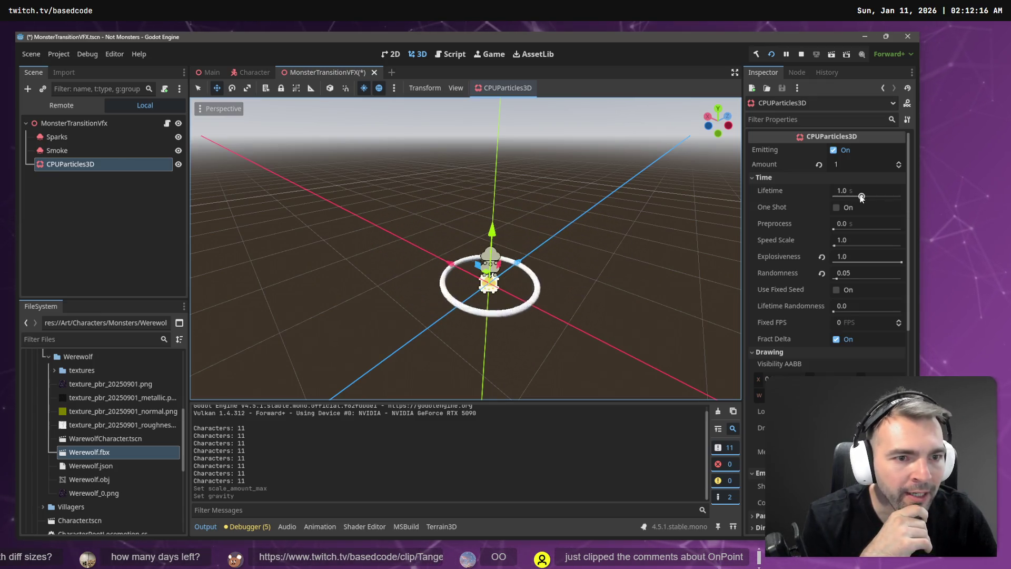
left_click(836, 207)
key("F5")
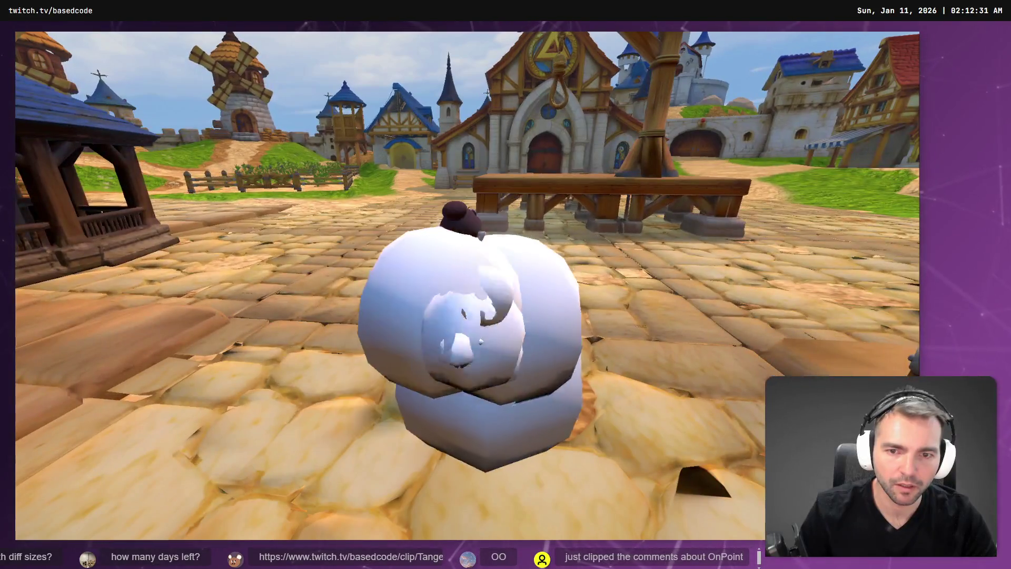
Stop the game with F8 after the puff plays once
key("F8")
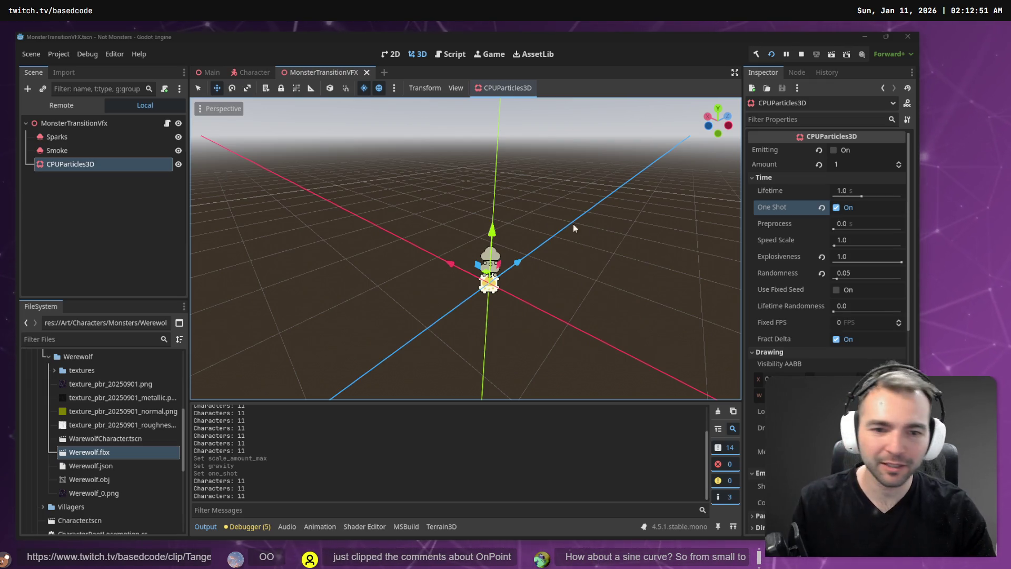
Show the 1.0–2.0 scale curve and untick One Shot so the particles loop
scroll(827, 237, "down", 10)
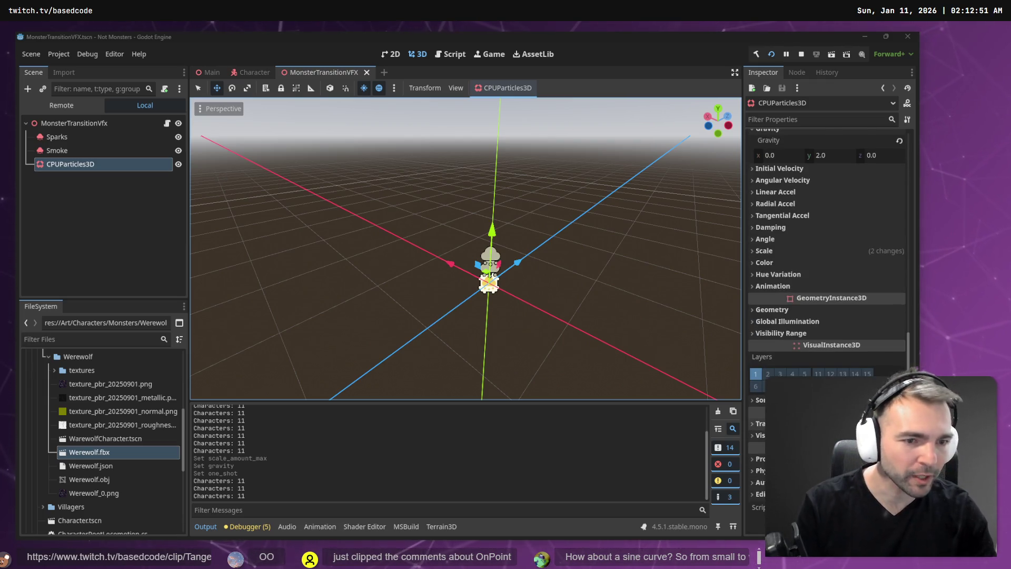
scroll(827, 237, "up", 10)
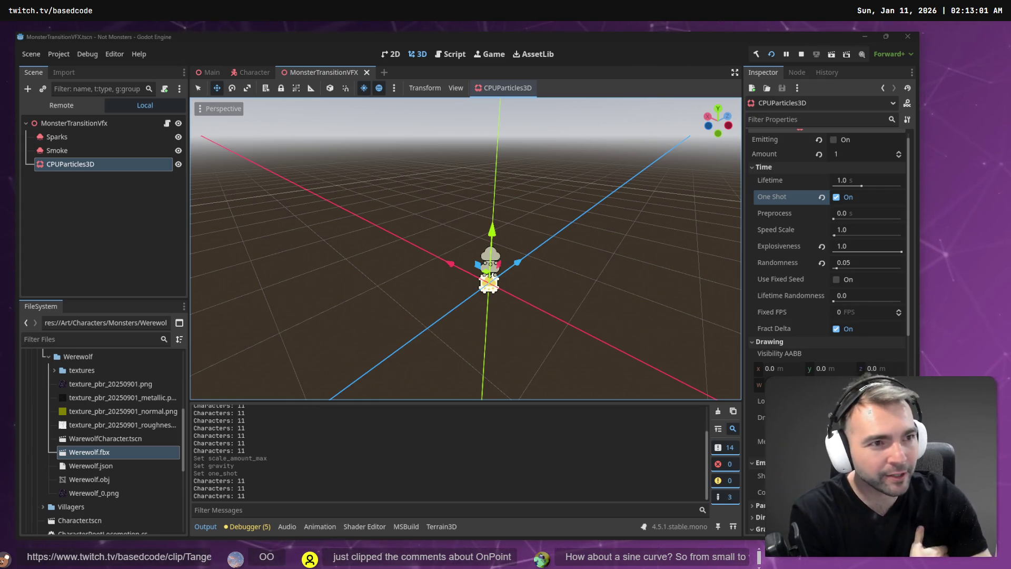
scroll(826, 237, "down", 10)
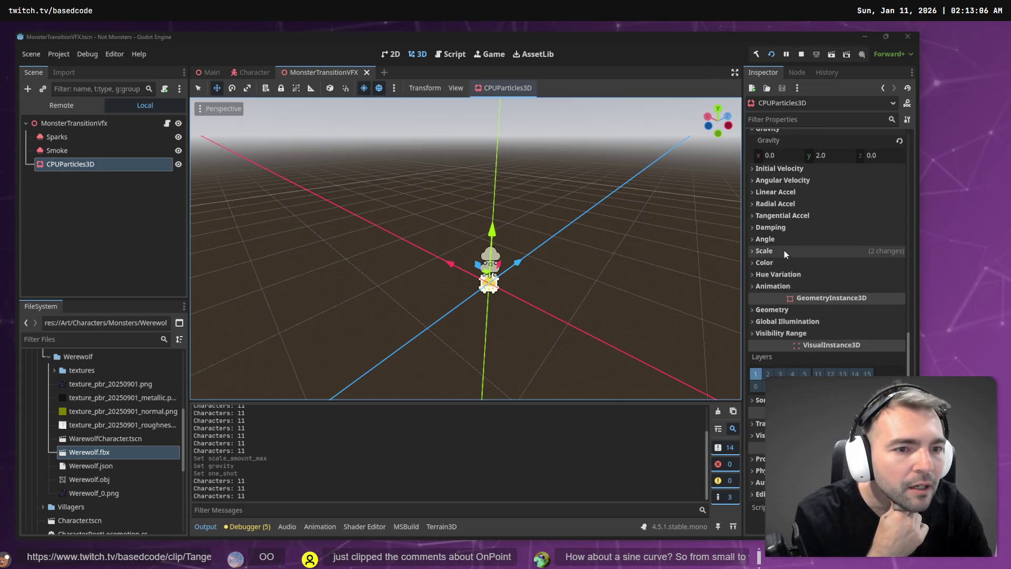
left_click(785, 250)
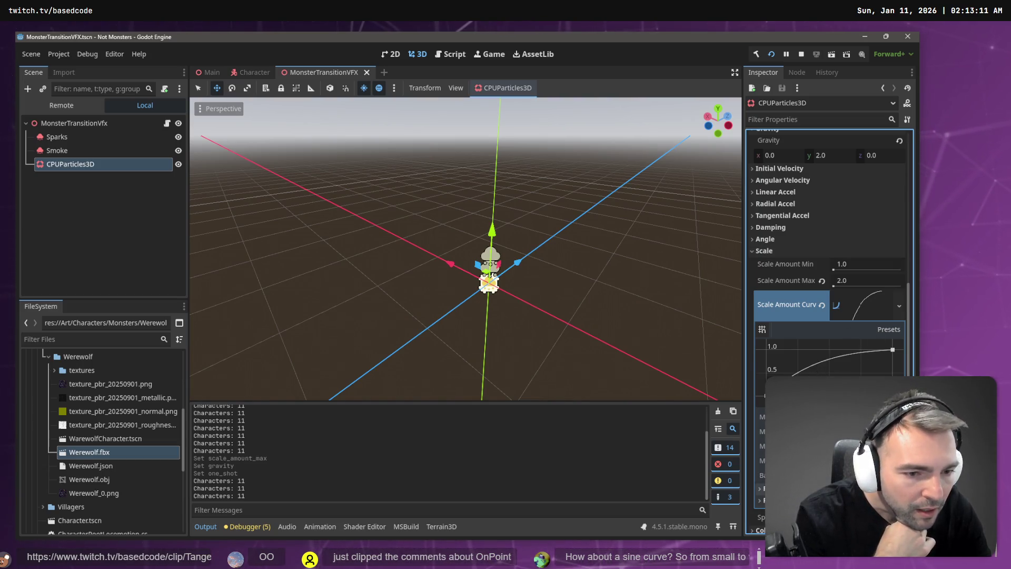
scroll(807, 369, "up", 15)
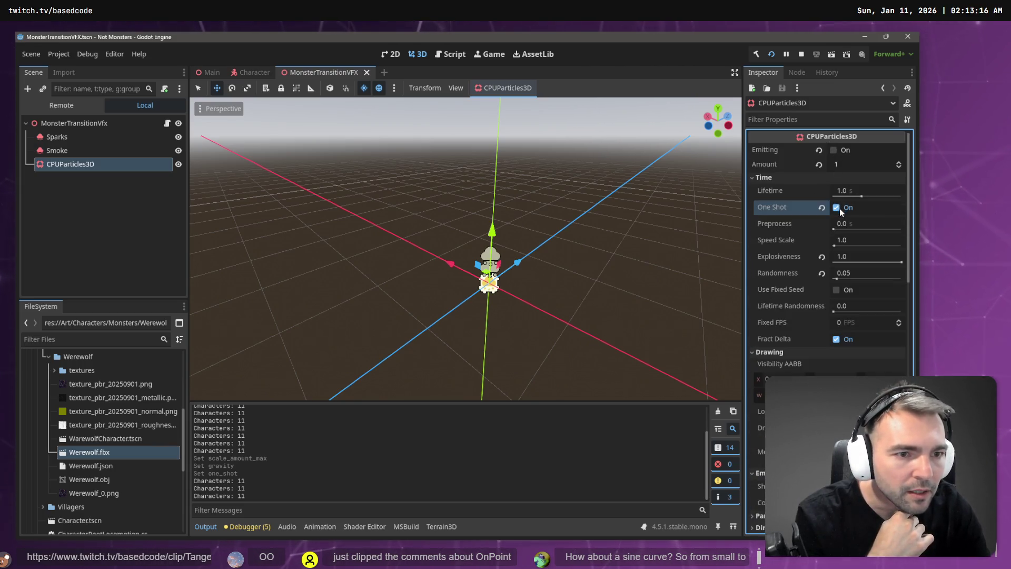
left_click(834, 150)
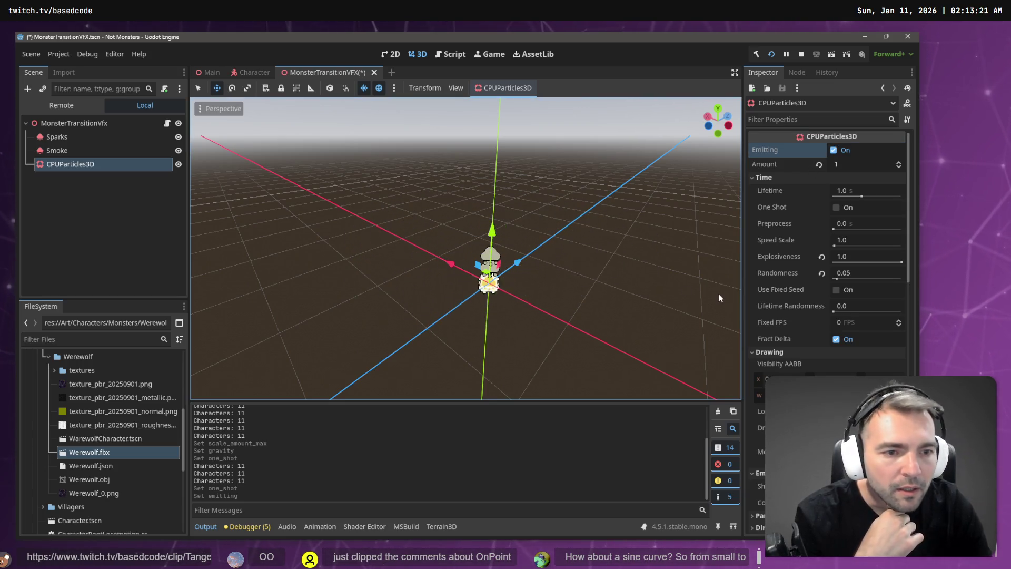
Expand the Color section to reveal the empty Color Ramp
scroll(779, 236, "down", 3)
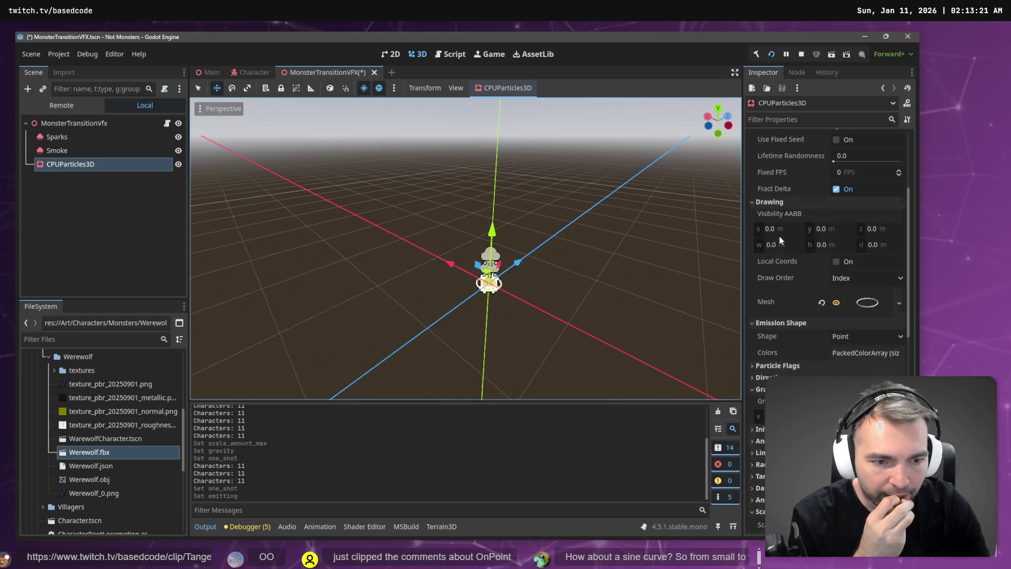
scroll(779, 242, "down", 5)
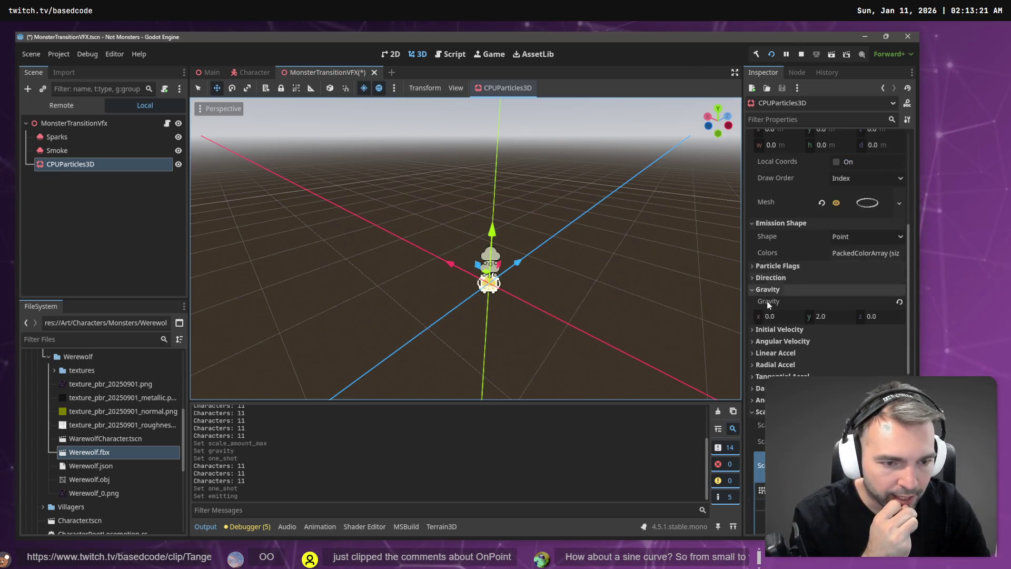
left_click(773, 326)
scroll(776, 326, "down", 5)
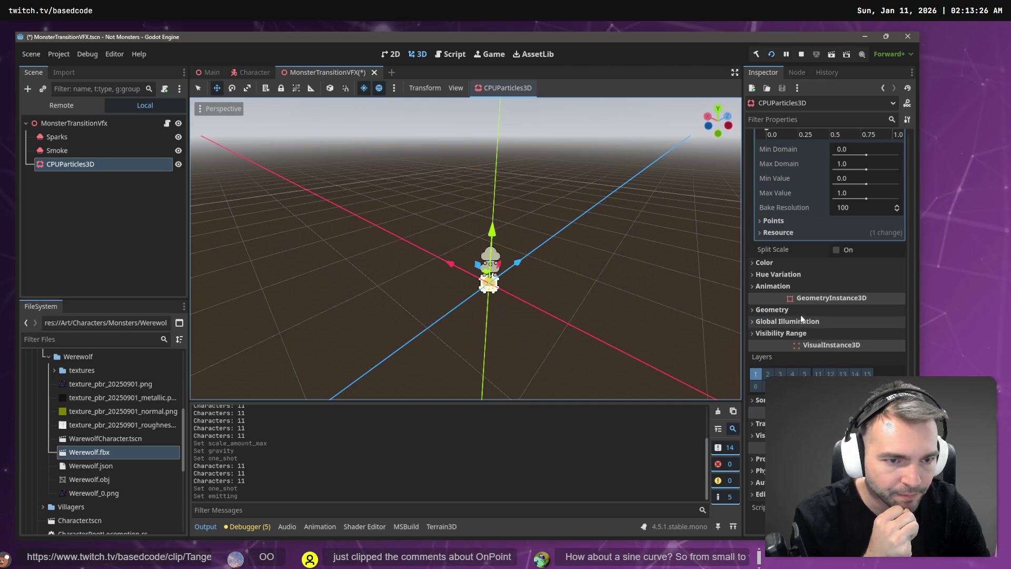
left_click(789, 264)
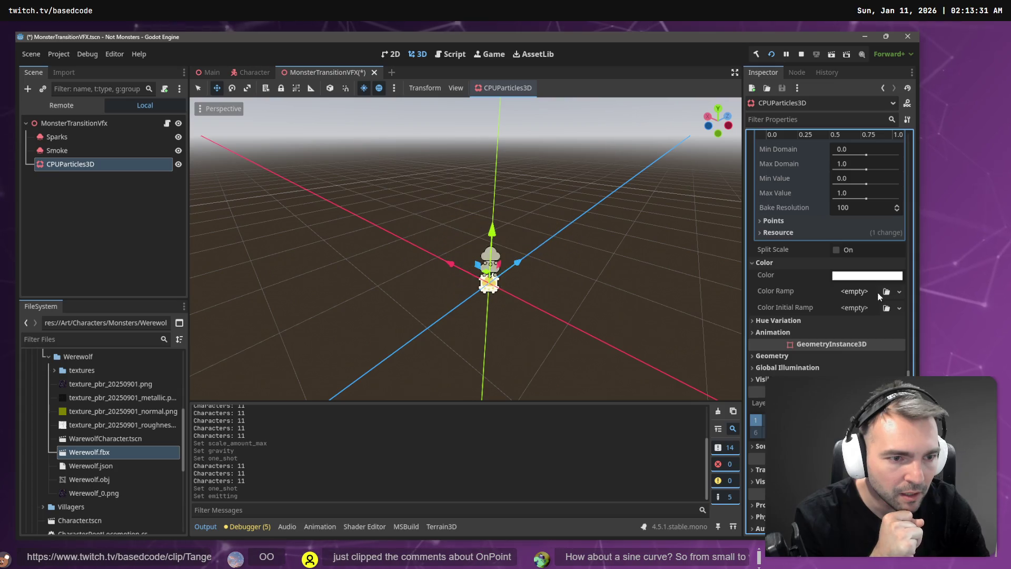
scroll(896, 292, "up", 10)
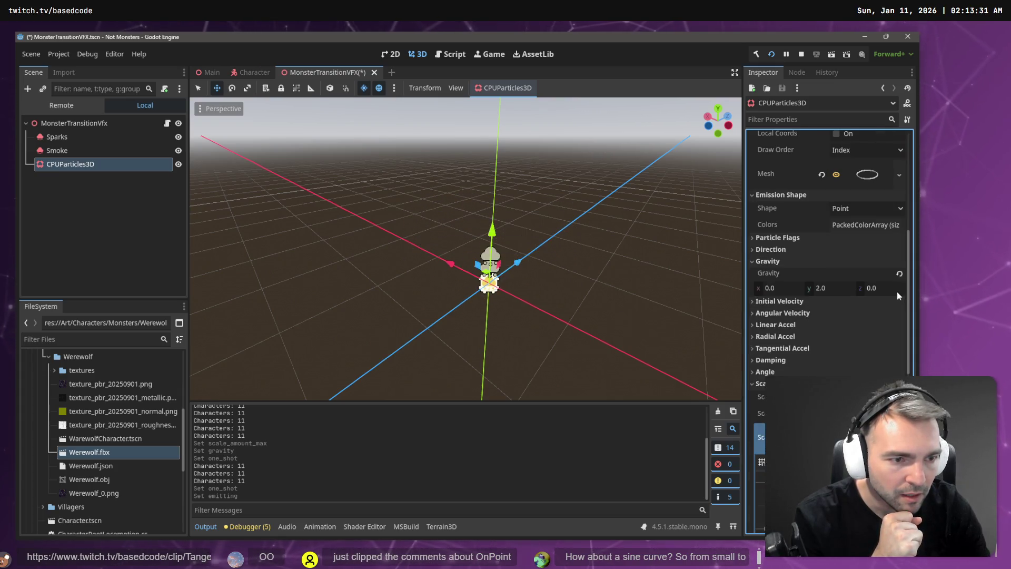
scroll(903, 321, "down", 8)
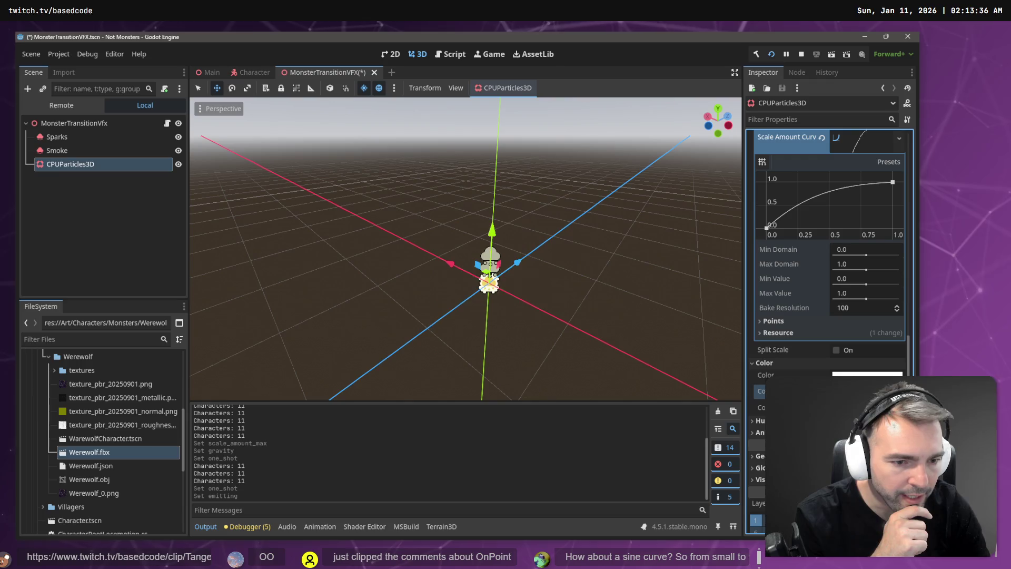
scroll(850, 317, "up", 10)
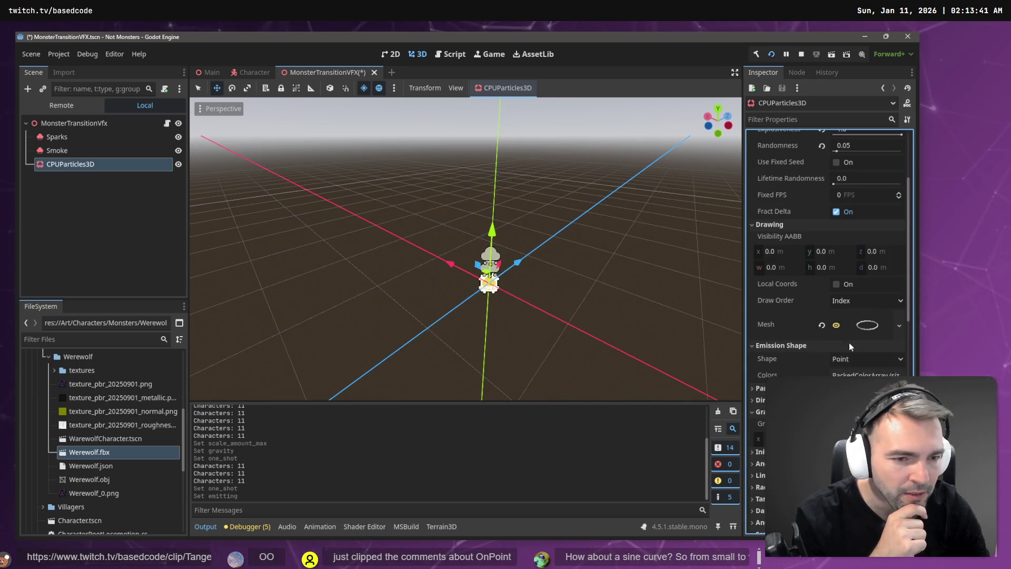
Expand the TorusMesh and set its Outer Radius to 0.85
left_click(873, 325)
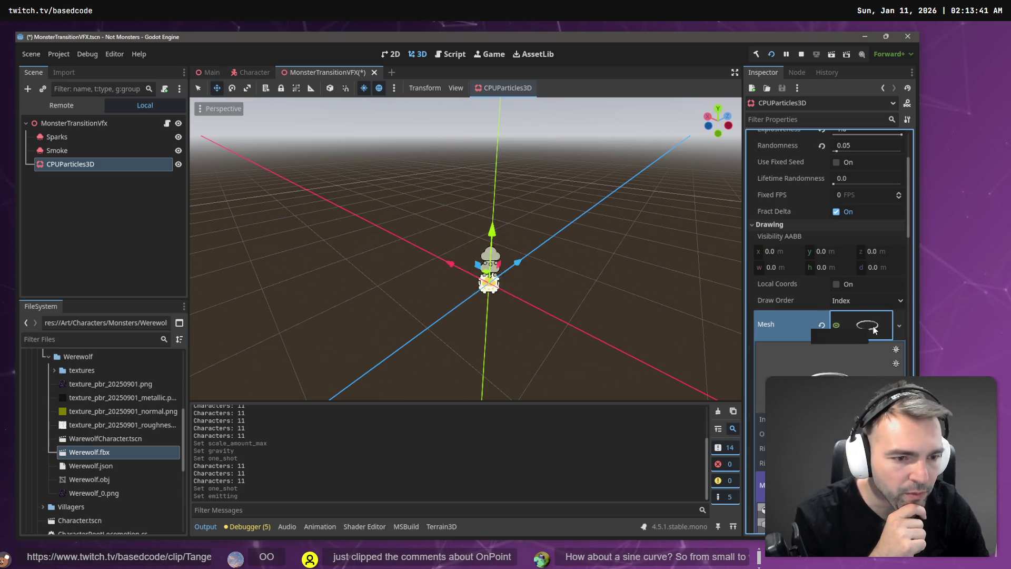
scroll(862, 316, "down", 2)
left_click(853, 331)
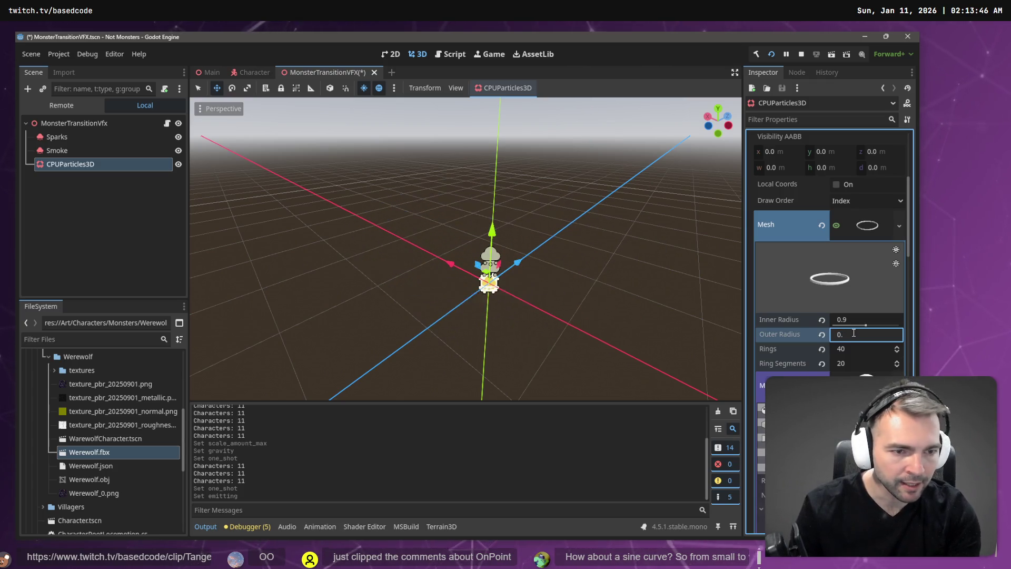
key("BackSpace")
type("85")
key("Return")
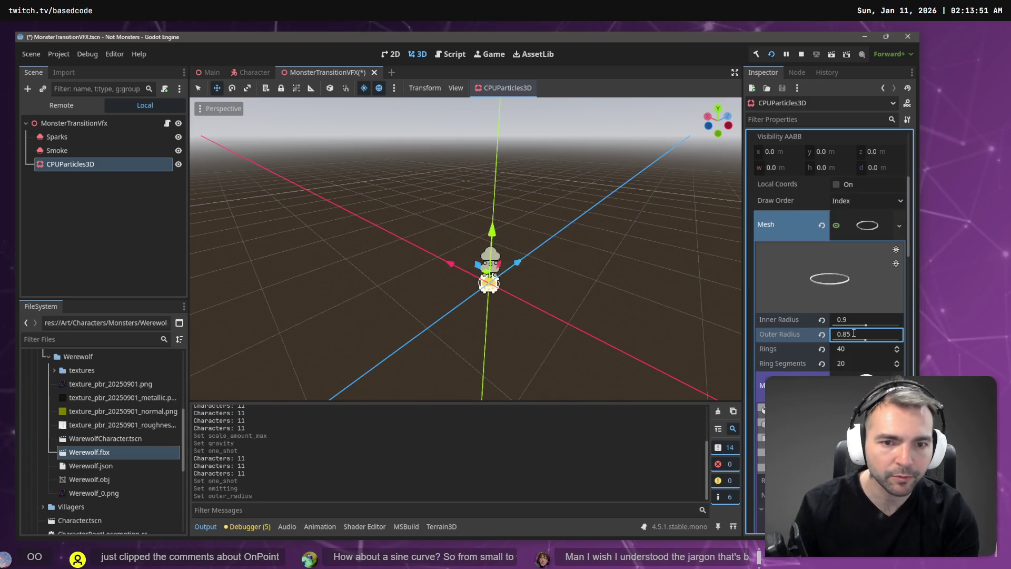
Change the Outer Radius to 0.89 and compare with the reference images
double_click(854, 333)
left_click(853, 333)
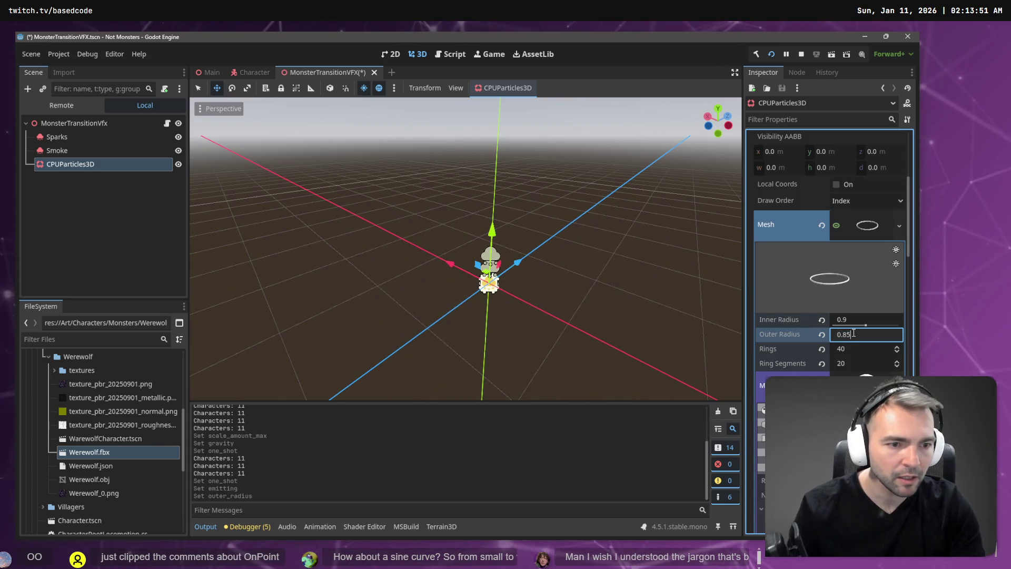
type("9")
key("Return")
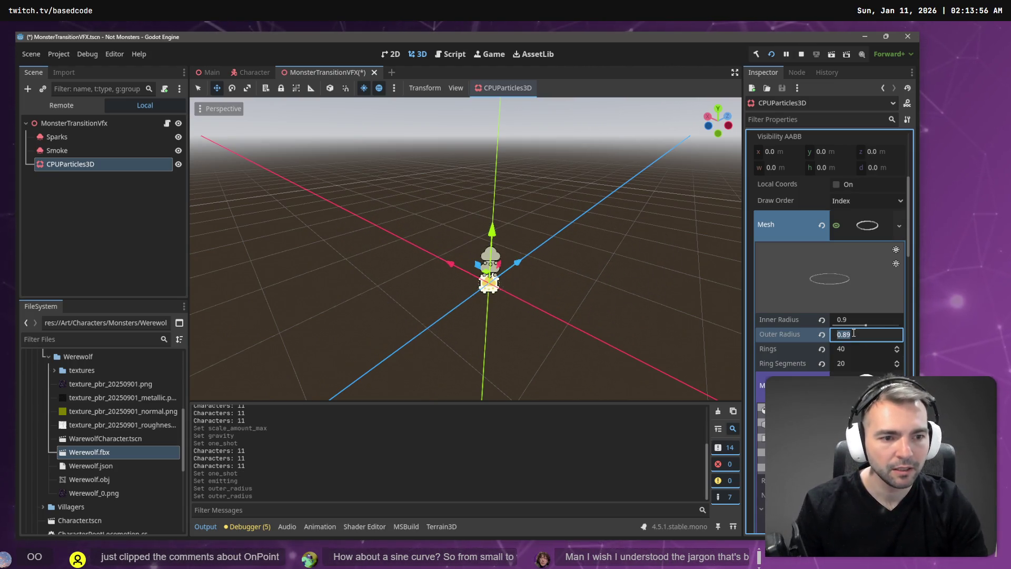
key("alt+Tab")
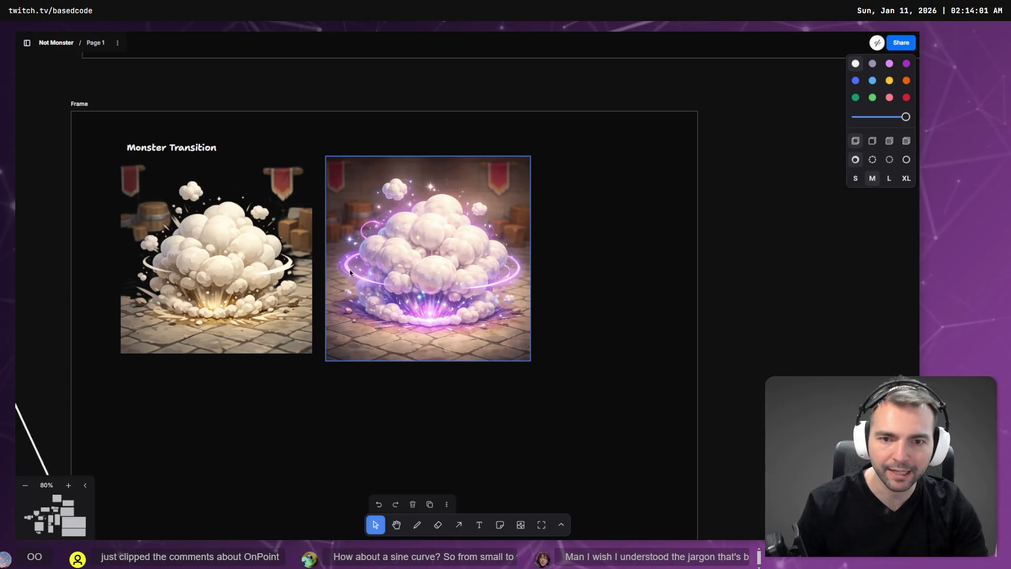
key("alt+Tab")
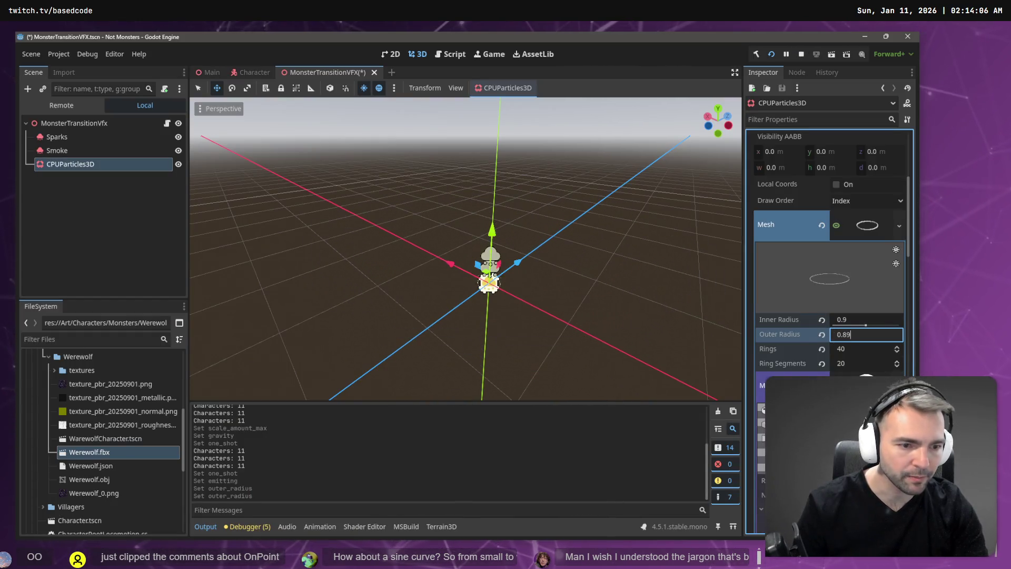
Lower the ring material's albedo alpha from 214 to 145 (ffffff91)
scroll(878, 291, "down", 2)
left_click(879, 291)
left_click(879, 291)
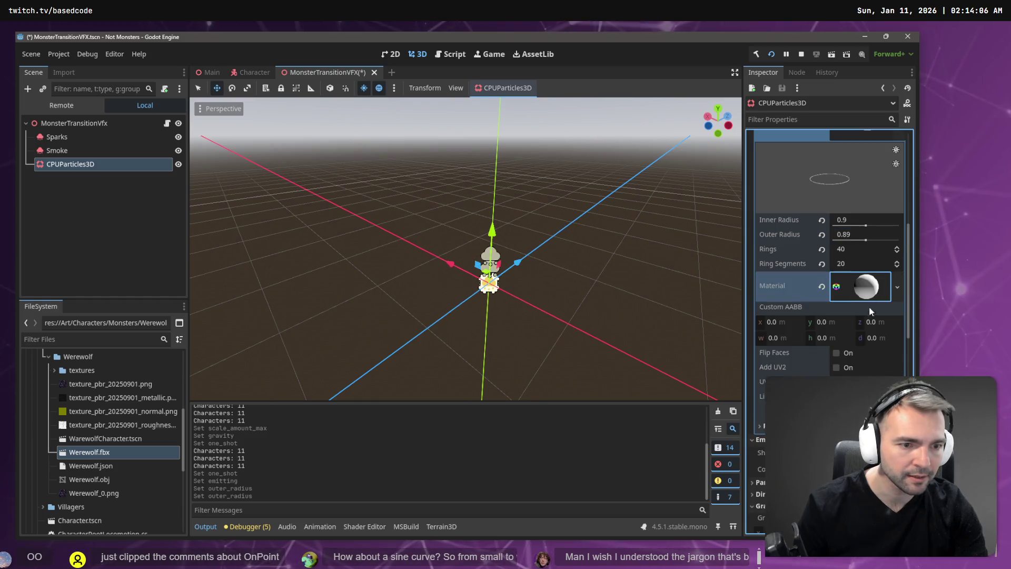
left_click(866, 289)
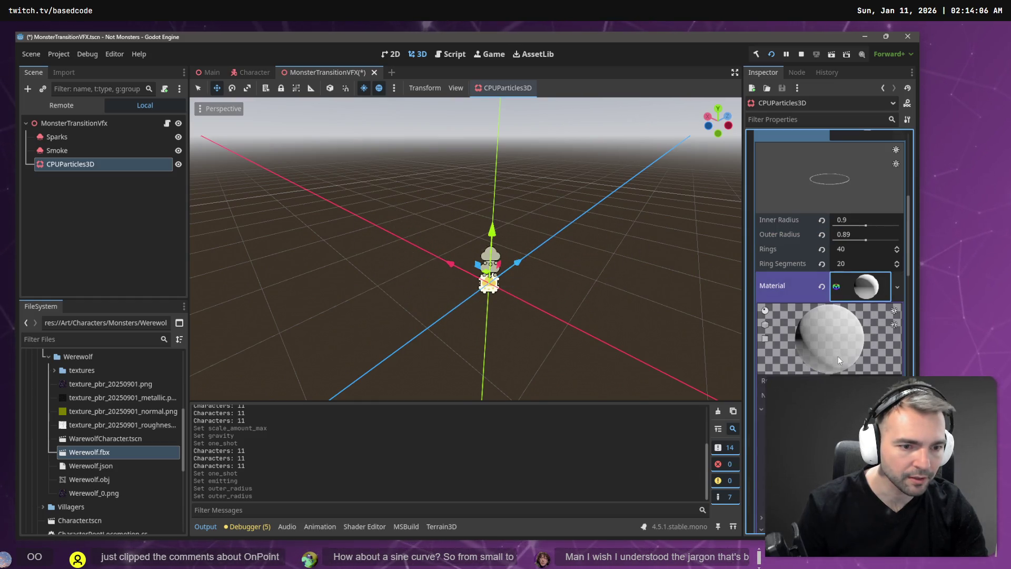
scroll(838, 356, "down", 4)
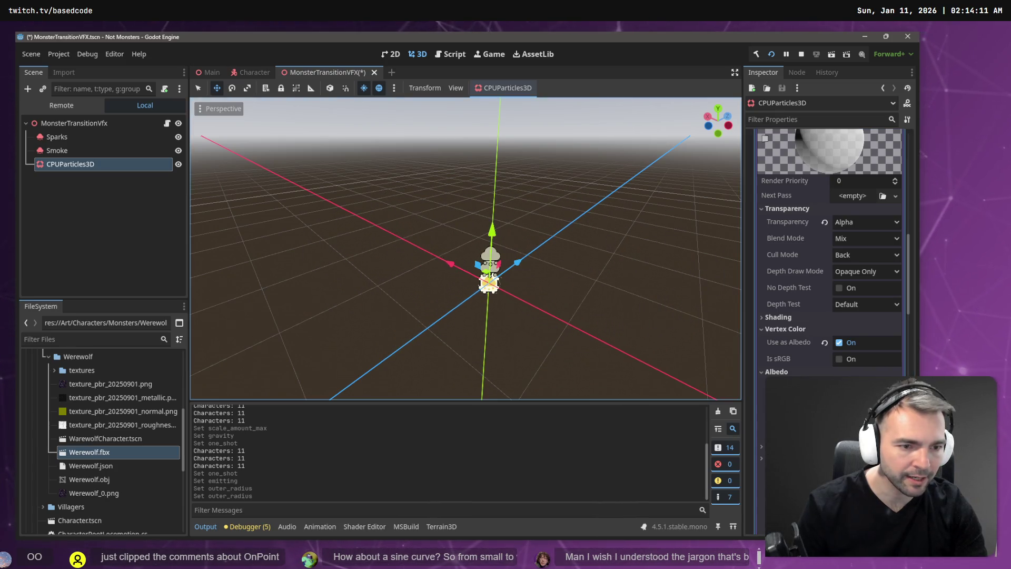
left_click(859, 386)
left_click_drag(858, 317, 828, 317)
left_click(668, 290)
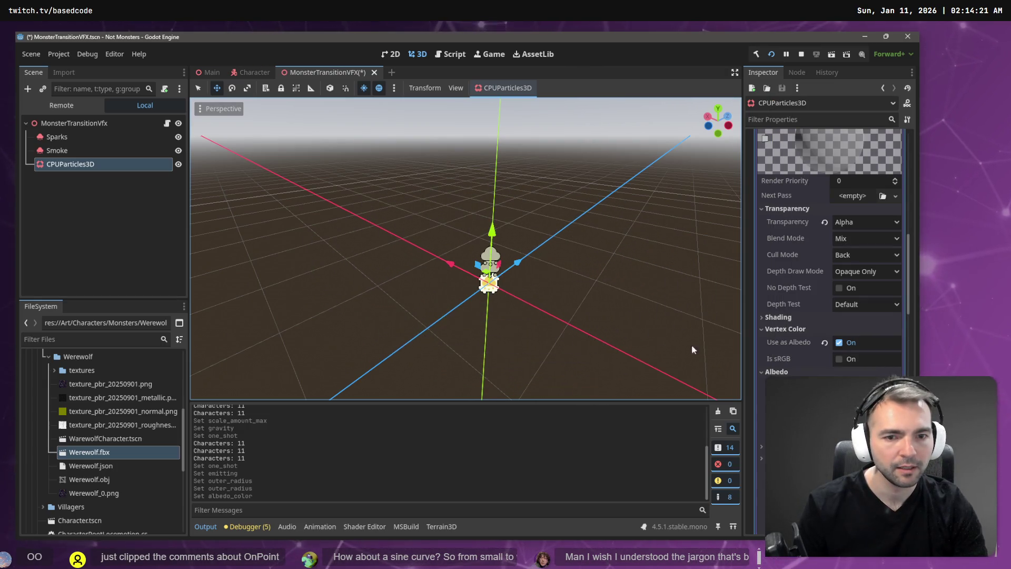
scroll(826, 237, "down", 10)
scroll(826, 237, "down", 10)
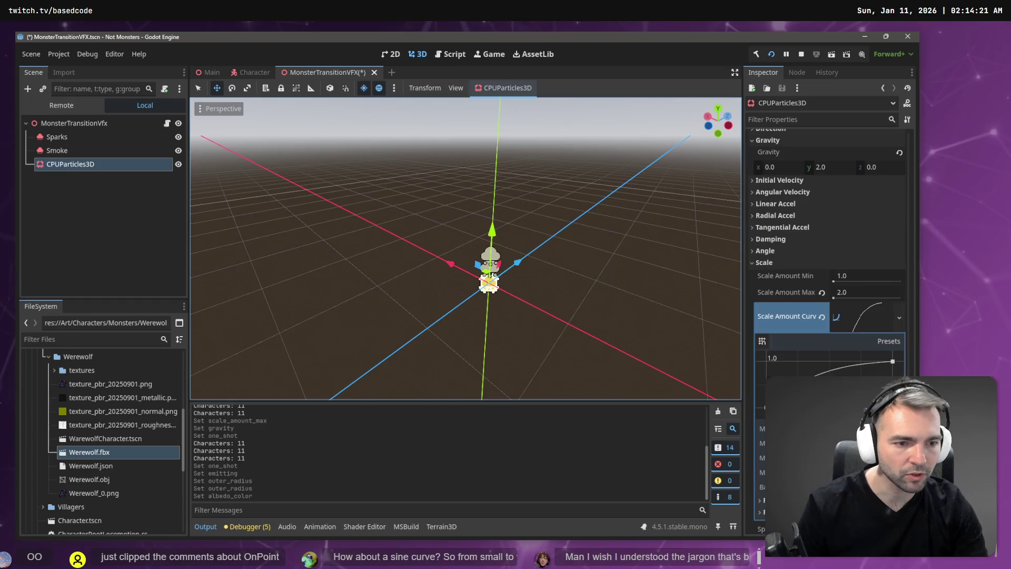
Add a midpoint to the Scale Amount Curve, try end-tangent tweaks, then undo them
left_click(828, 369)
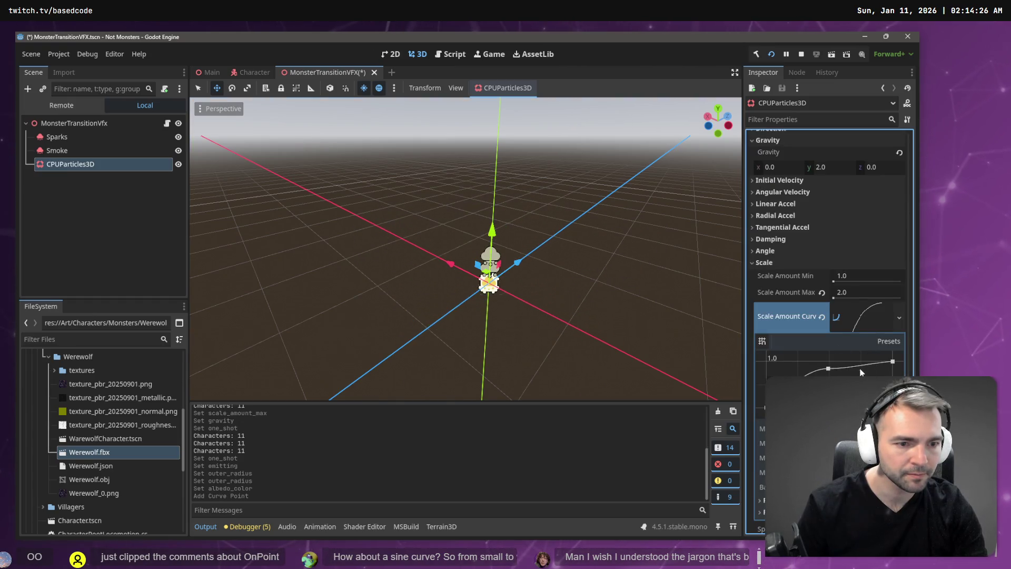
left_click(830, 364)
left_click_drag(831, 367, 830, 373)
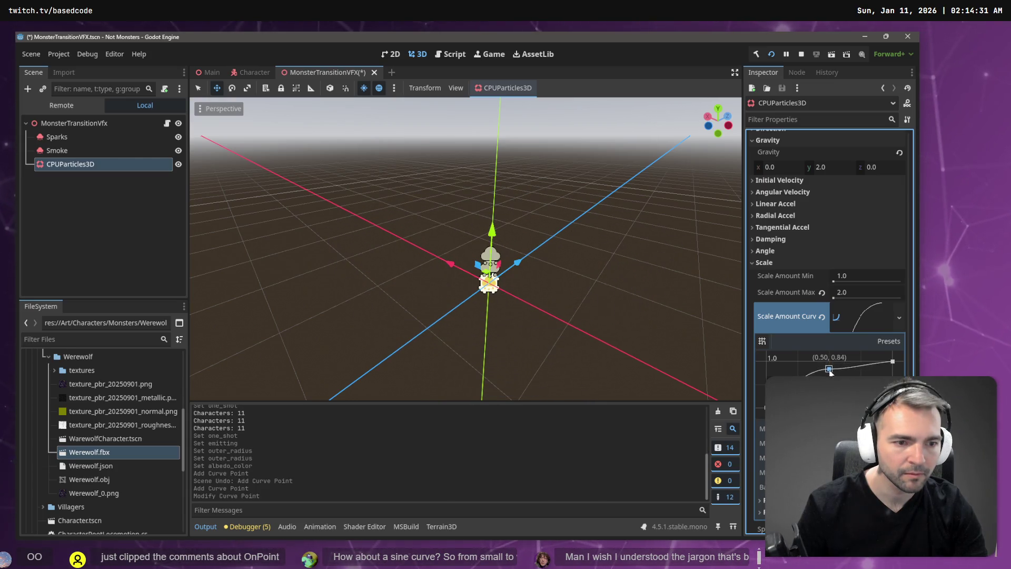
left_click(892, 361)
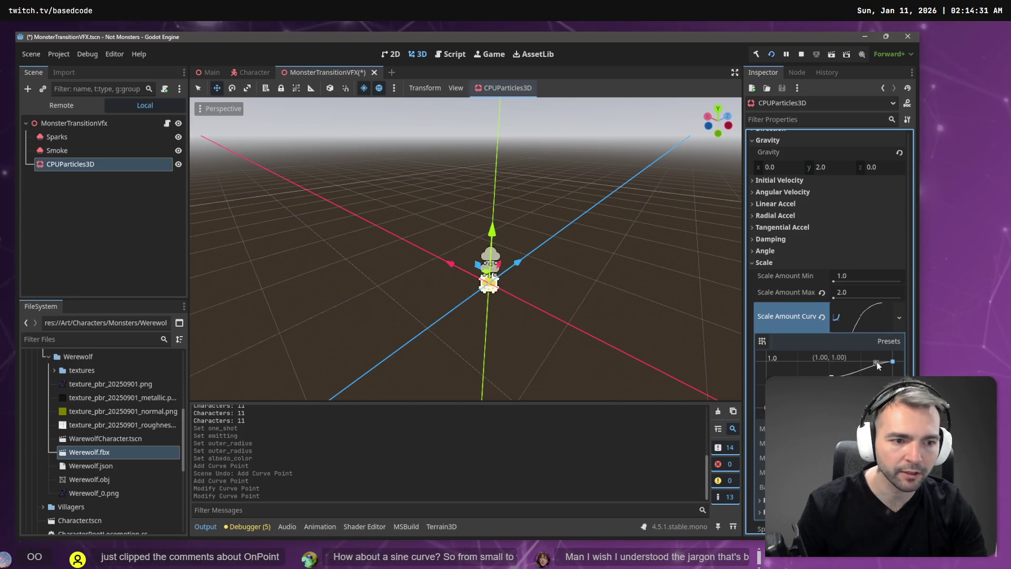
left_click_drag(887, 370, 887, 371)
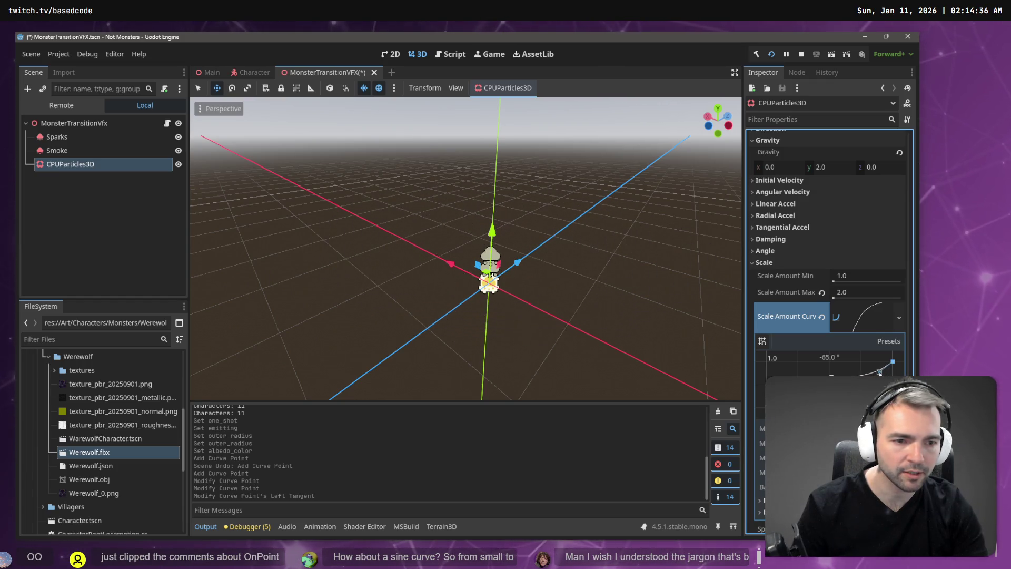
left_click_drag(883, 375, 880, 375)
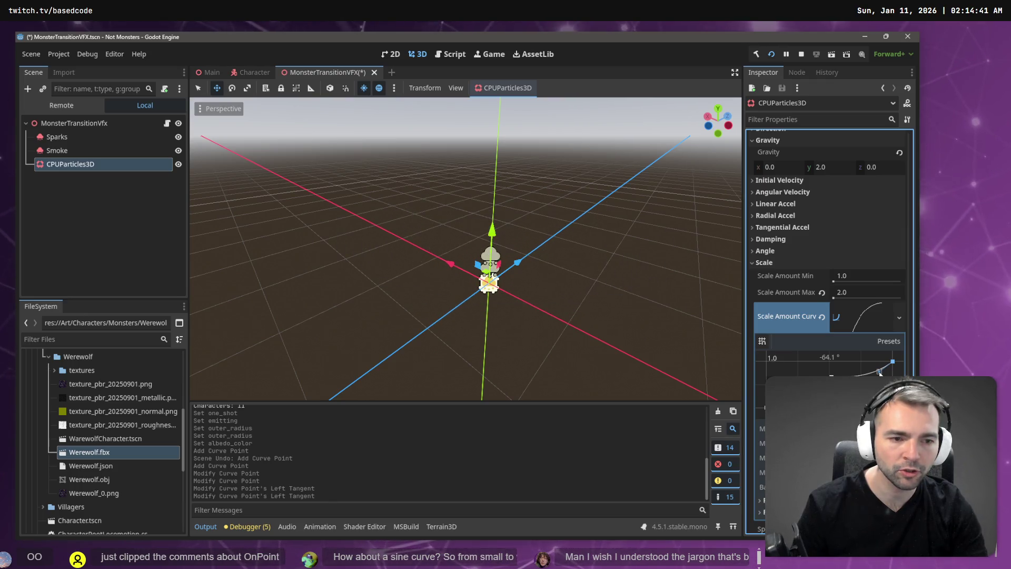
key("ctrl+z")
key("ctrl+z")
key("ctrl+z")
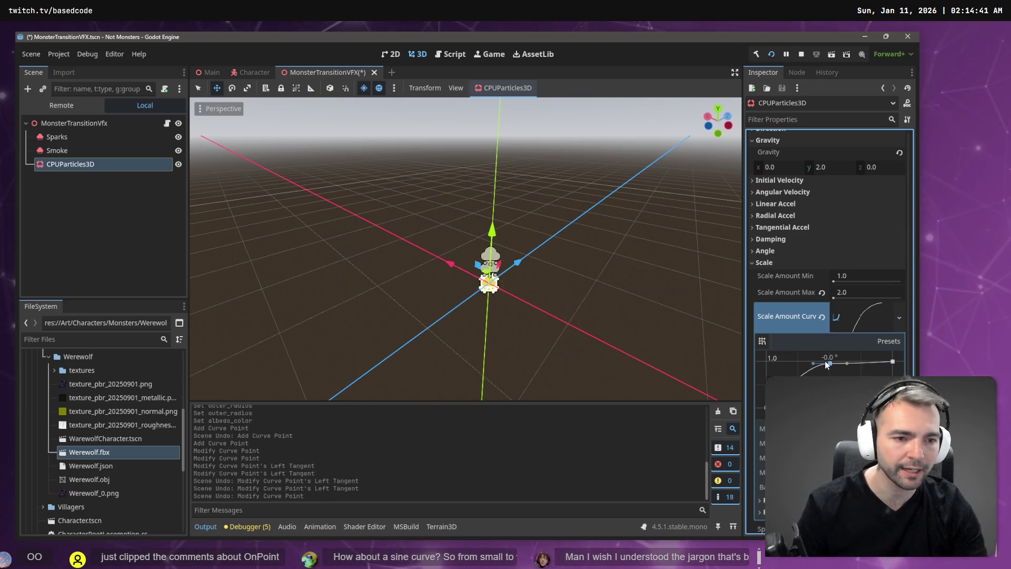
key("ctrl+z")
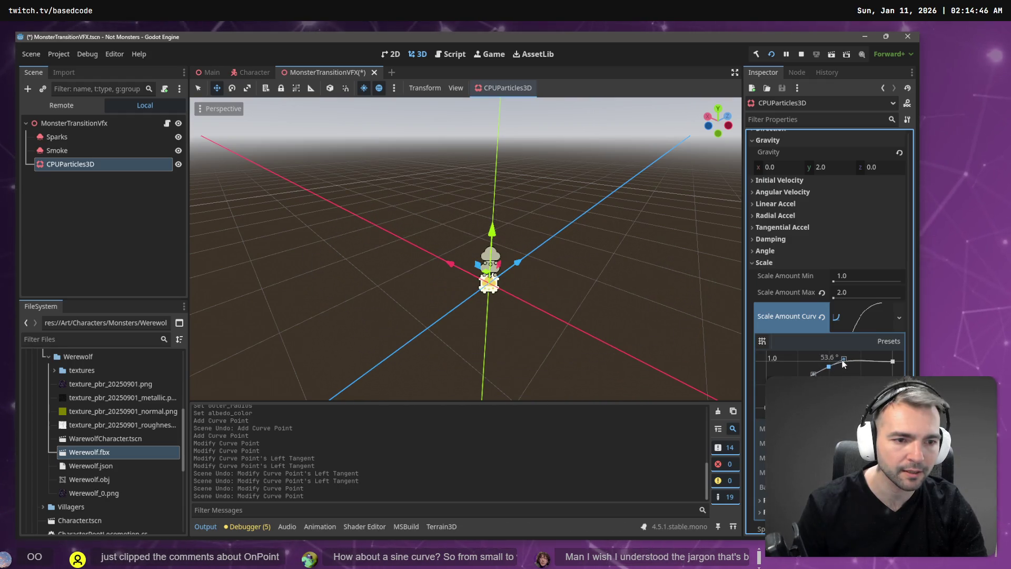
Place the middle curve point near (0.42, 0.87) with tangents about -37°
mouse_move(845, 367)
left_mouse_down()
mouse_move(799, 371)
mouse_move(818, 374)
left_mouse_up()
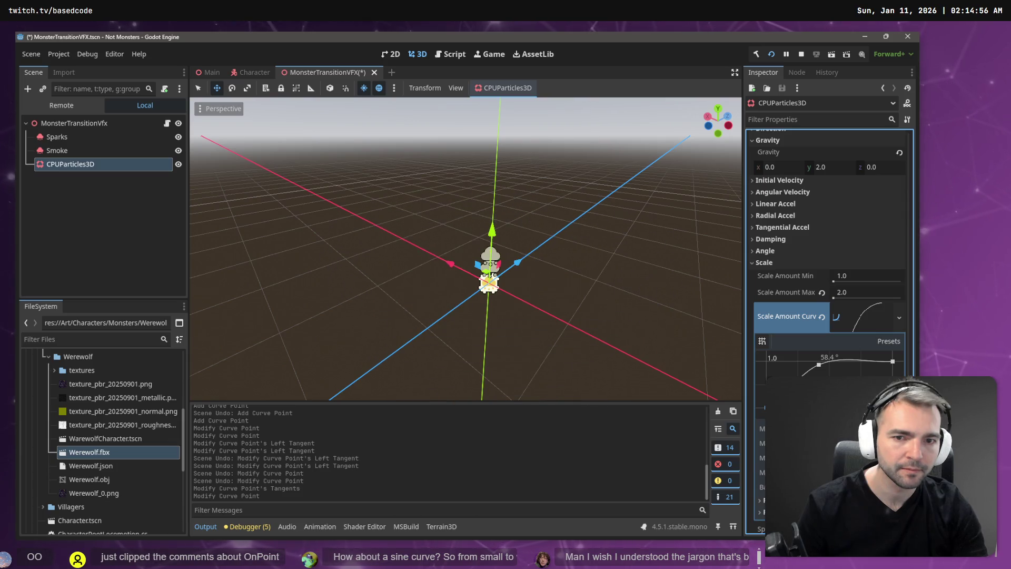
left_click_drag(806, 370, 805, 368)
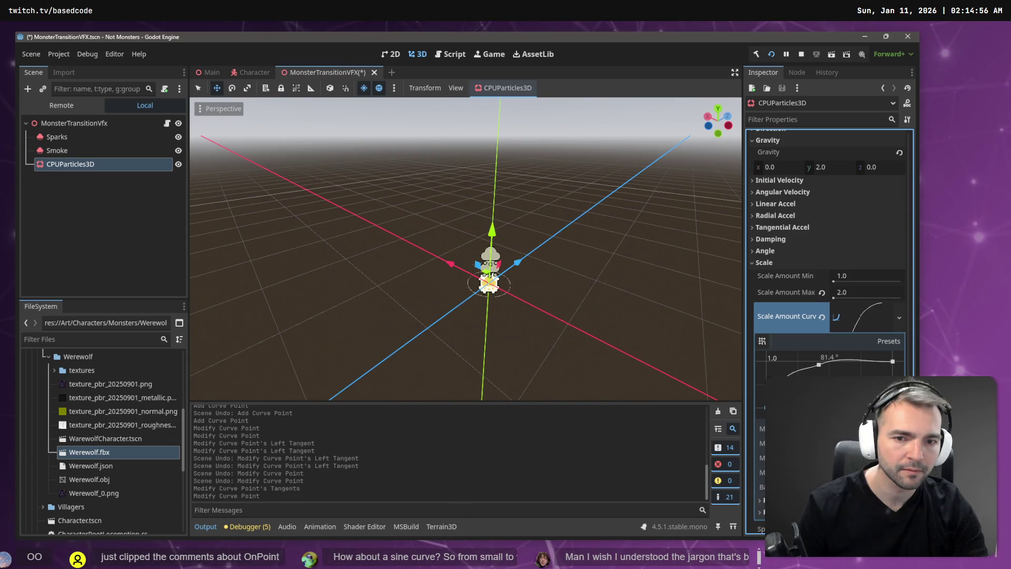
left_click(820, 369)
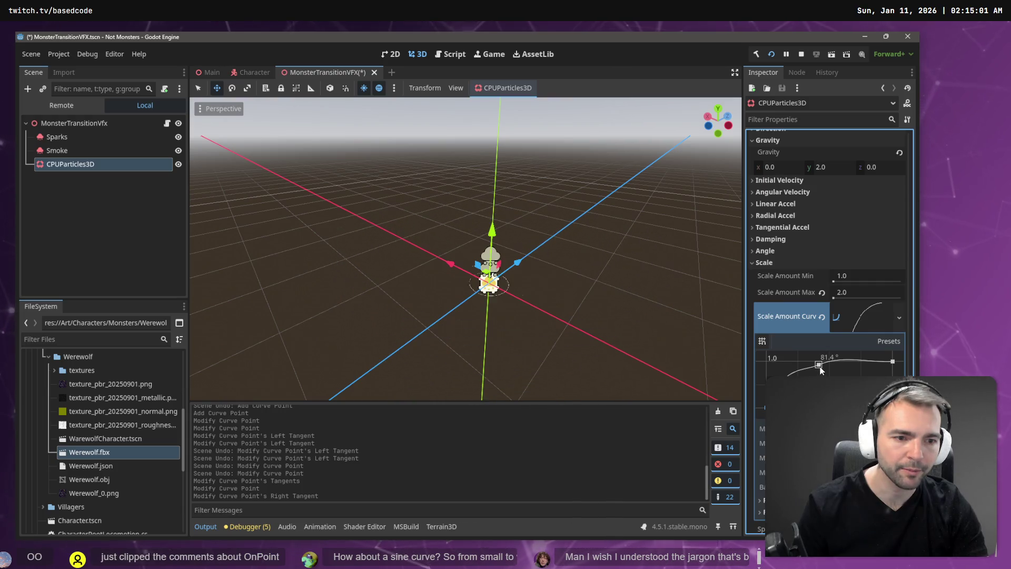
left_click(818, 369)
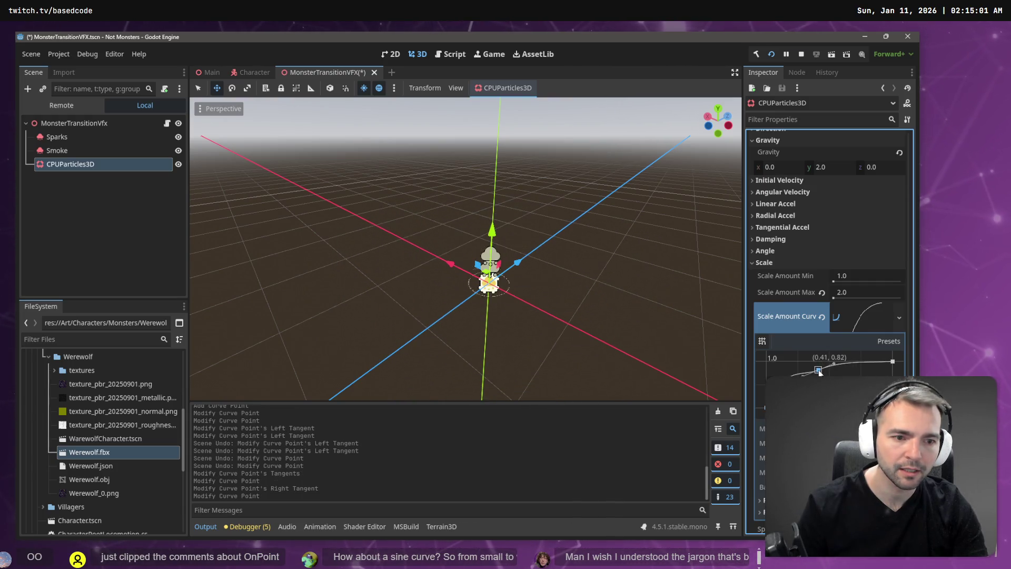
left_click(820, 370)
left_click(804, 372)
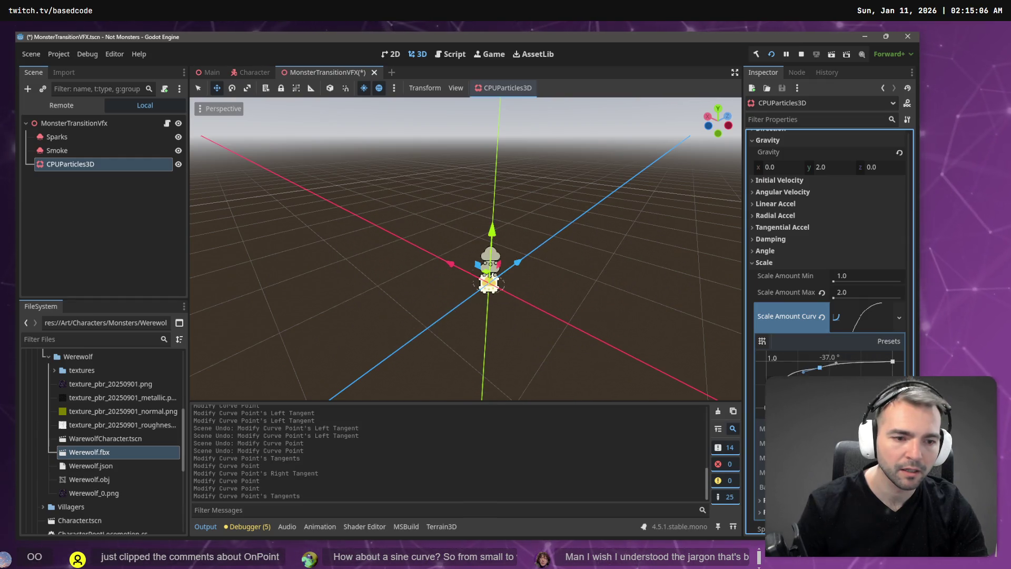
scroll(826, 316, "down", 5)
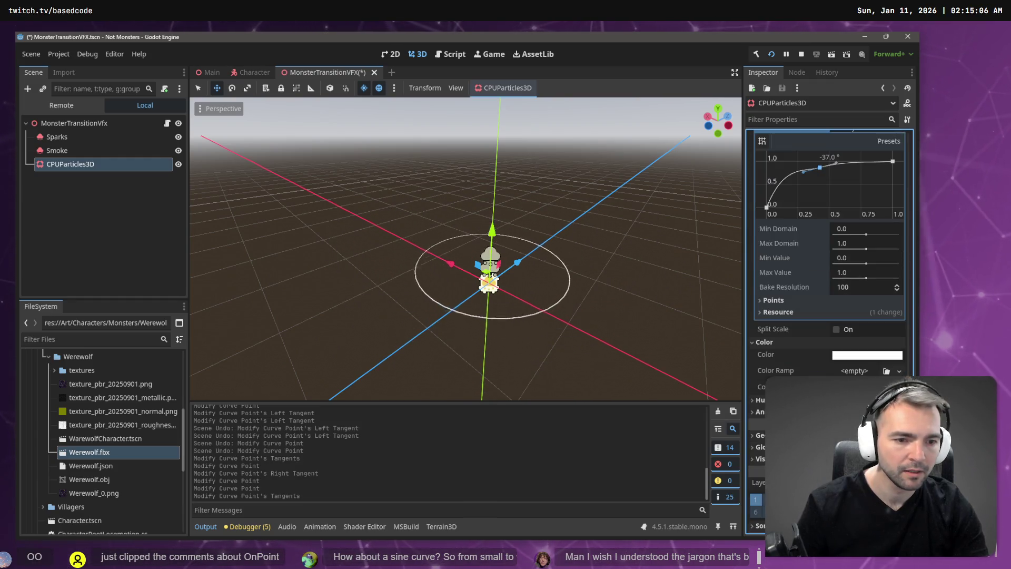
left_click(74, 153)
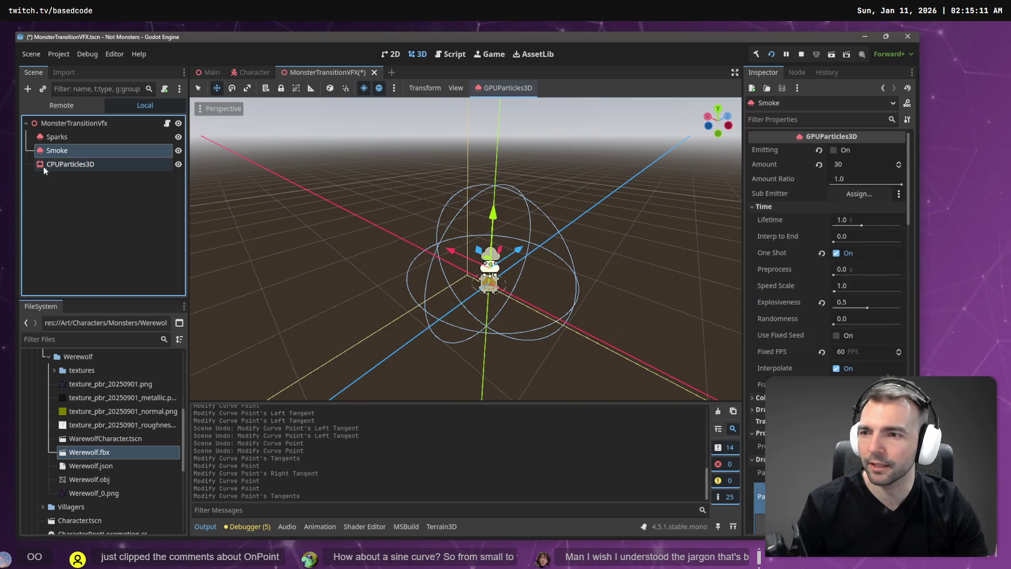
left_click(55, 166)
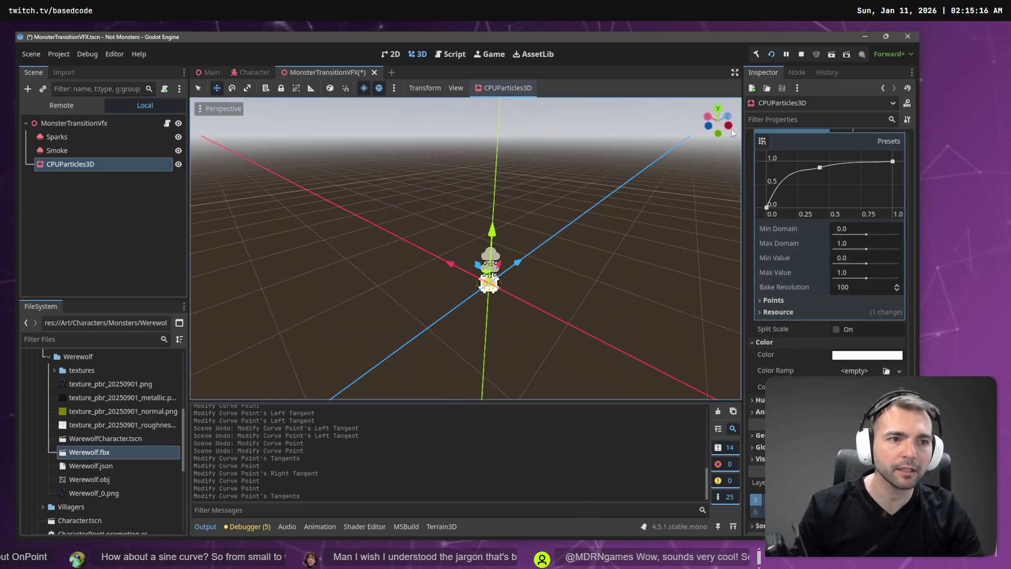
right_click(65, 164)
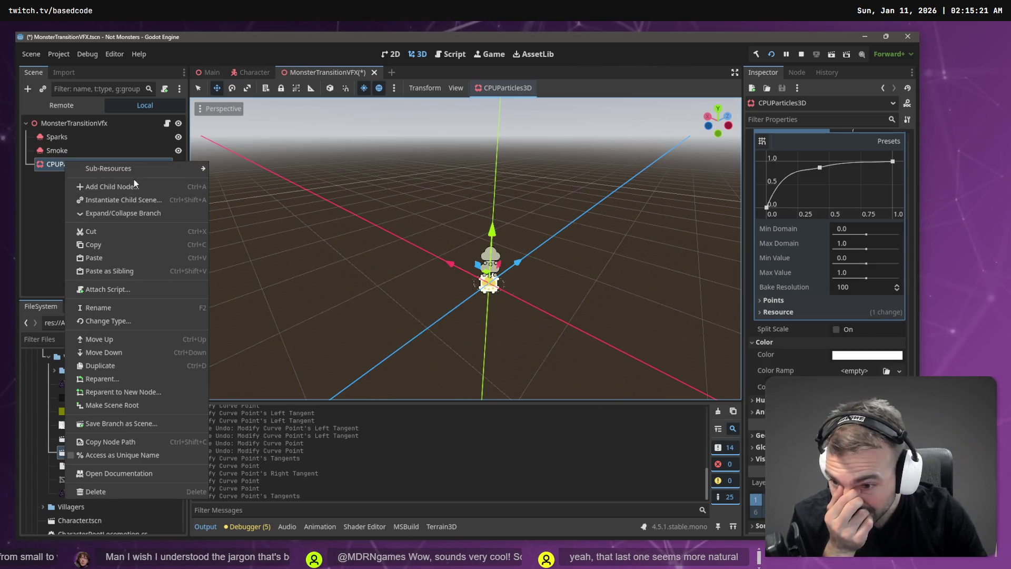
left_click(126, 320)
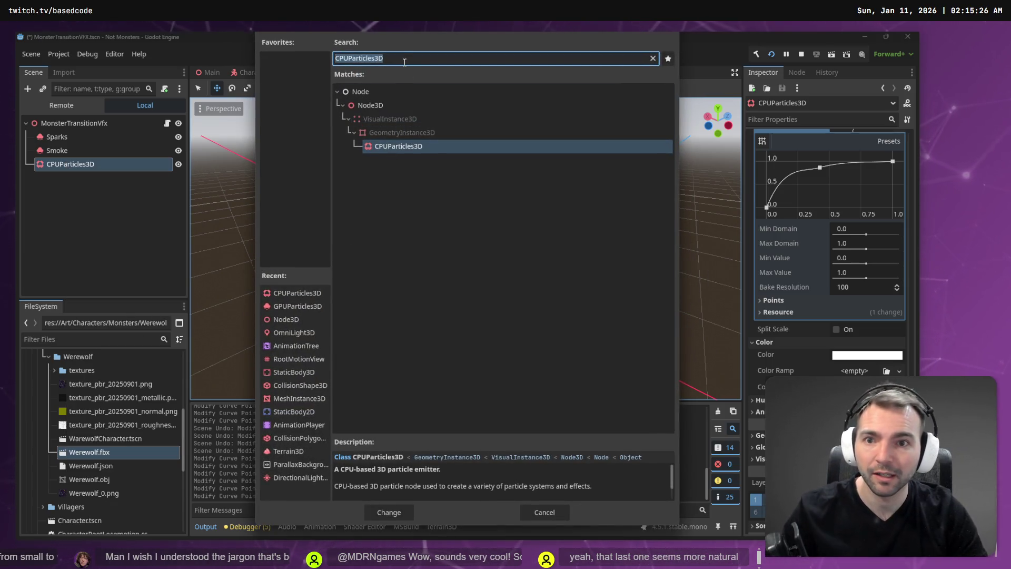
key("Delete")
type("G")
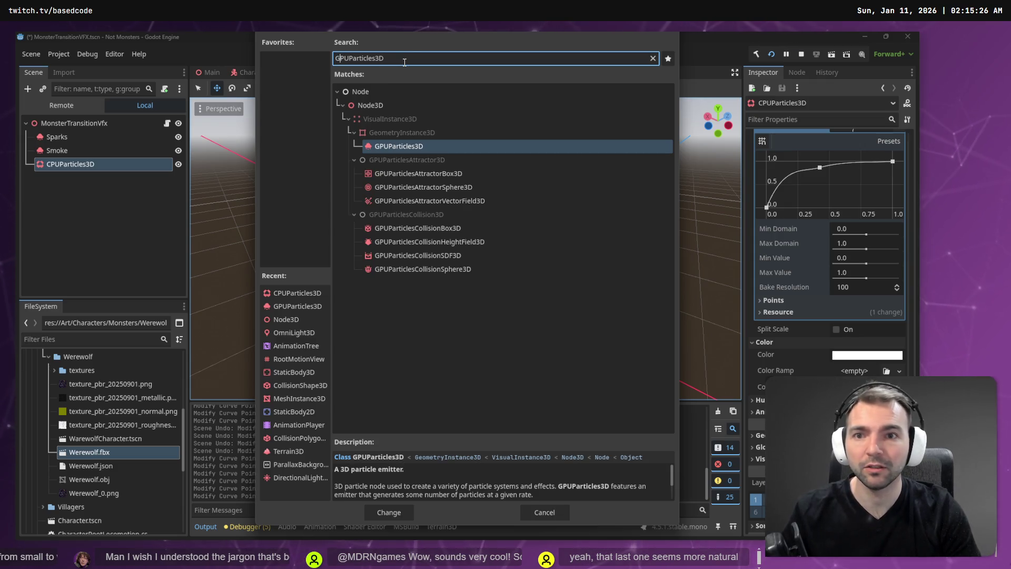
double_click(406, 147)
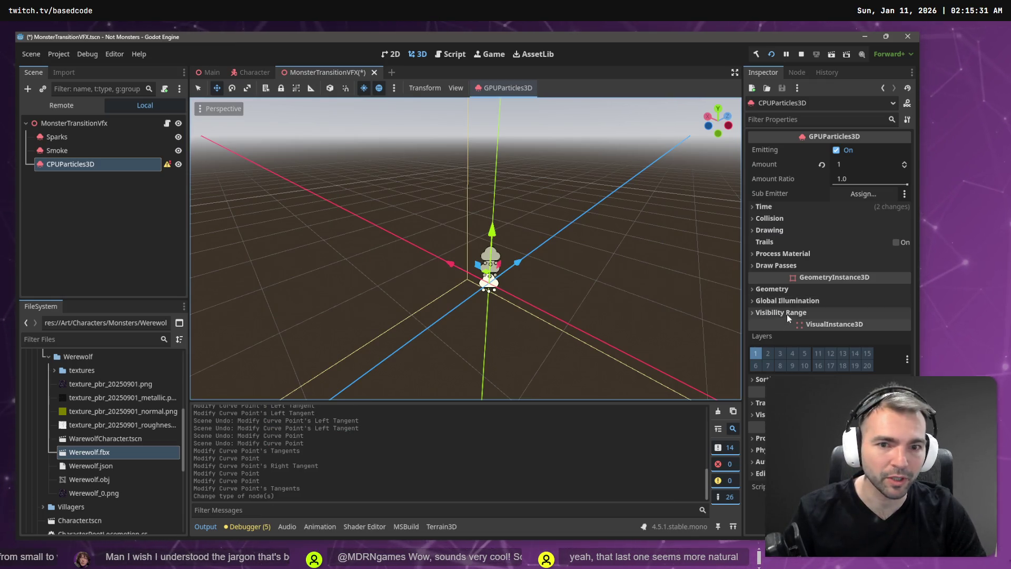
left_click(150, 169)
mouse_move(166, 167)
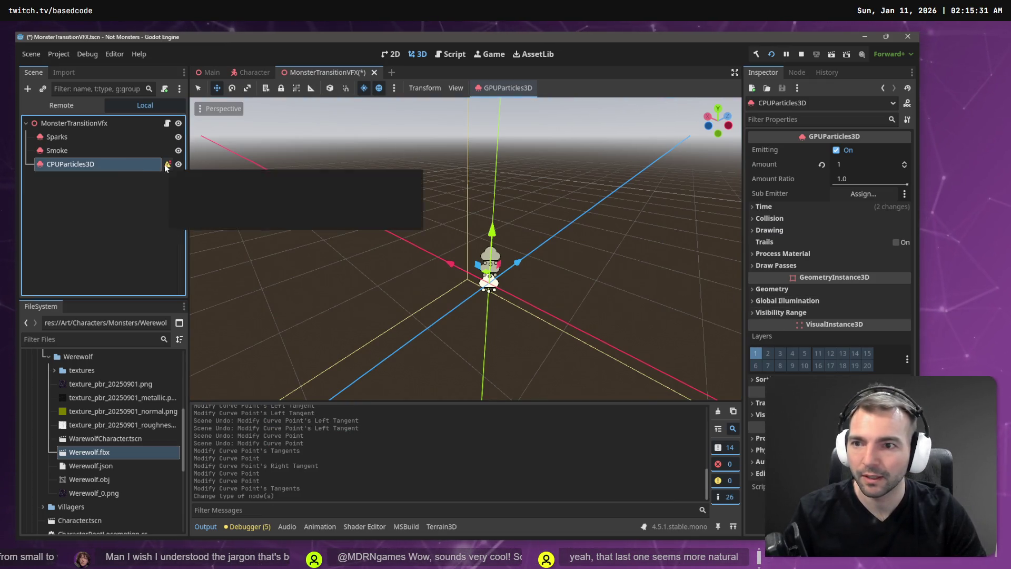
left_click(787, 230)
left_click(787, 230)
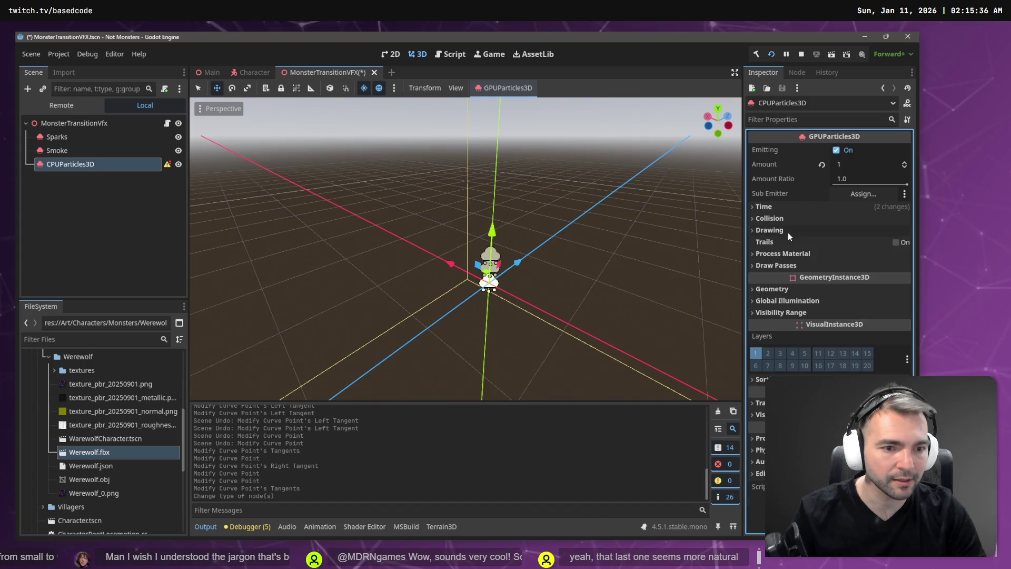
left_click(791, 267)
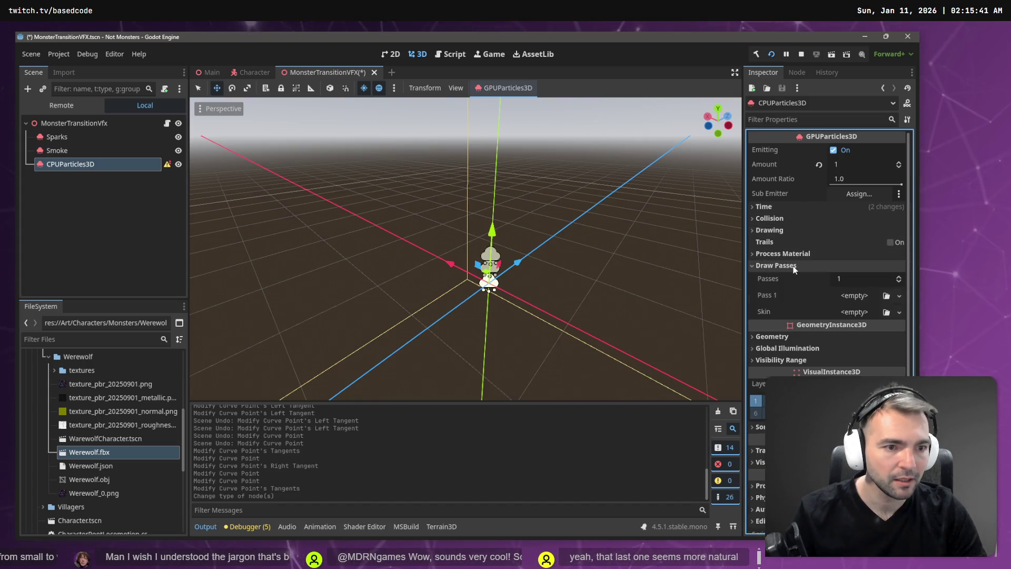
Set Draw Pass 1 to a new TorusMesh and expand its properties
left_click(898, 295)
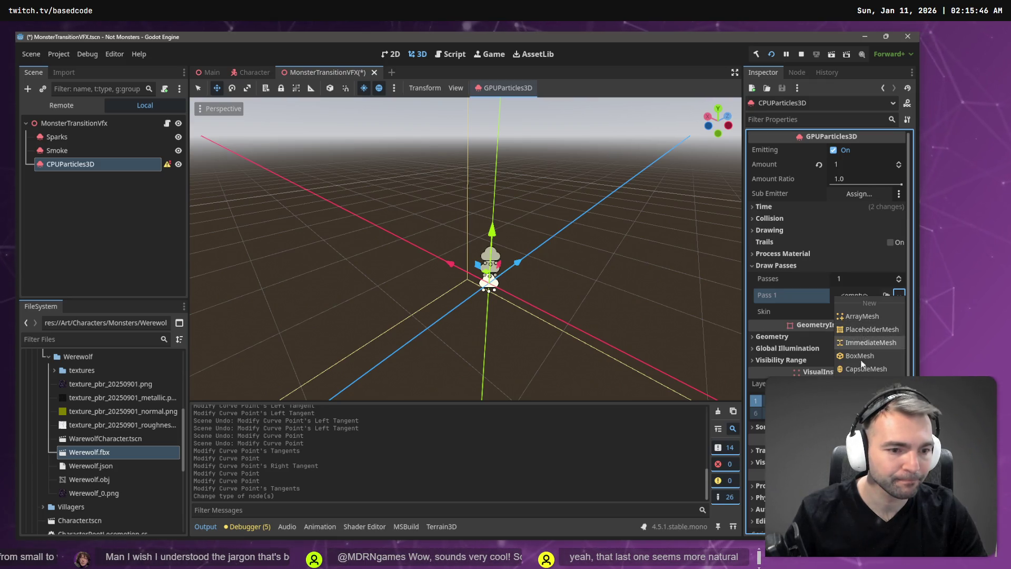
left_click(869, 463)
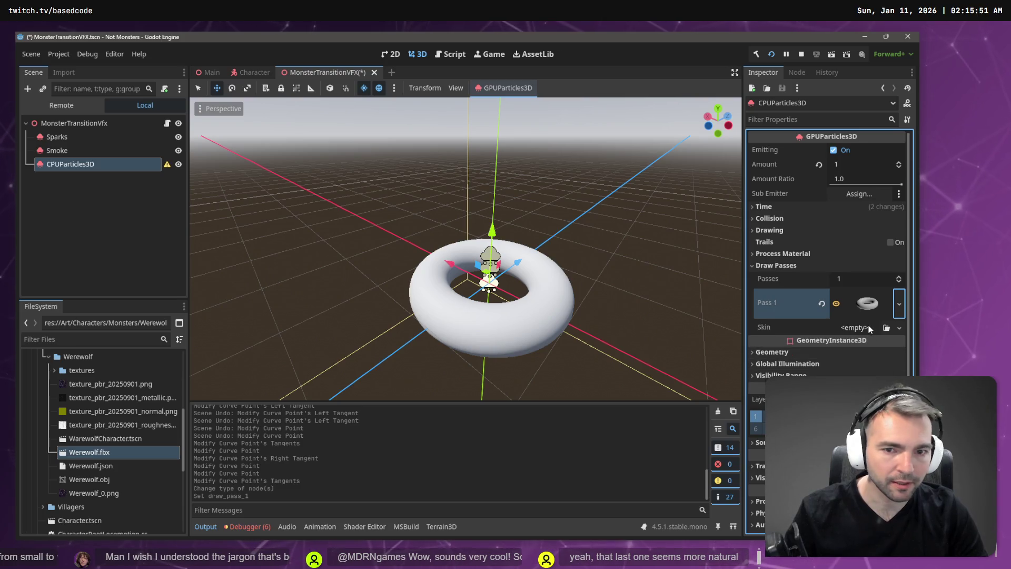
left_click(868, 304)
scroll(866, 295, "down", 5)
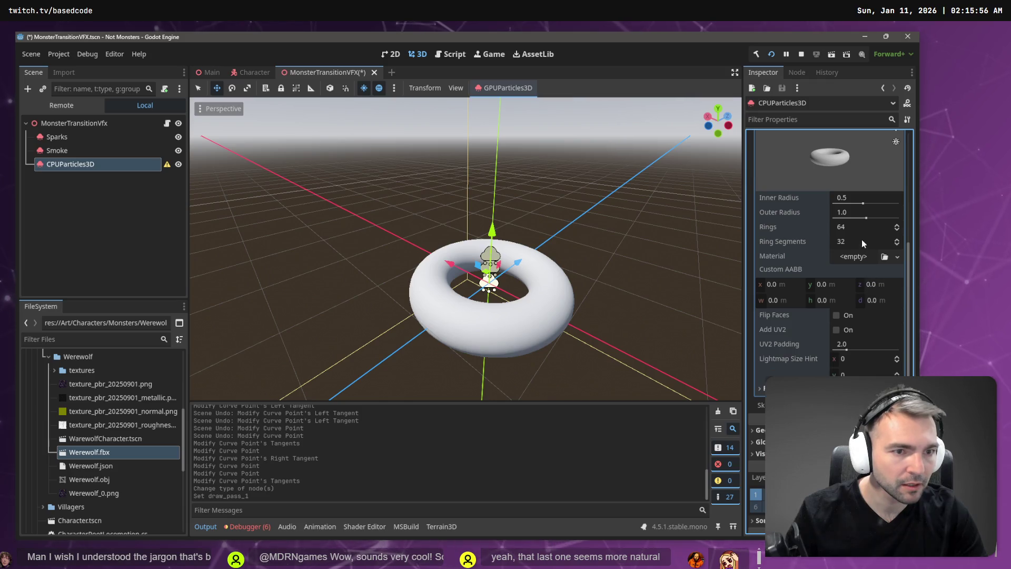
Give the torus 30 rings, 10 ring segments, inner radius 0.9, outer radius 0.87
left_click(857, 227)
type("30")
key("Tab")
type("10")
key("Return")
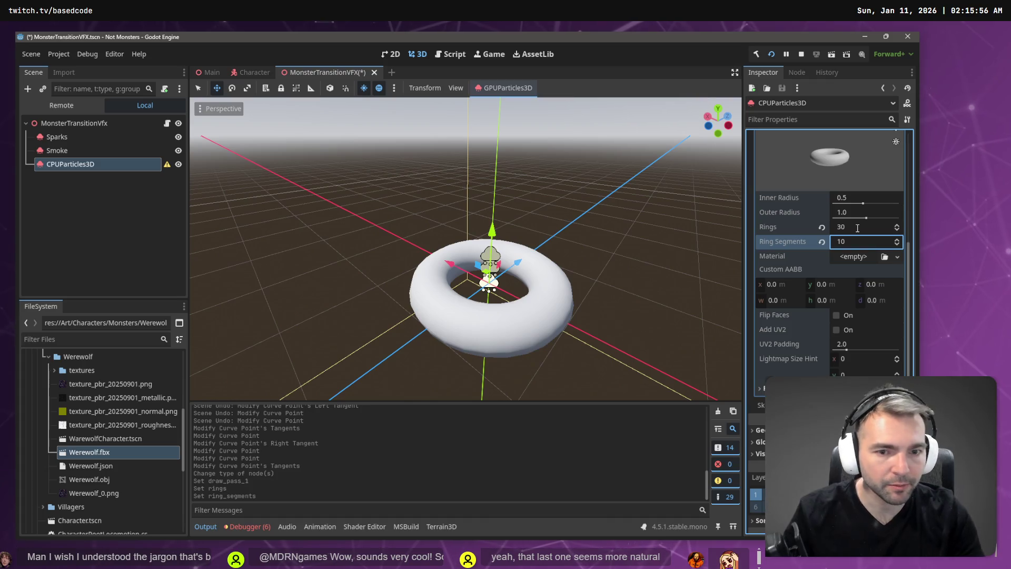
left_click(850, 197)
type("0.9")
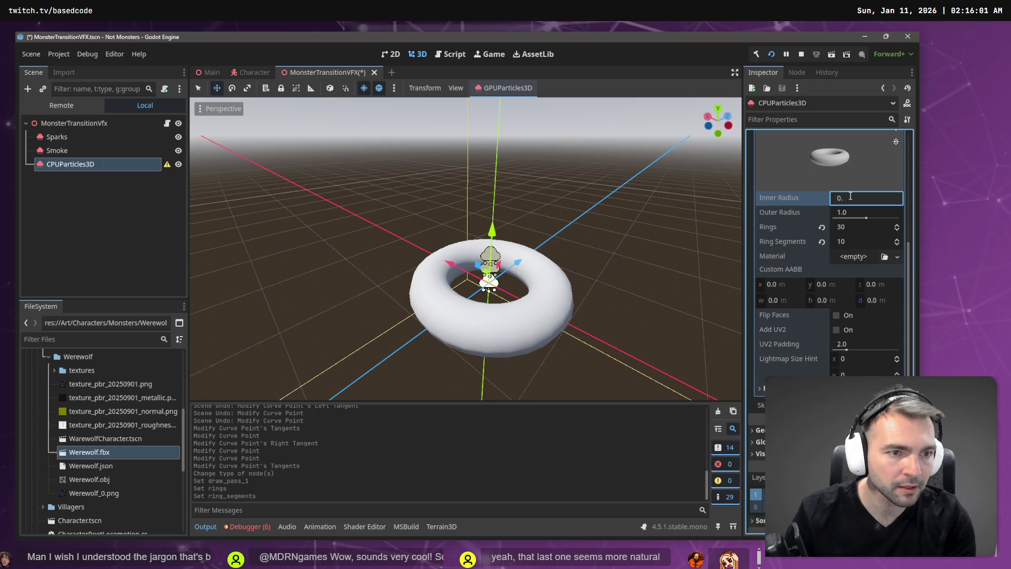
key("Tab")
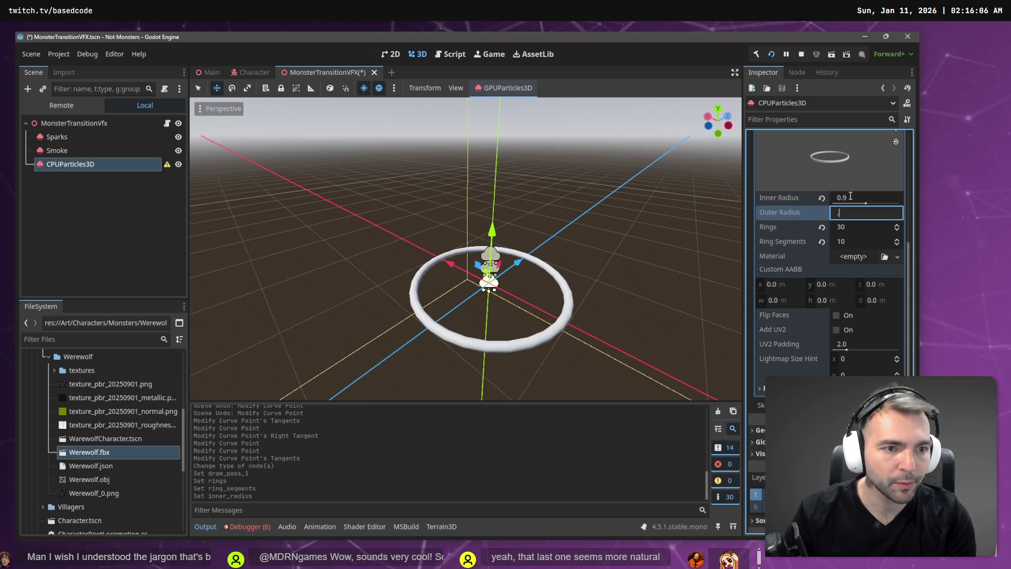
type("9")
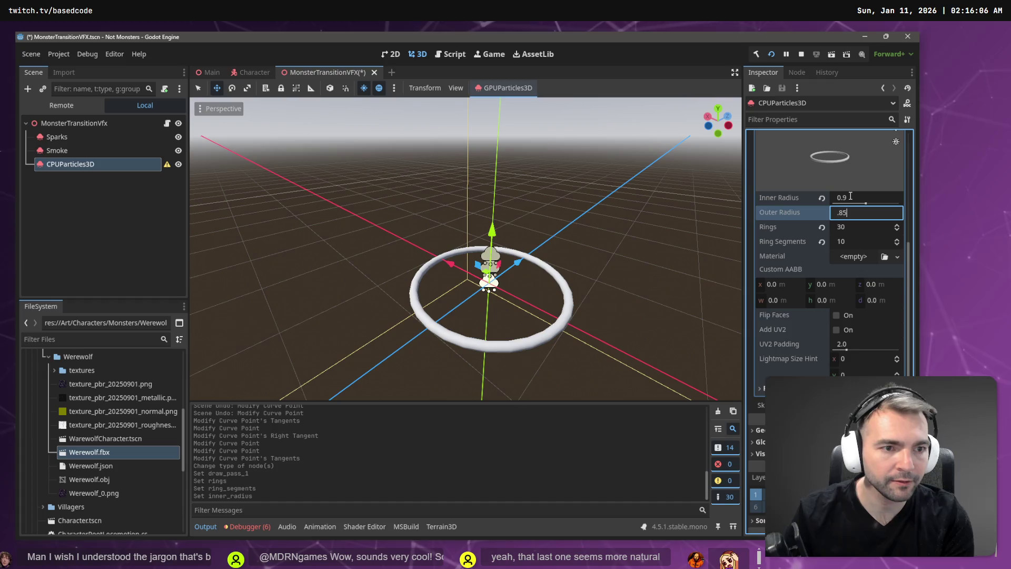
key("Up")
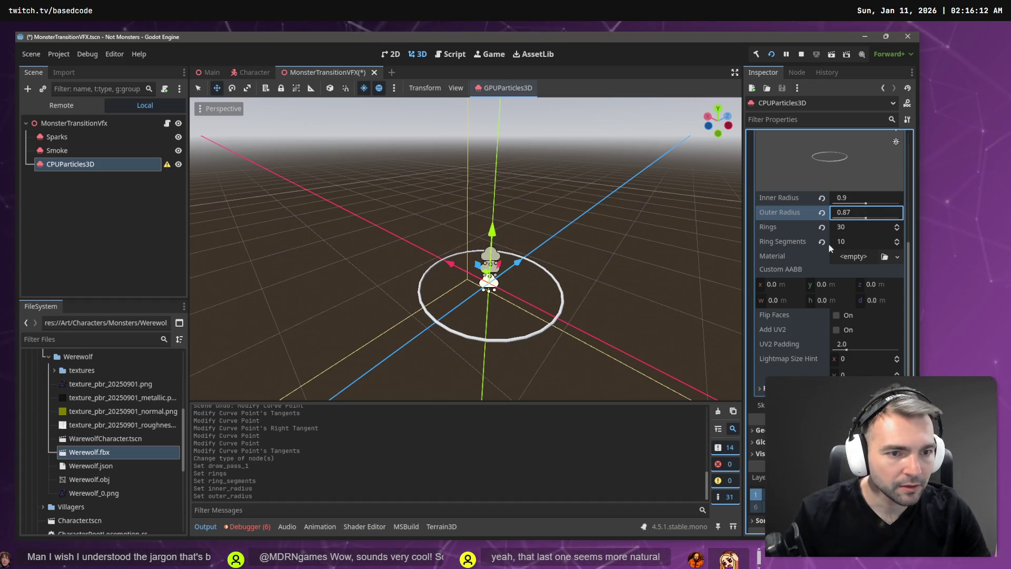
left_click(874, 258)
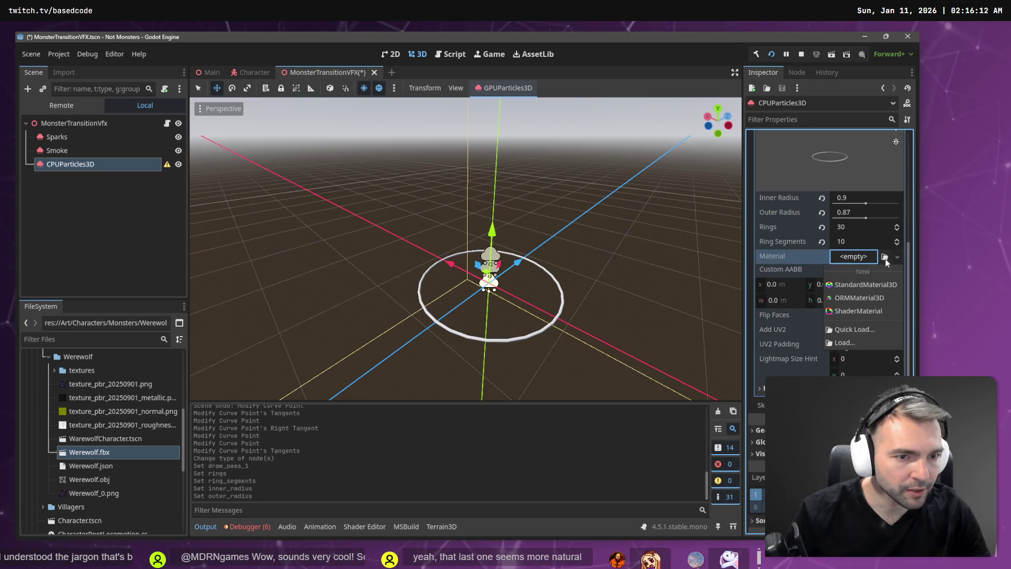
Create a new StandardMaterial3D for the ring with Alpha transparency
left_click(870, 288)
left_click(862, 270)
scroll(864, 302, "down", 2)
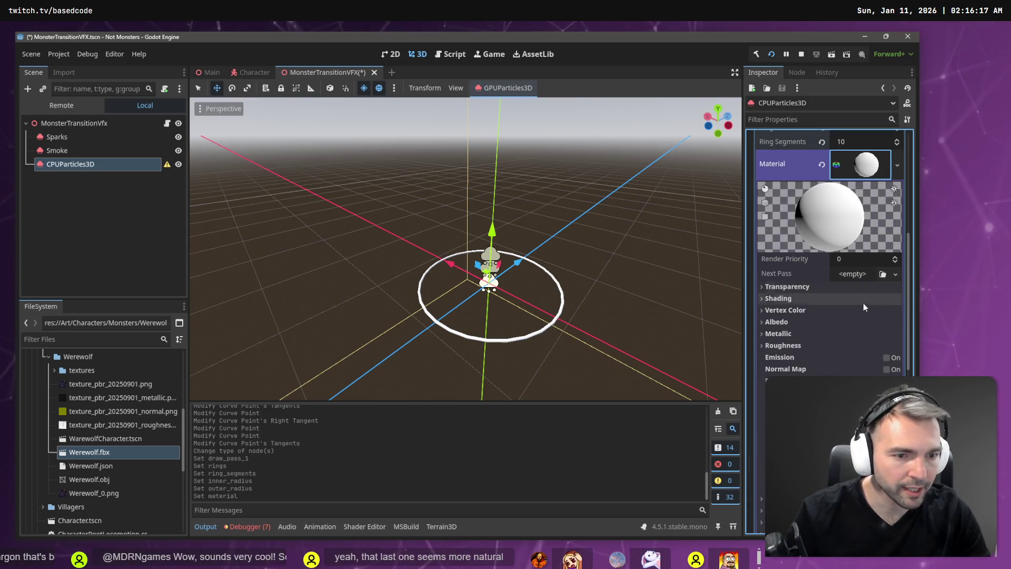
left_click(804, 289)
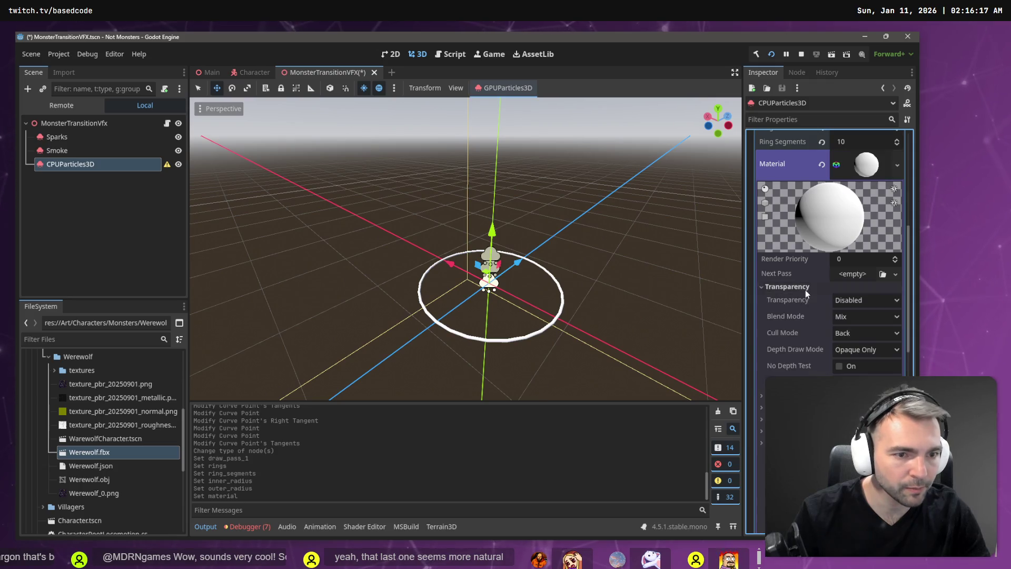
left_click(874, 300)
left_click(867, 327)
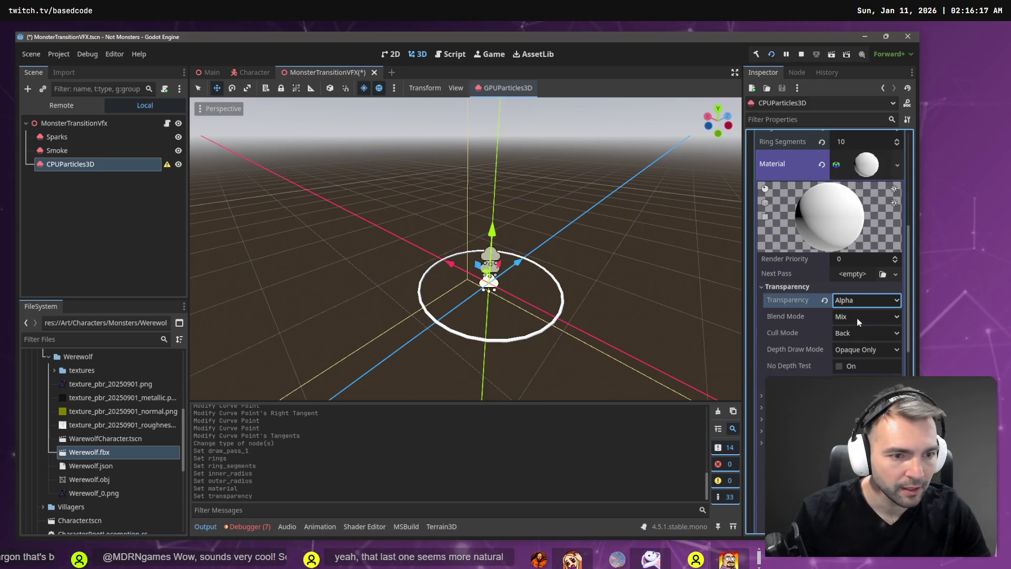
Turn on vertex colour as albedo and lower the albedo alpha to 45
scroll(861, 336, "down", 3)
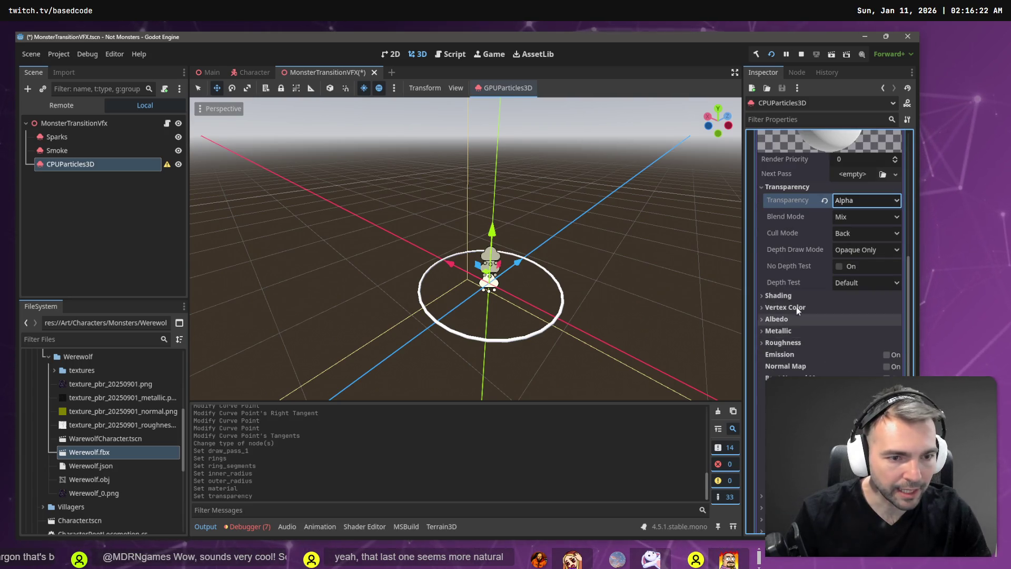
left_click(813, 308)
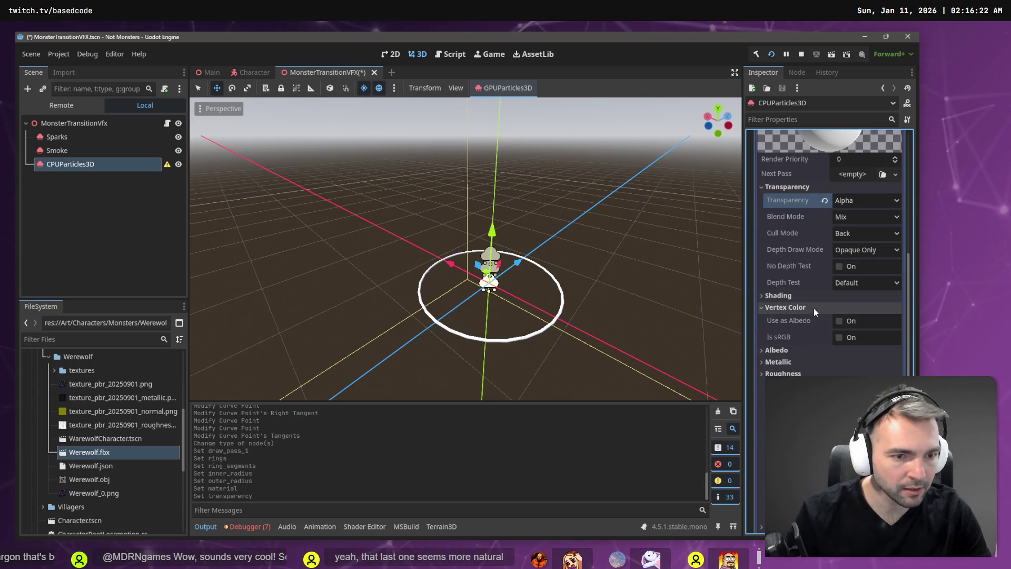
left_click(841, 321)
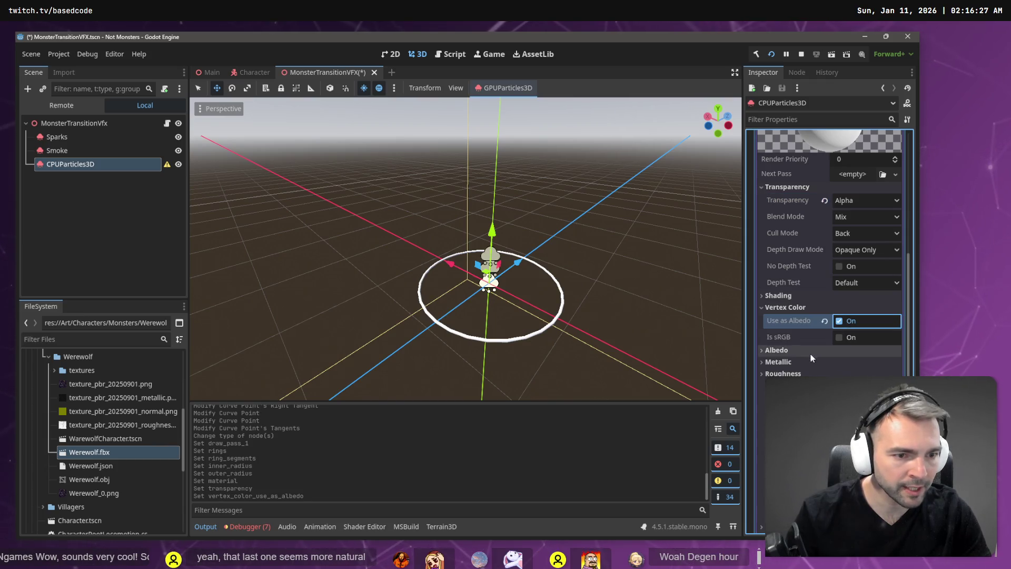
left_click(809, 353)
left_click(881, 370)
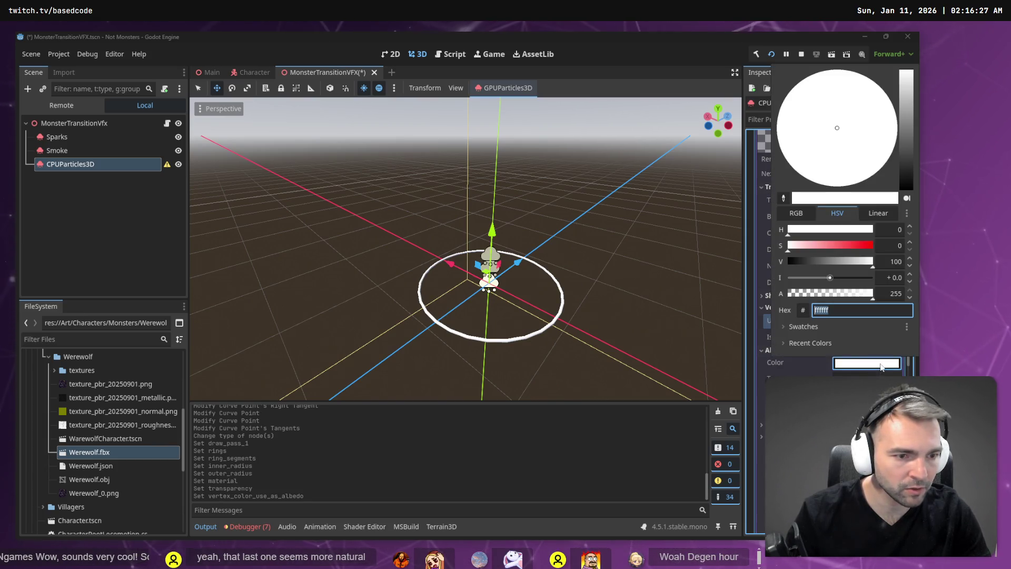
left_click(813, 294)
left_click_drag(814, 295, 801, 293)
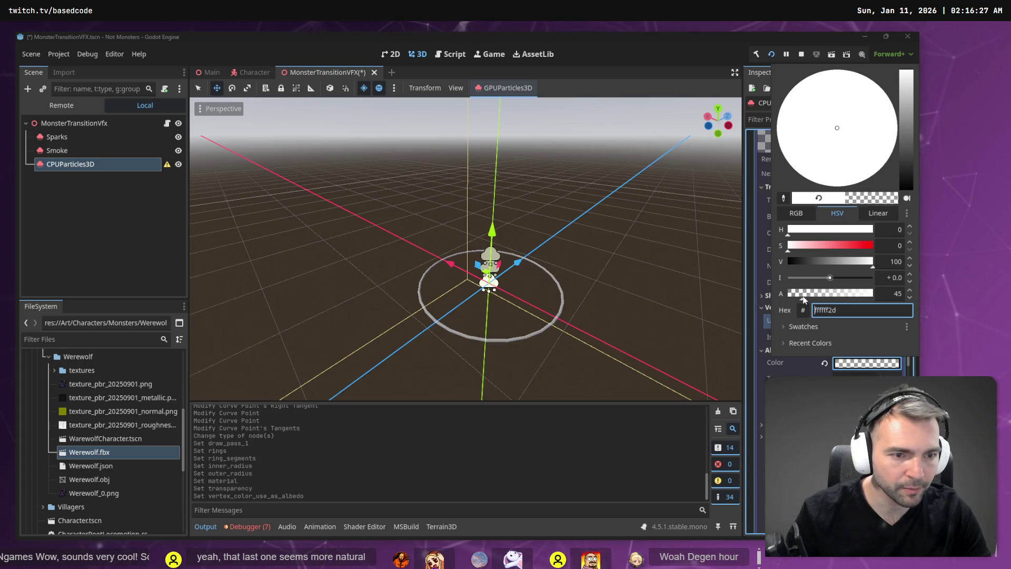
left_click(757, 100)
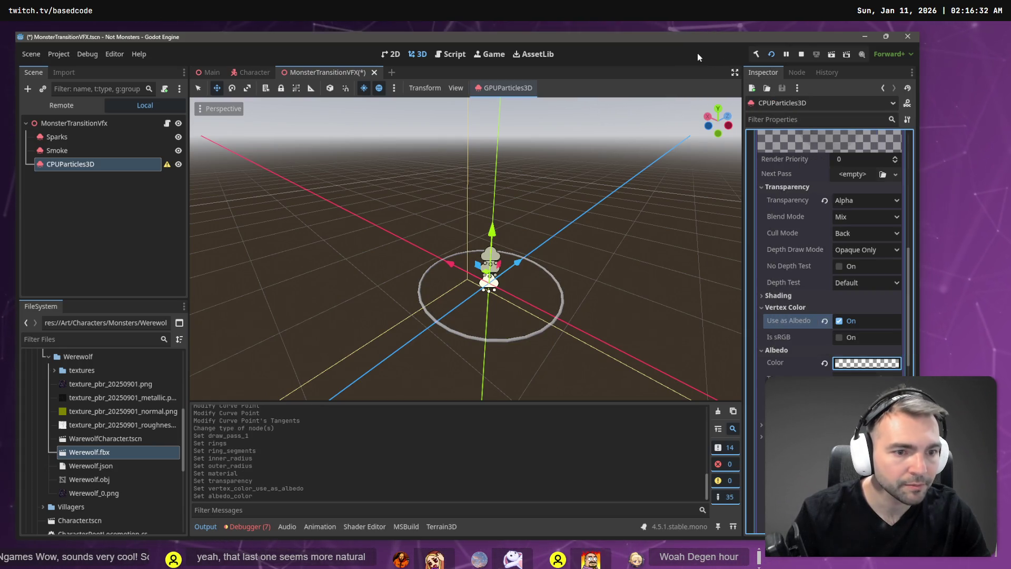
scroll(827, 252, "down", 2)
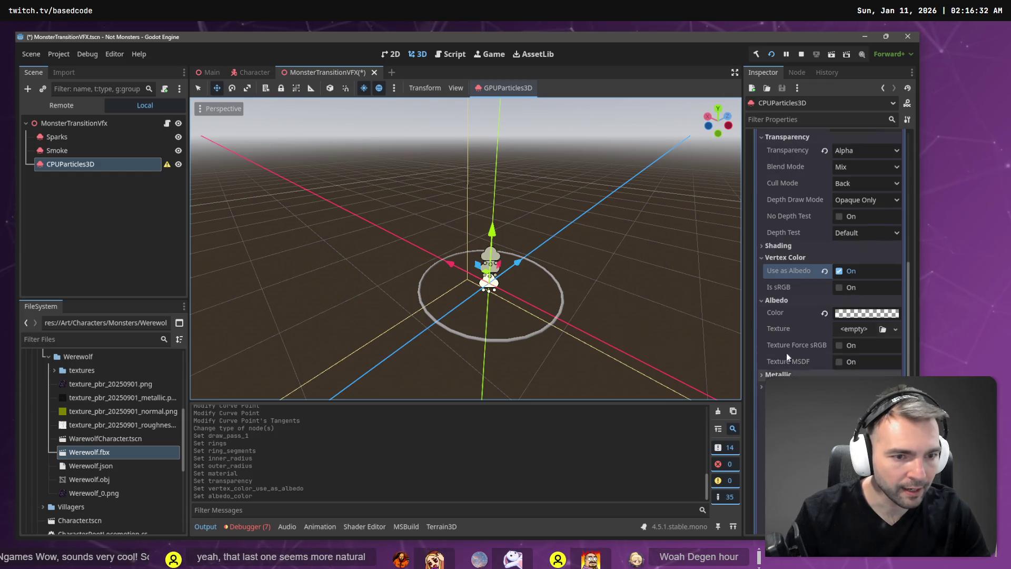
scroll(824, 345, "down", 4)
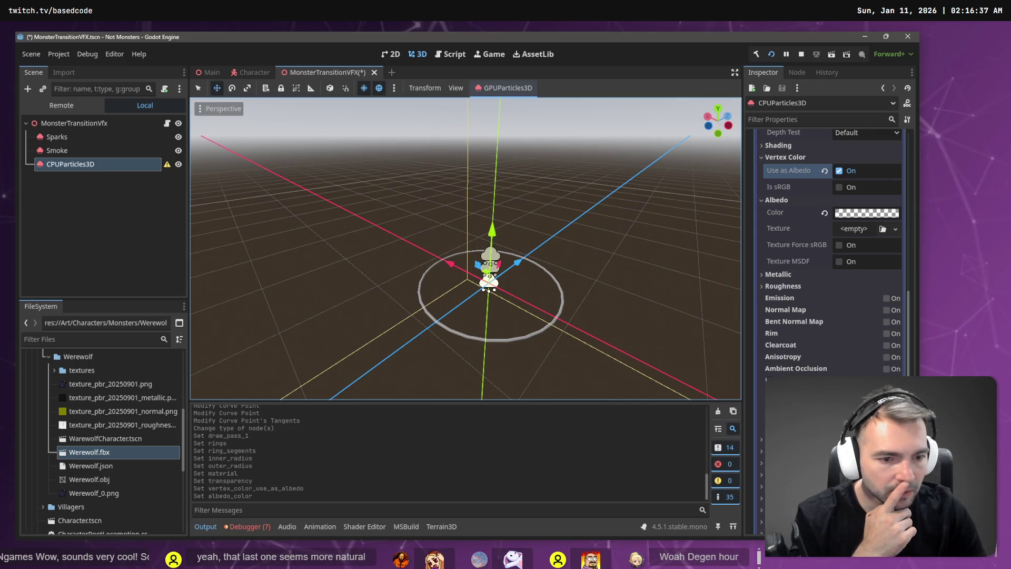
scroll(786, 366, "down", 6)
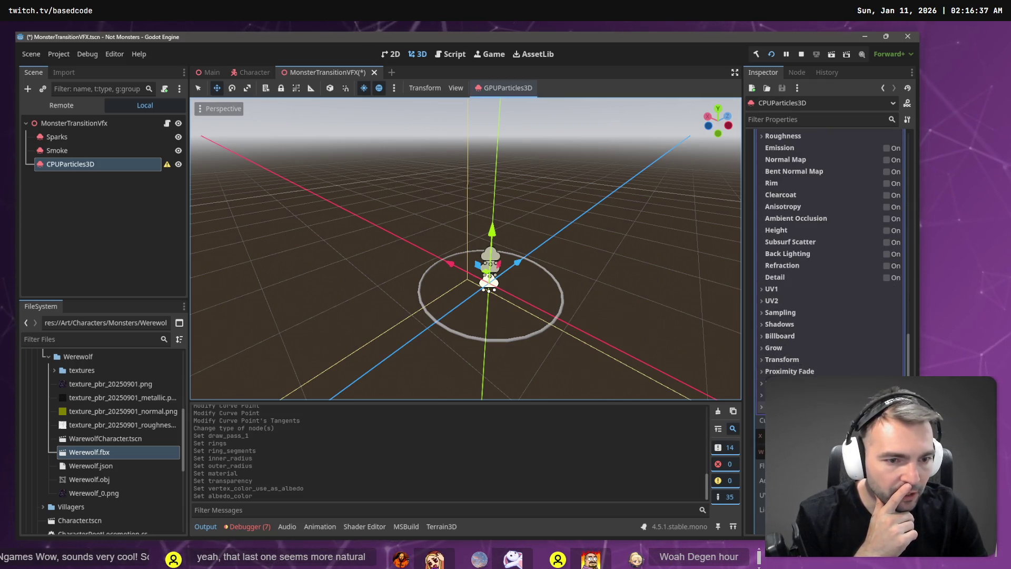
scroll(789, 279, "up", 10)
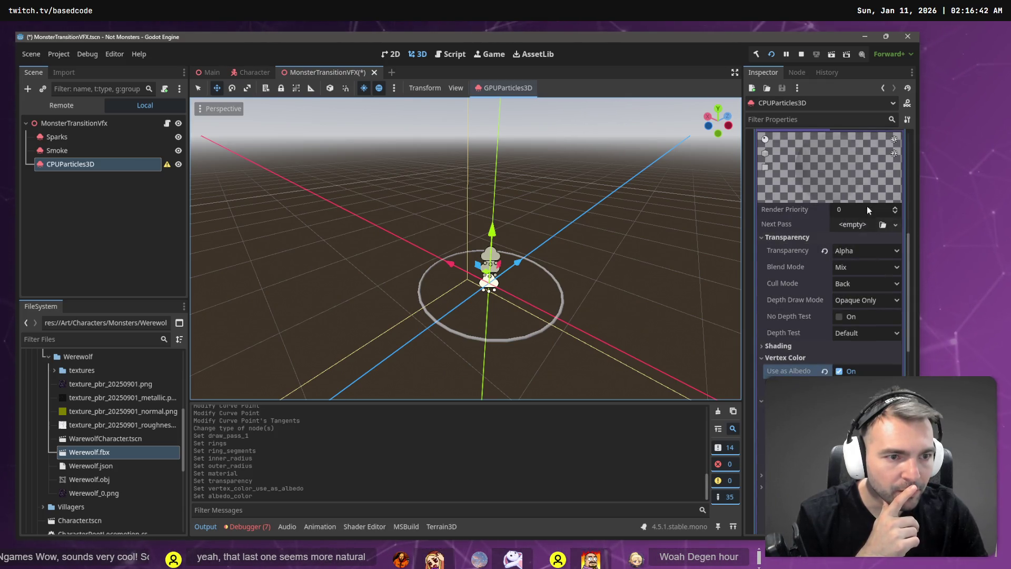
scroll(867, 206, "up", 10)
left_click(872, 269)
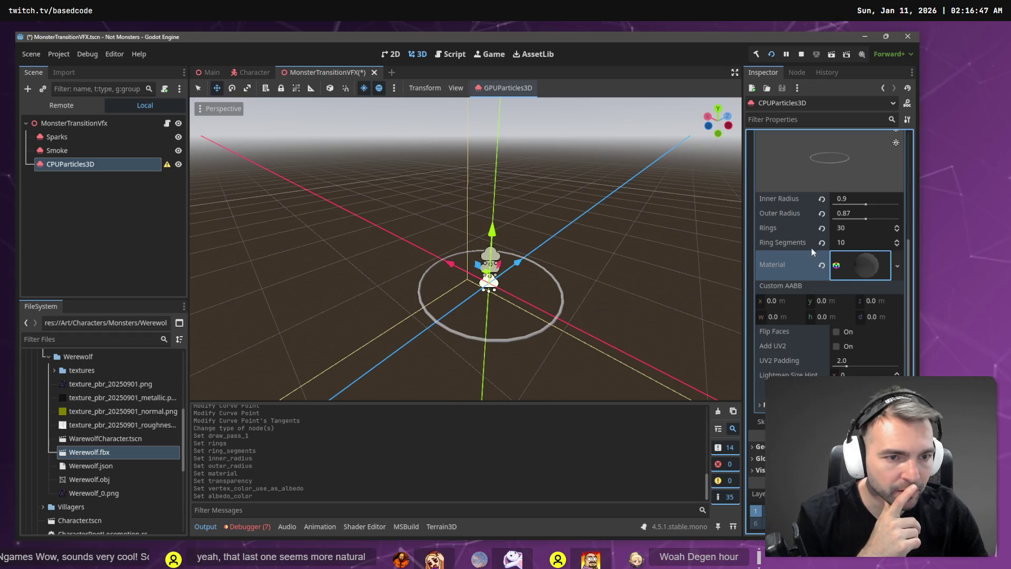
scroll(843, 253, "down", 2)
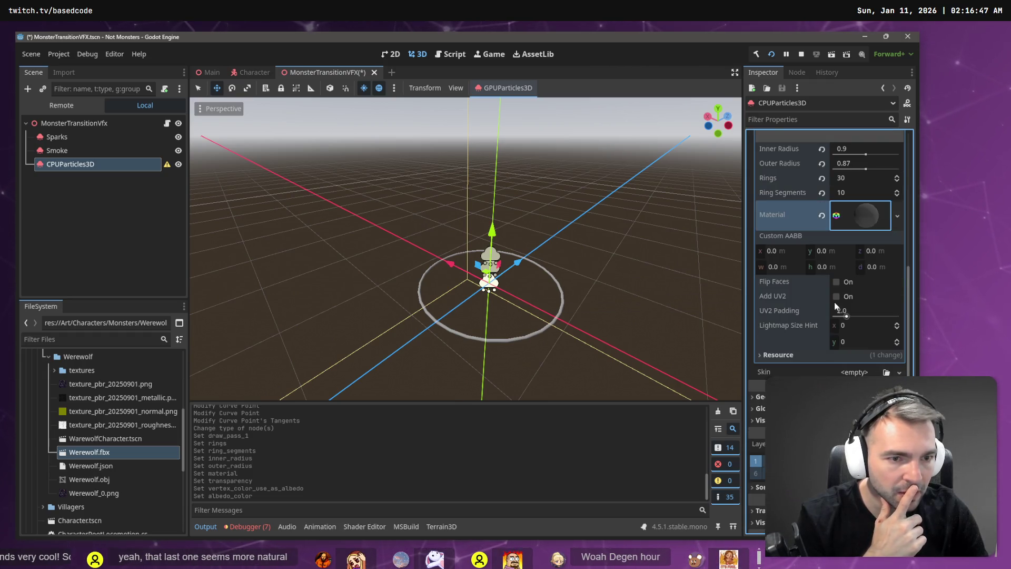
scroll(837, 300, "up", 10)
left_click(868, 303)
left_click(863, 299)
scroll(862, 299, "down", 5)
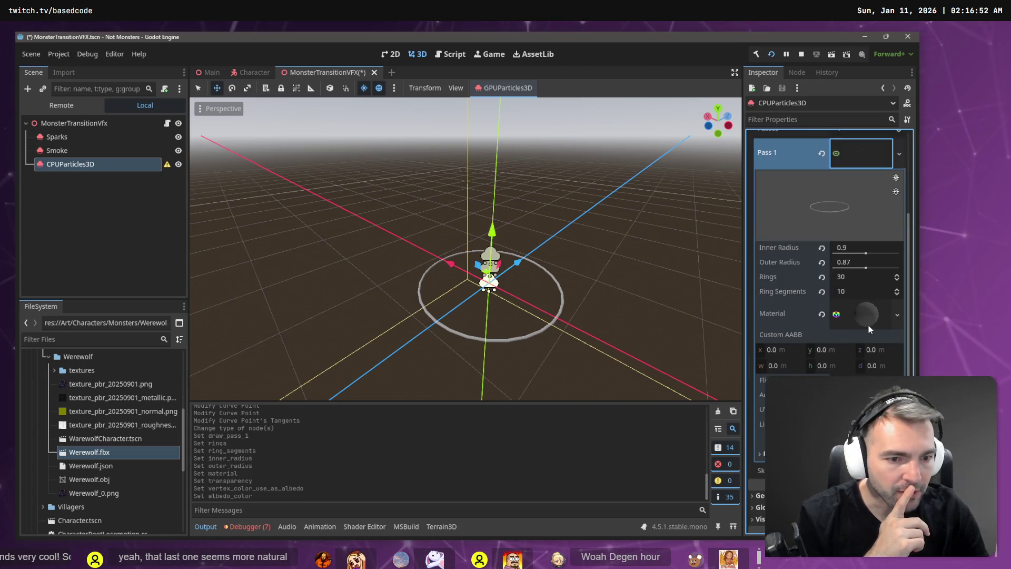
scroll(830, 346, "down", 5)
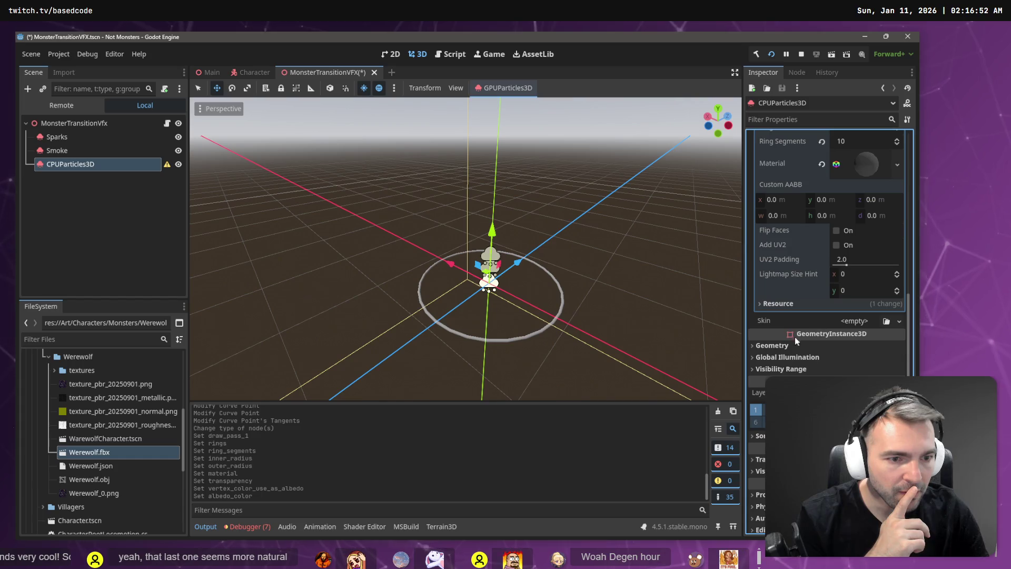
scroll(841, 332, "up", 8)
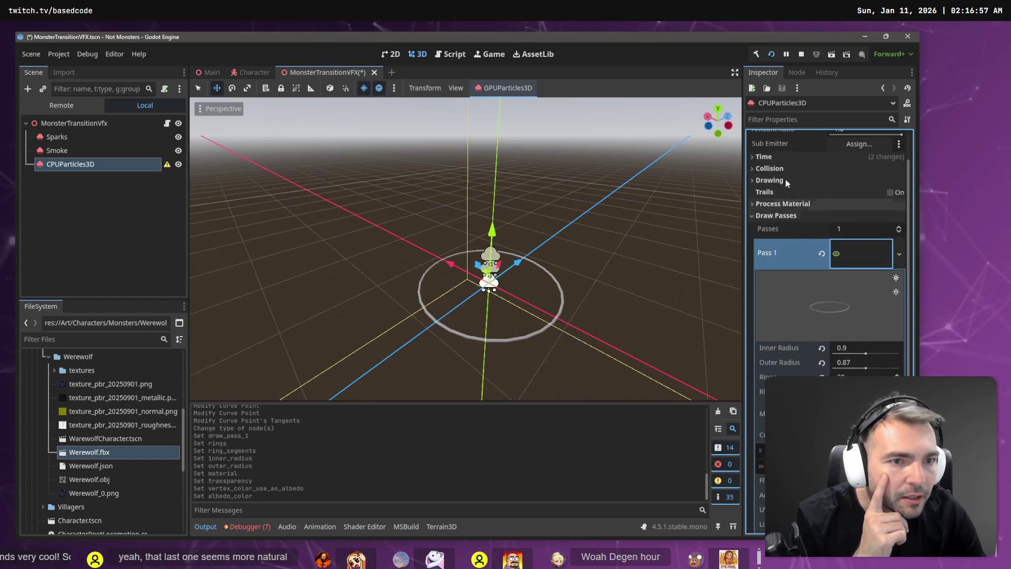
left_click(770, 156)
left_click(770, 156)
scroll(814, 203, "up", 2)
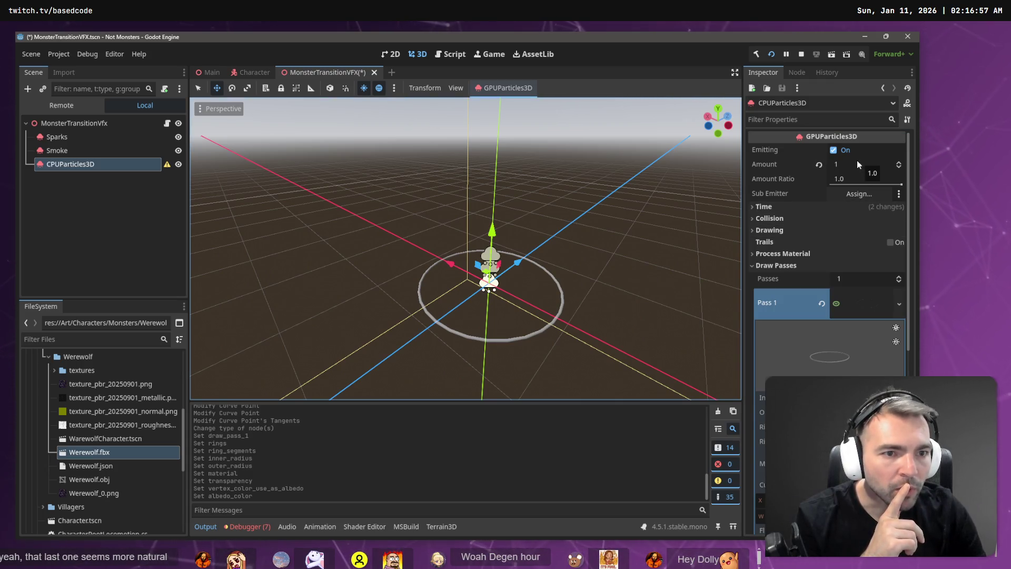
left_click(780, 206)
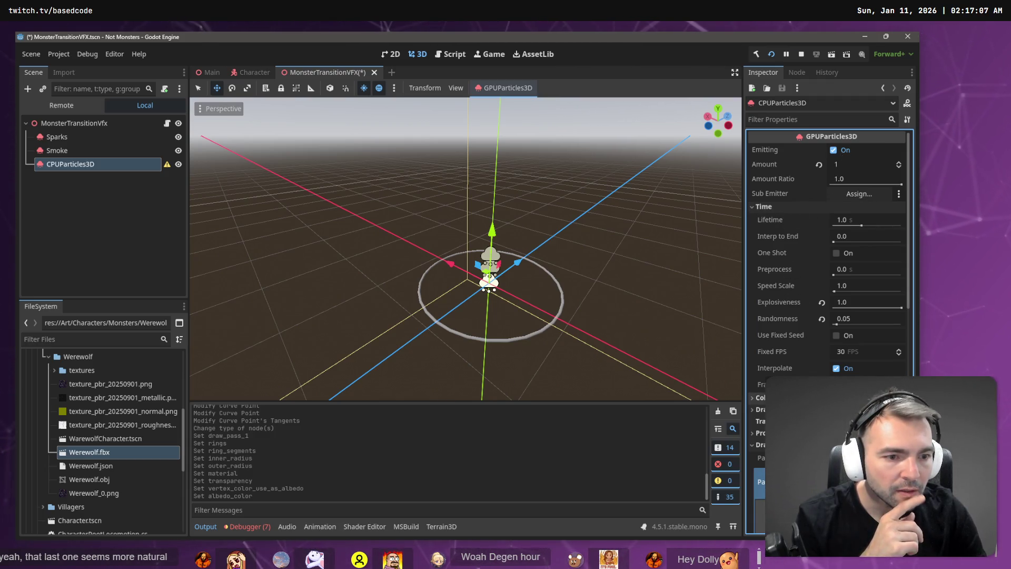
left_click(778, 205)
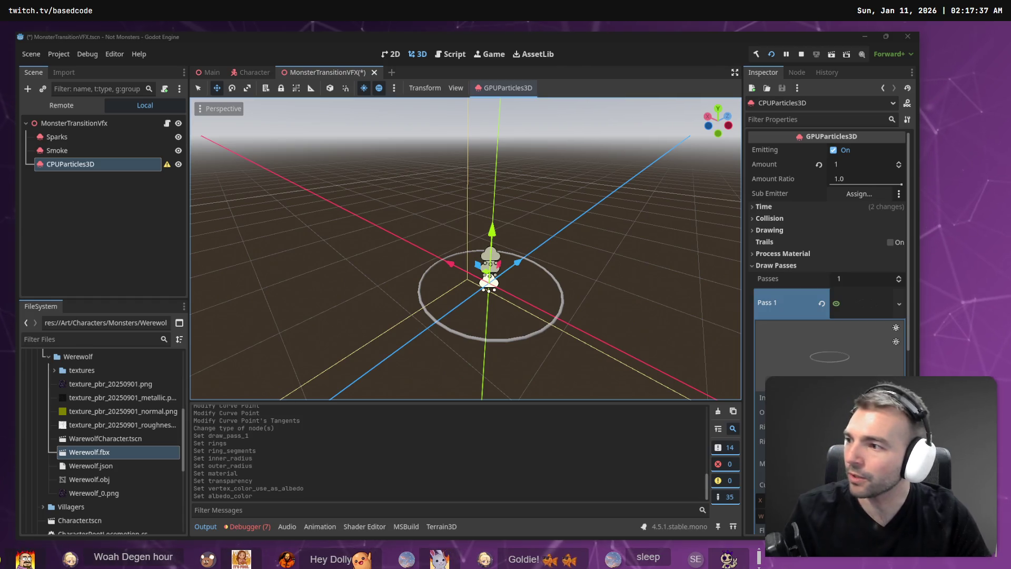
scroll(870, 367, "down", 3)
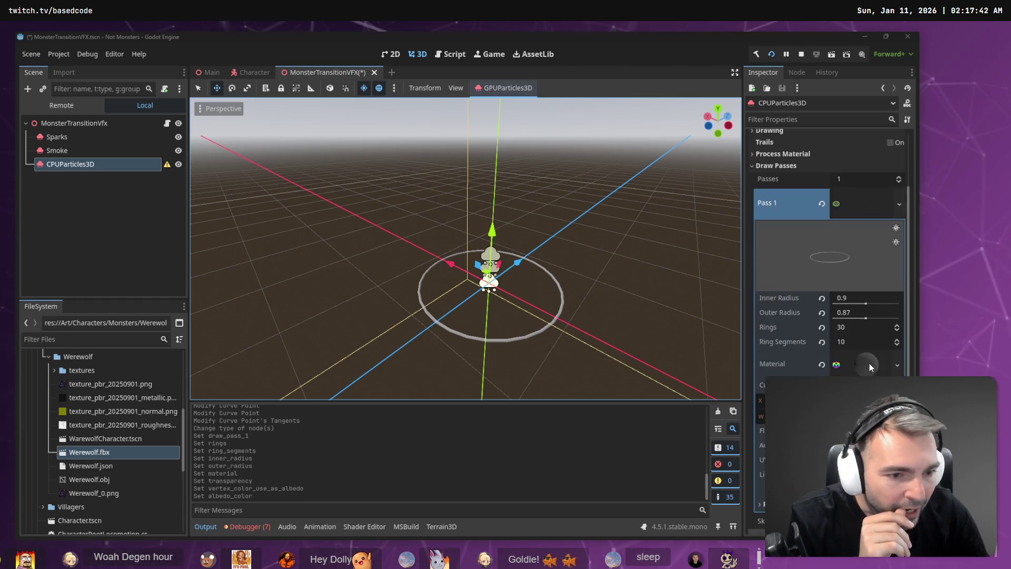
scroll(823, 316, "down", 2)
scroll(790, 315, "down", 2)
scroll(785, 315, "down", 2)
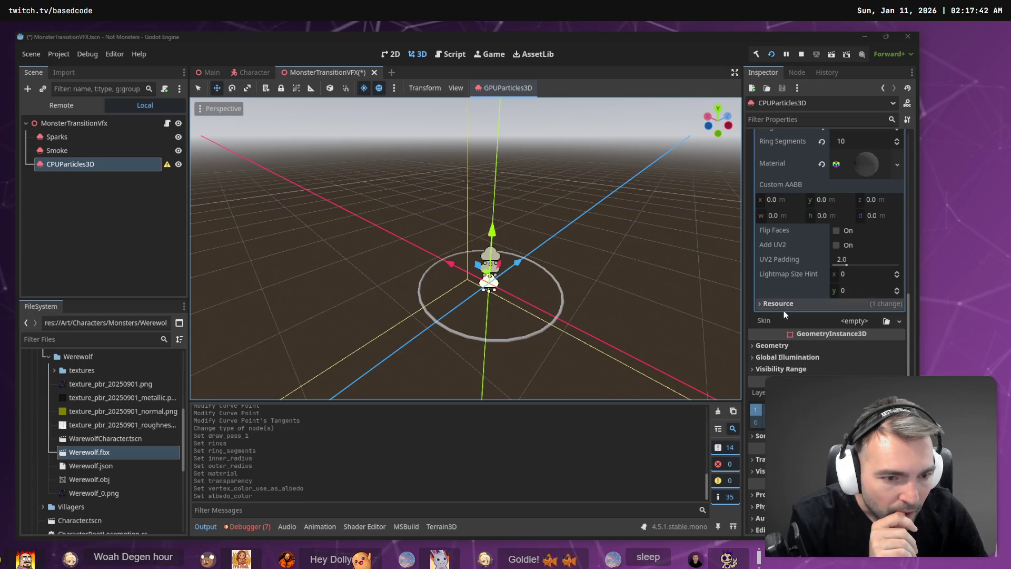
left_click(901, 321)
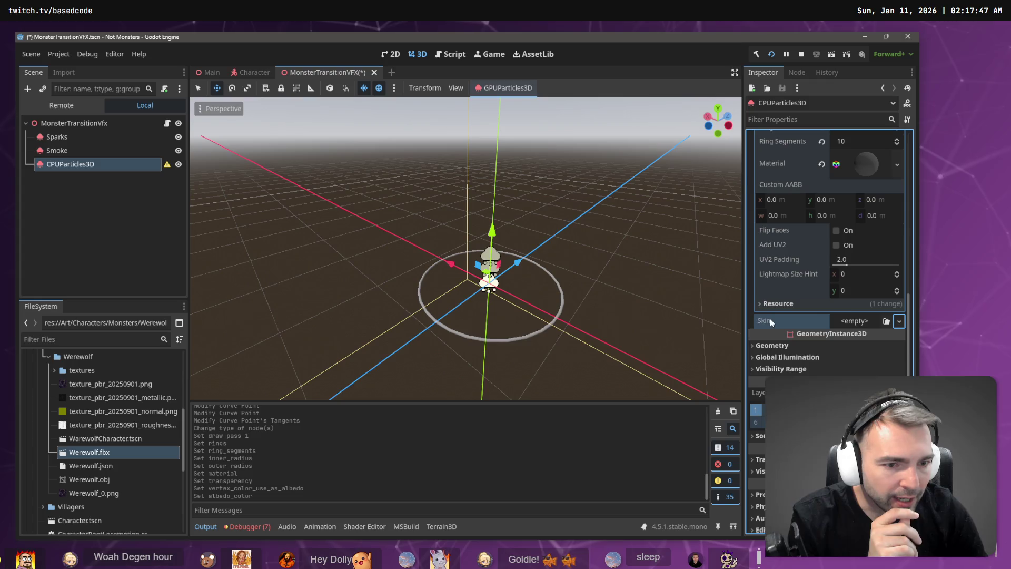
left_click(790, 346)
scroll(800, 339, "down", 3)
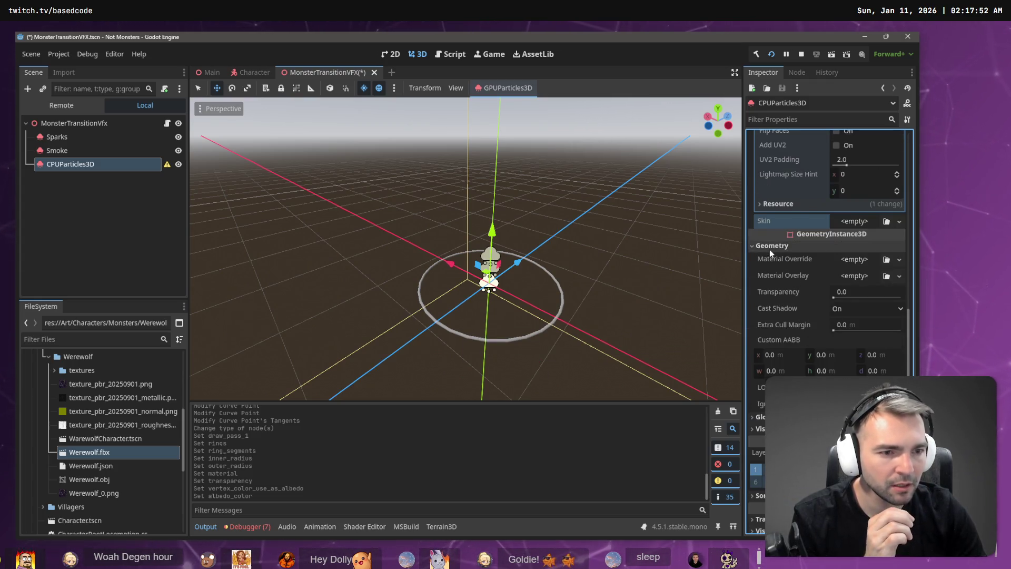
scroll(771, 249, "up", 2)
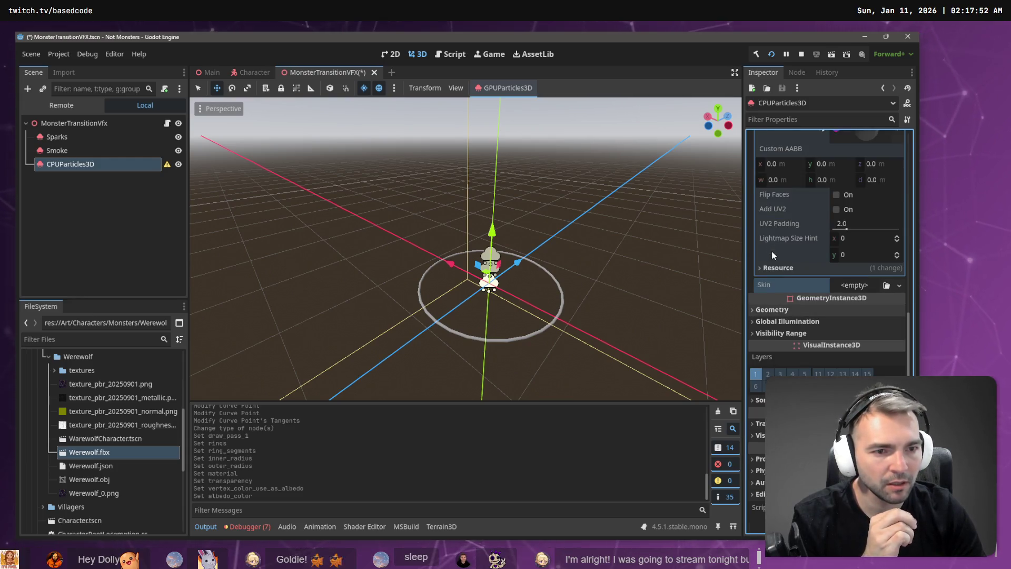
scroll(834, 360, "up", 10)
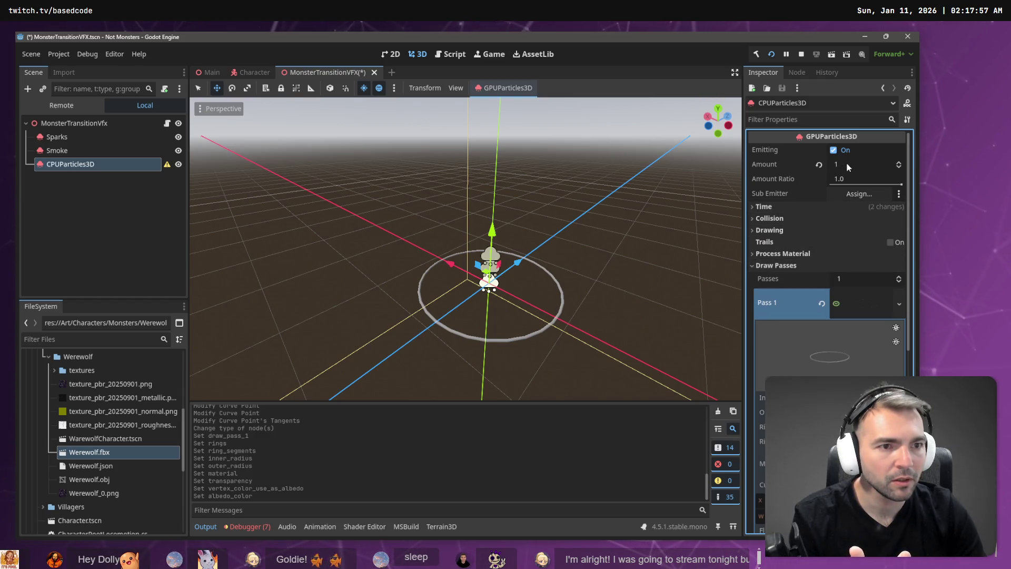
scroll(846, 204, "down", 2)
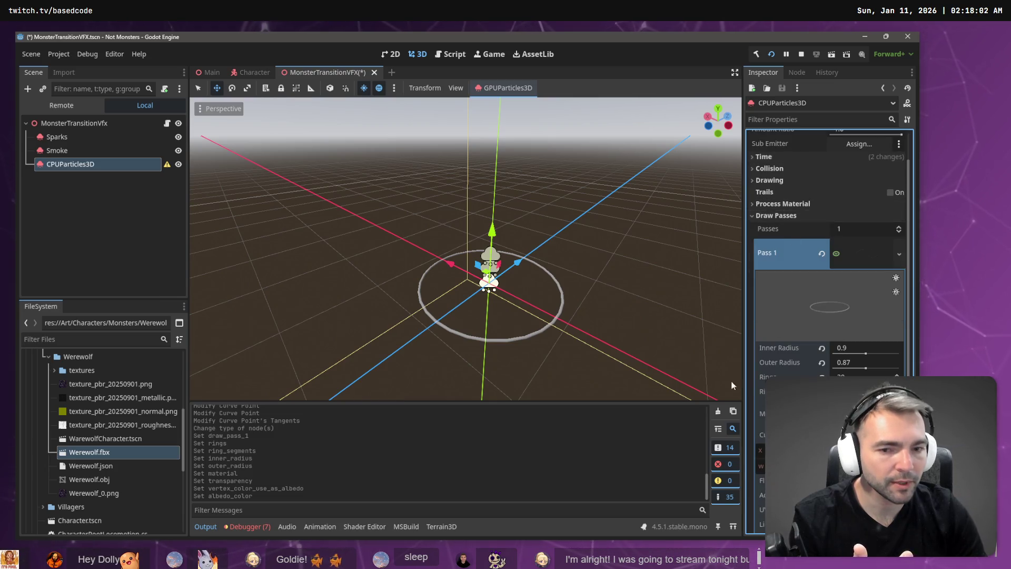
left_click(104, 151)
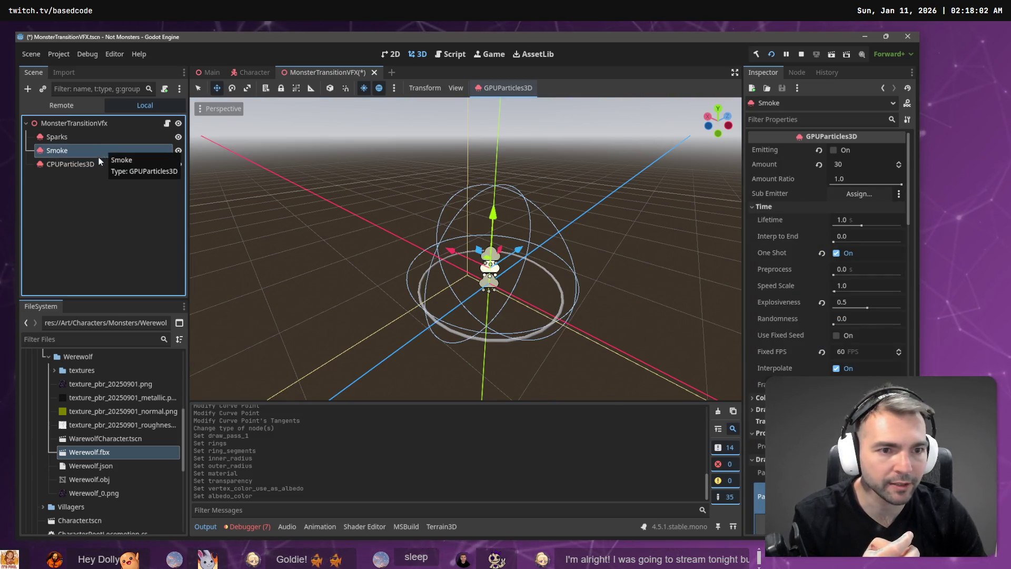
left_click(96, 163)
mouse_move(165, 165)
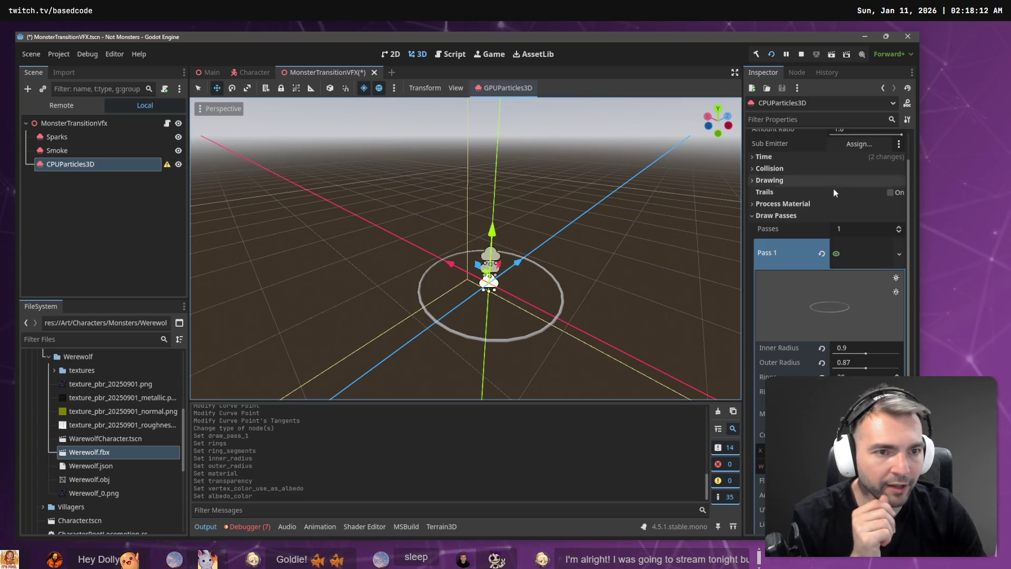
scroll(833, 187, "up", 2)
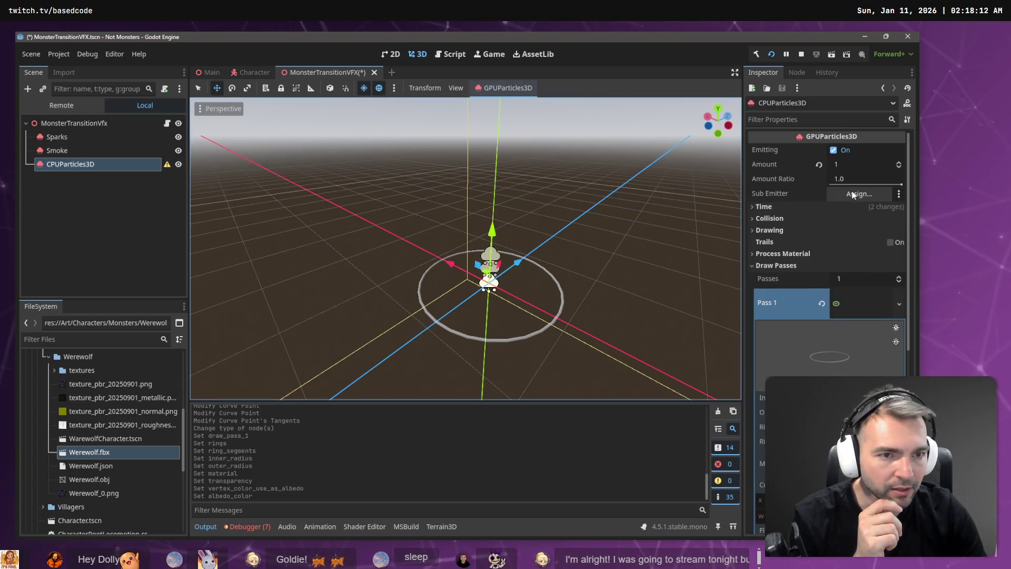
left_click(790, 265)
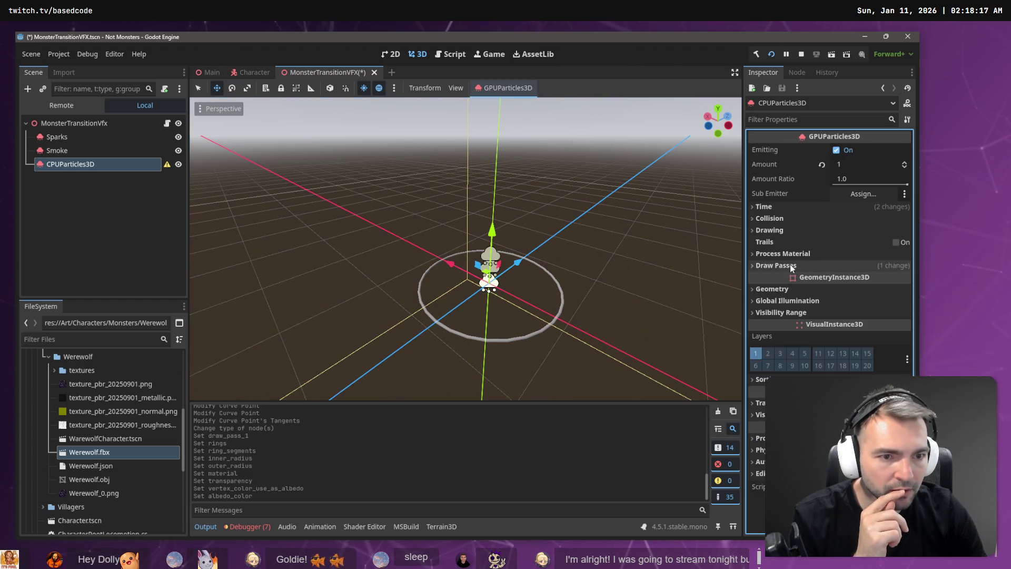
Set Geometry Material Override to a new StandardMaterial3D, checking the Pass 1 material
left_click(785, 290)
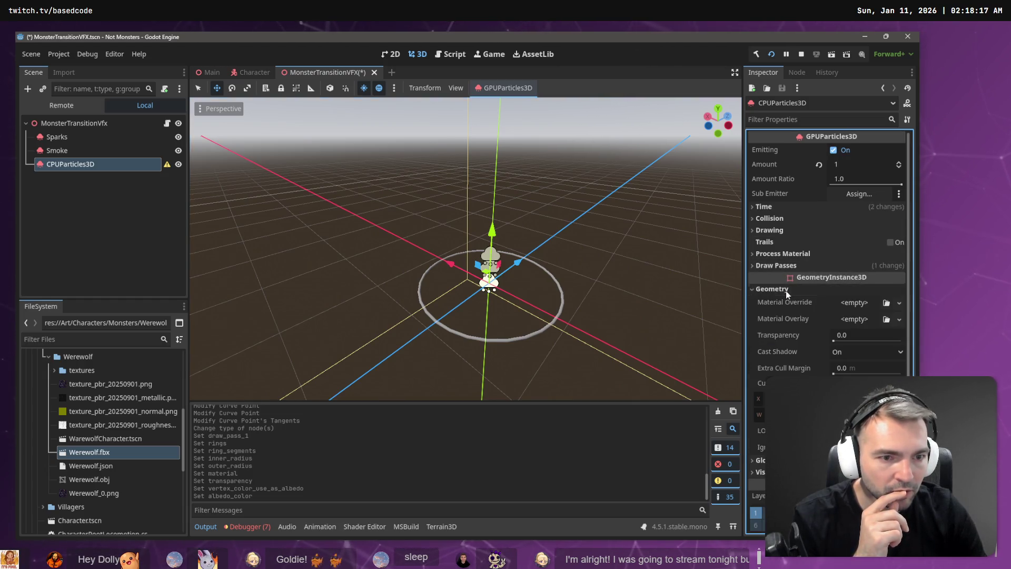
left_click(898, 303)
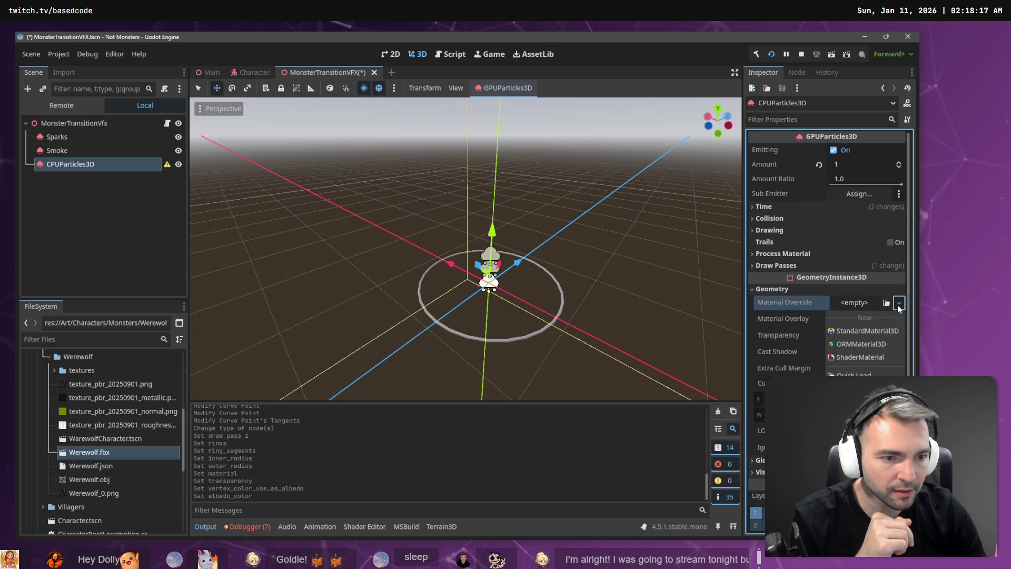
left_click(887, 331)
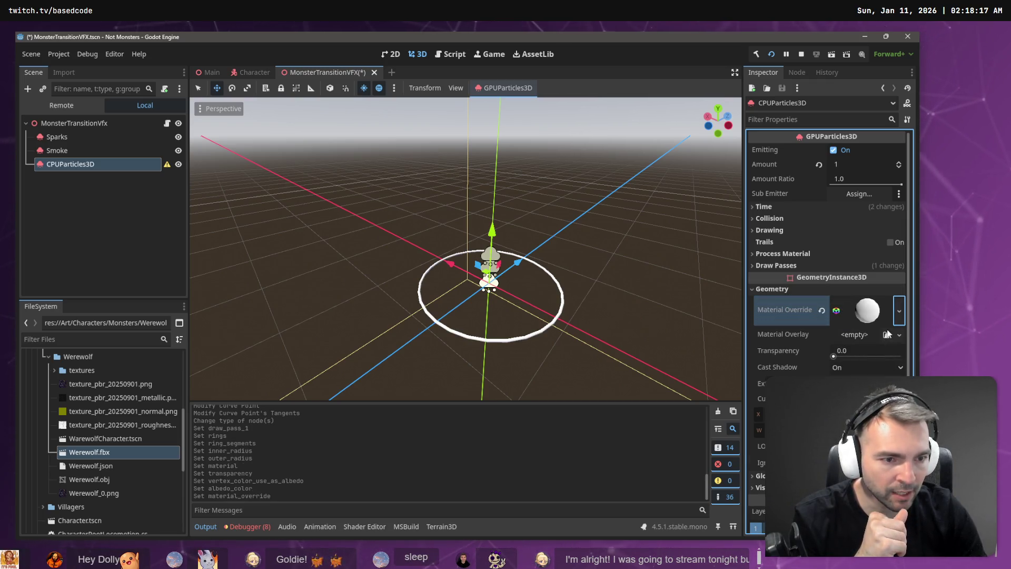
left_click(778, 265)
left_click(864, 309)
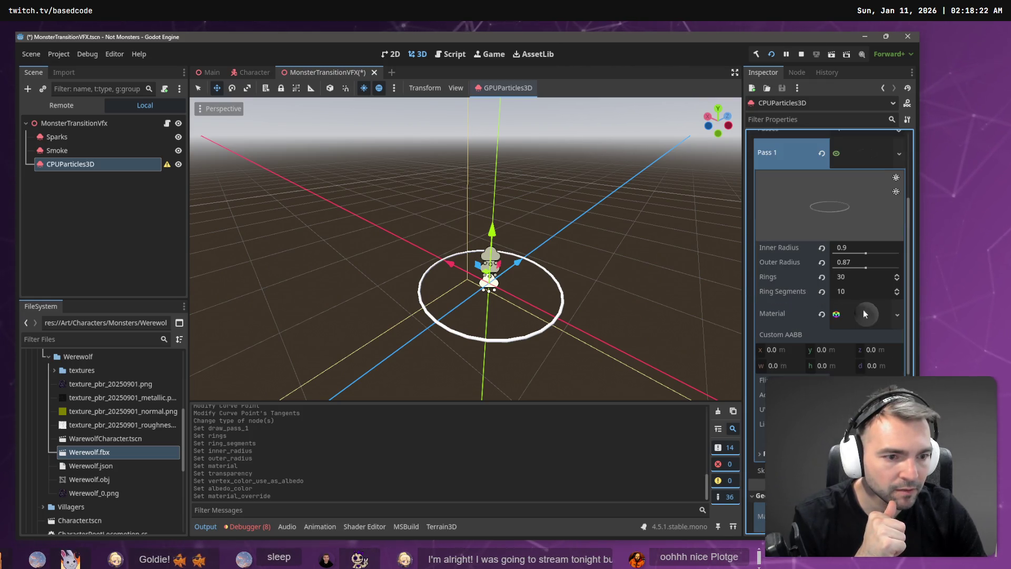
left_click(776, 266)
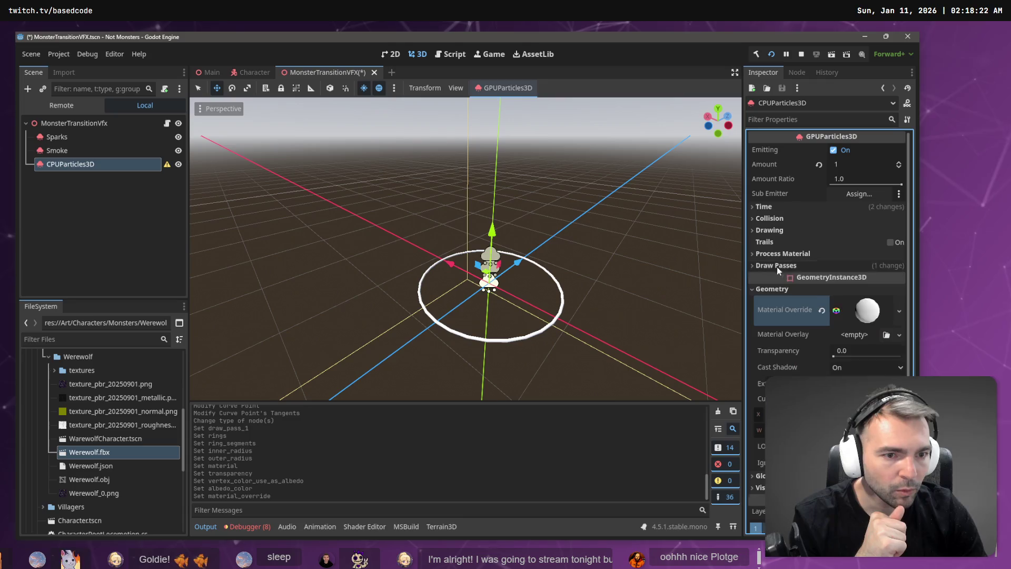
Give the override material a translucent albedo colour
left_click(868, 311)
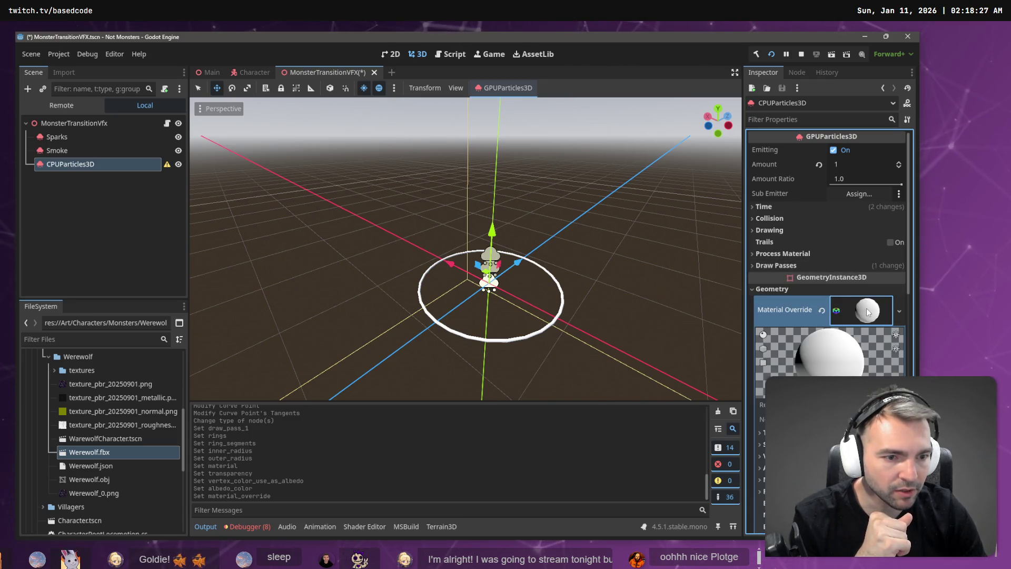
scroll(869, 316, "down", 2)
scroll(868, 324, "down", 1)
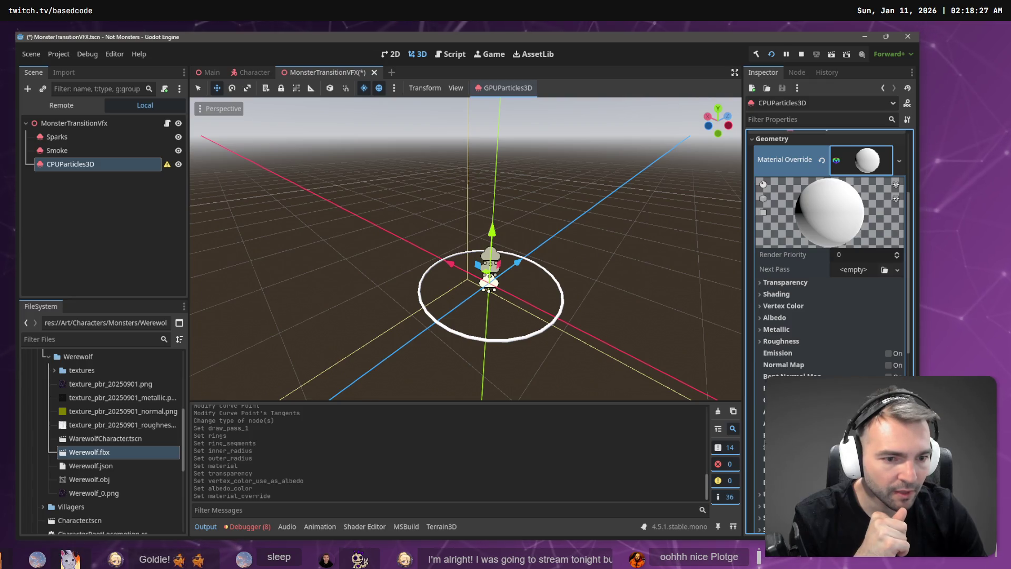
scroll(869, 358, "down", 2)
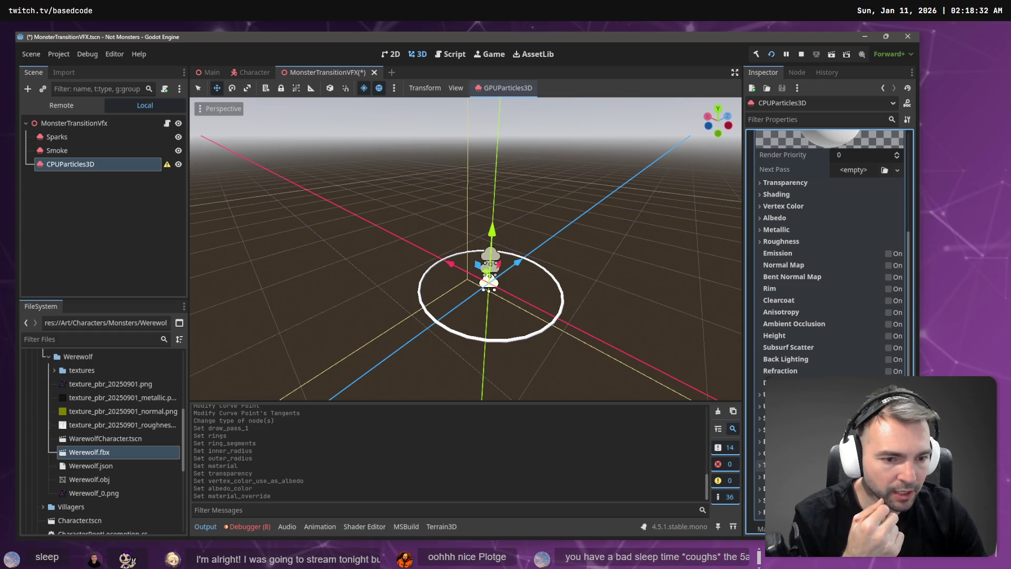
scroll(855, 331, "down", 3)
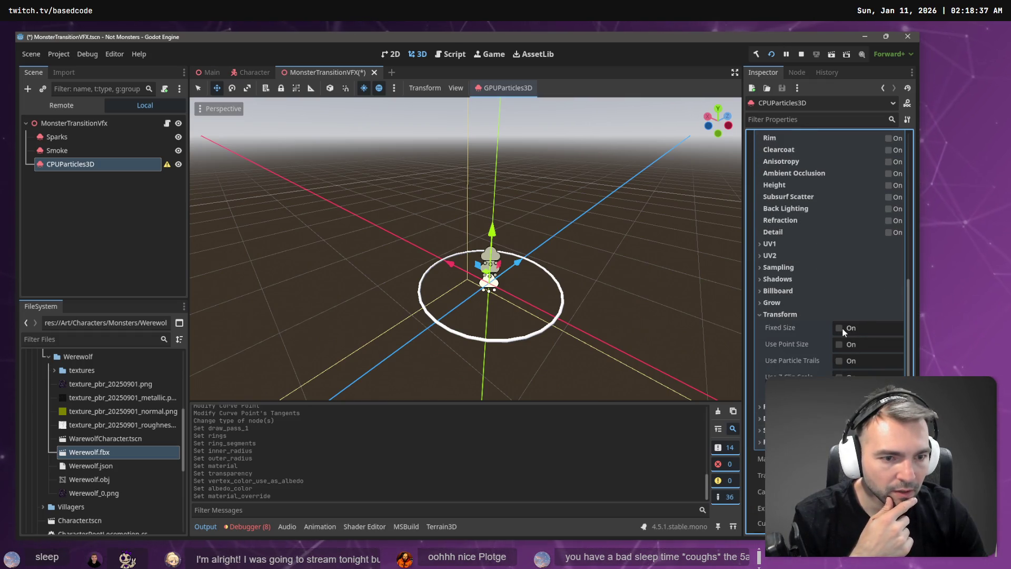
left_click(797, 315)
scroll(790, 294, "up", 4)
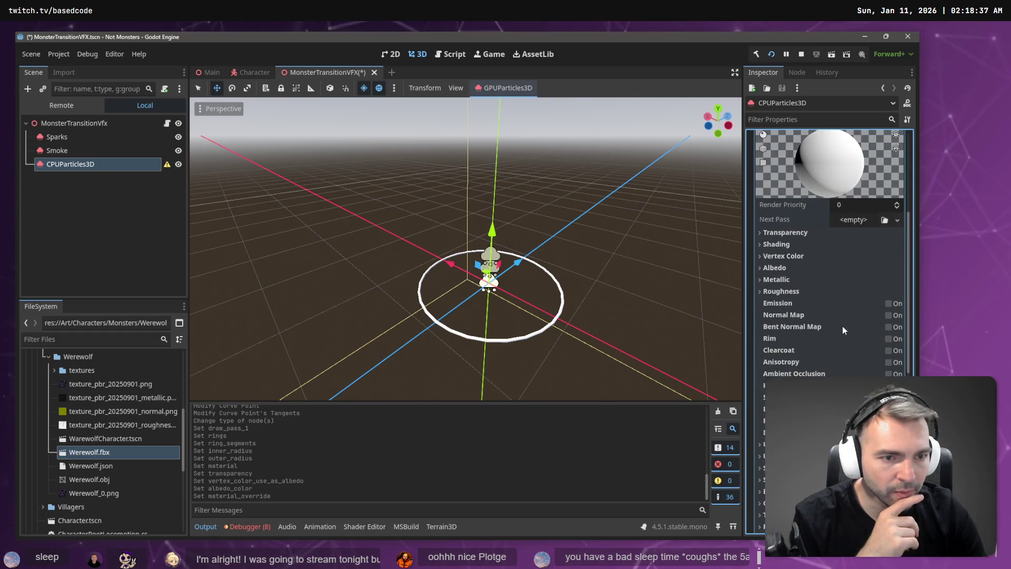
left_click(775, 268)
left_click(883, 281)
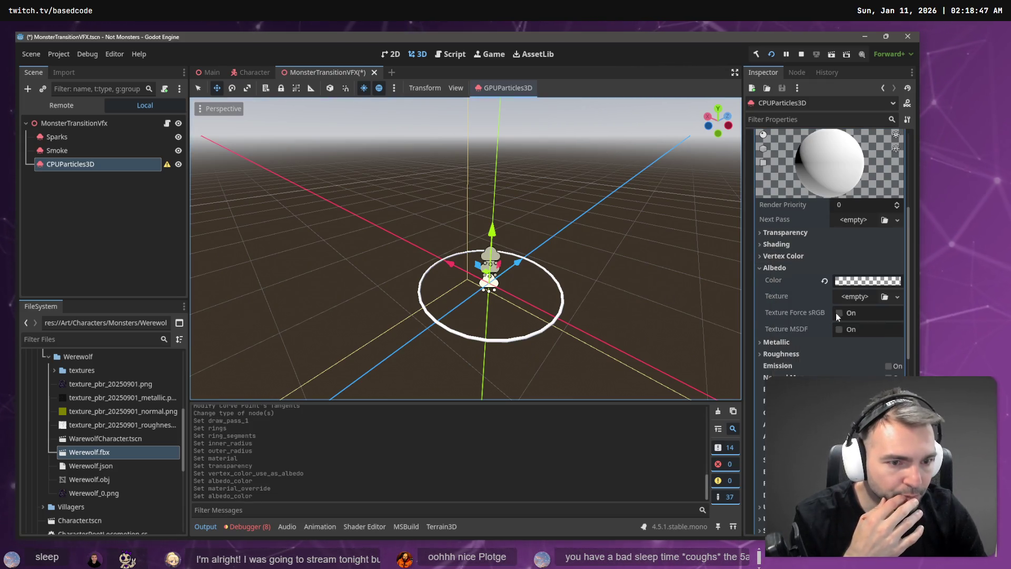
scroll(799, 352, "down", 2)
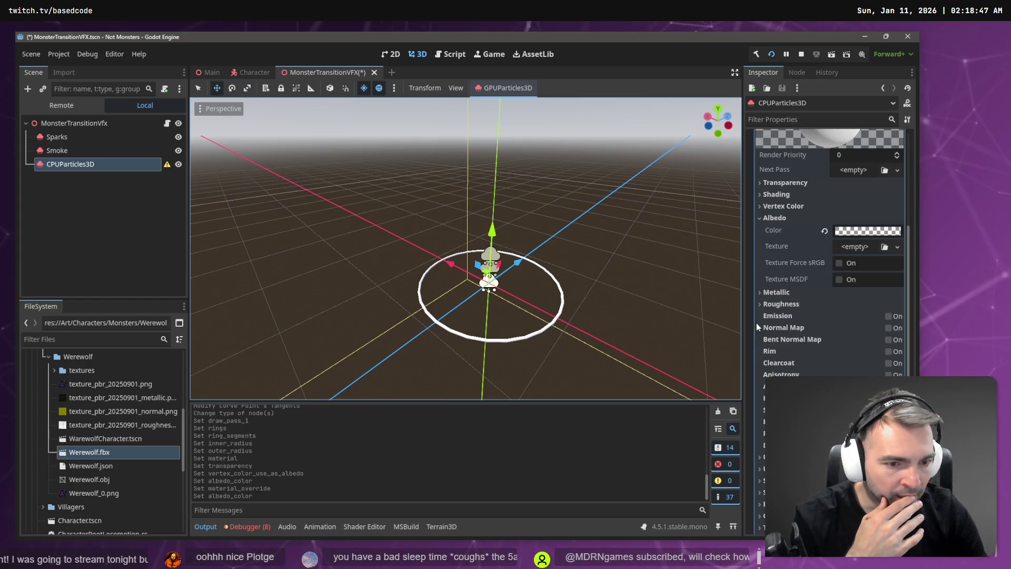
scroll(782, 350, "down", 2)
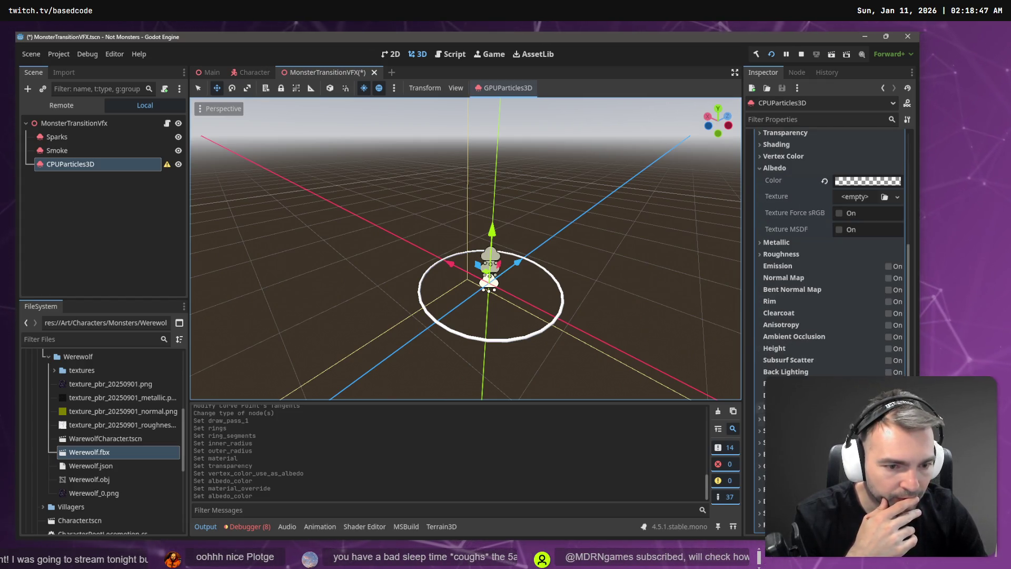
scroll(791, 359, "down", 4)
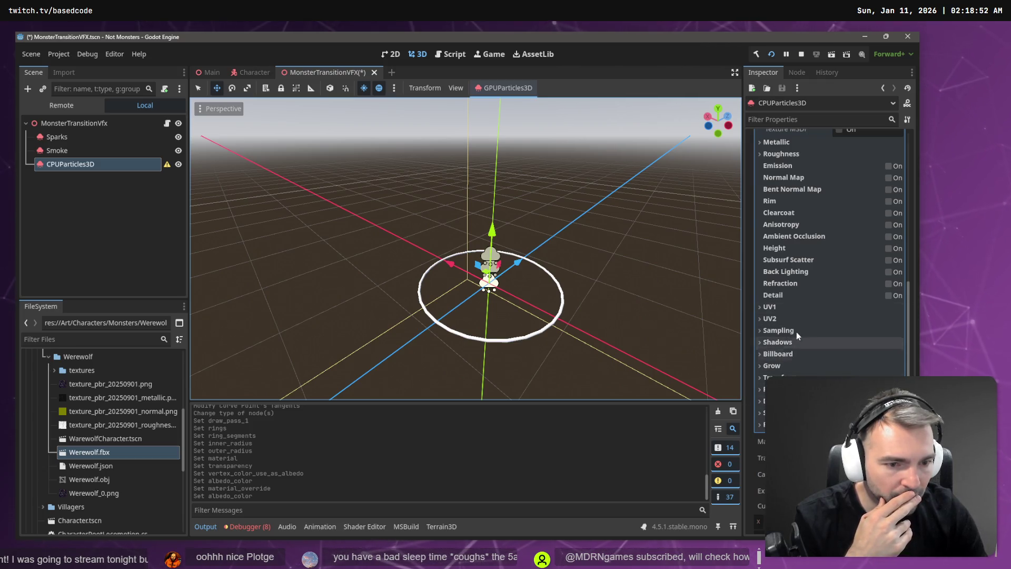
scroll(799, 331, "up", 15)
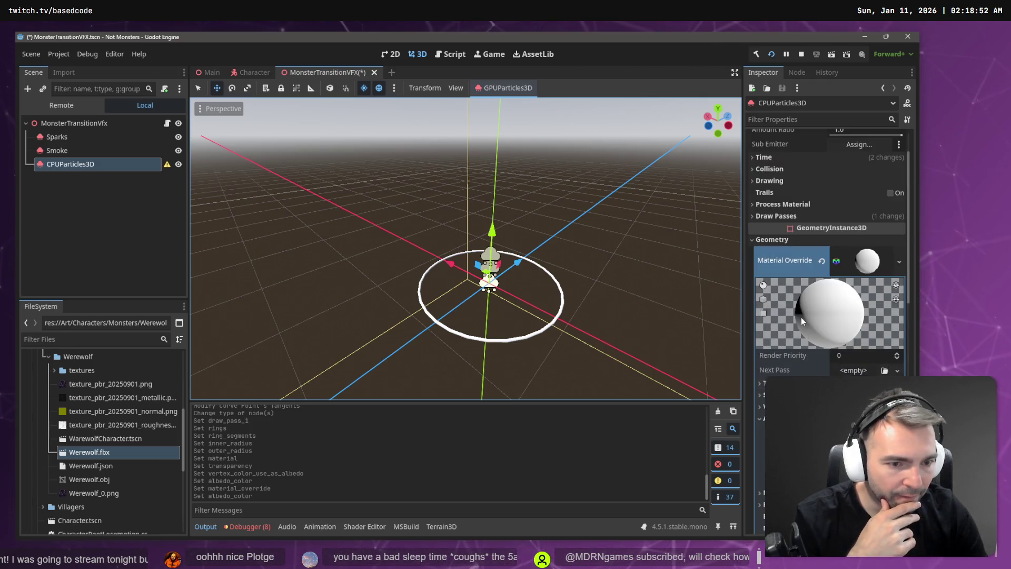
left_click(759, 240)
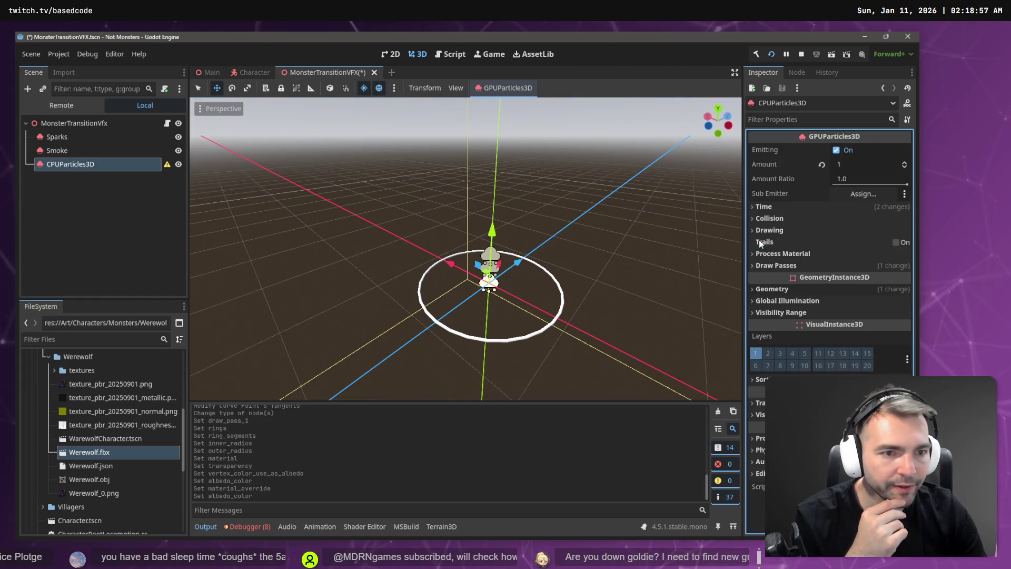
Expand the Draw Passes section and look over the ring mesh's drawing settings
left_click(792, 265)
scroll(854, 314, "down", 3)
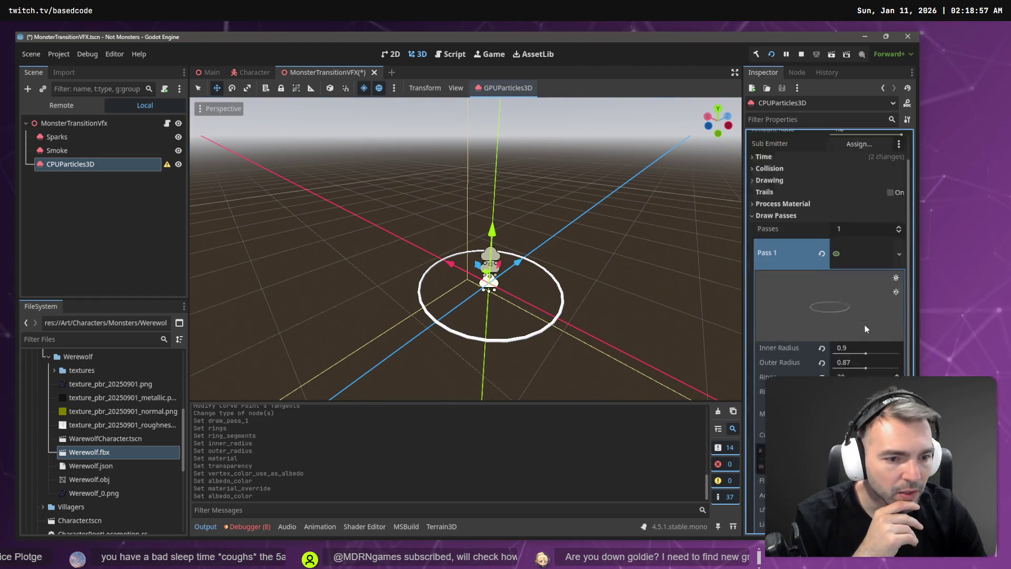
scroll(867, 309, "down", 1)
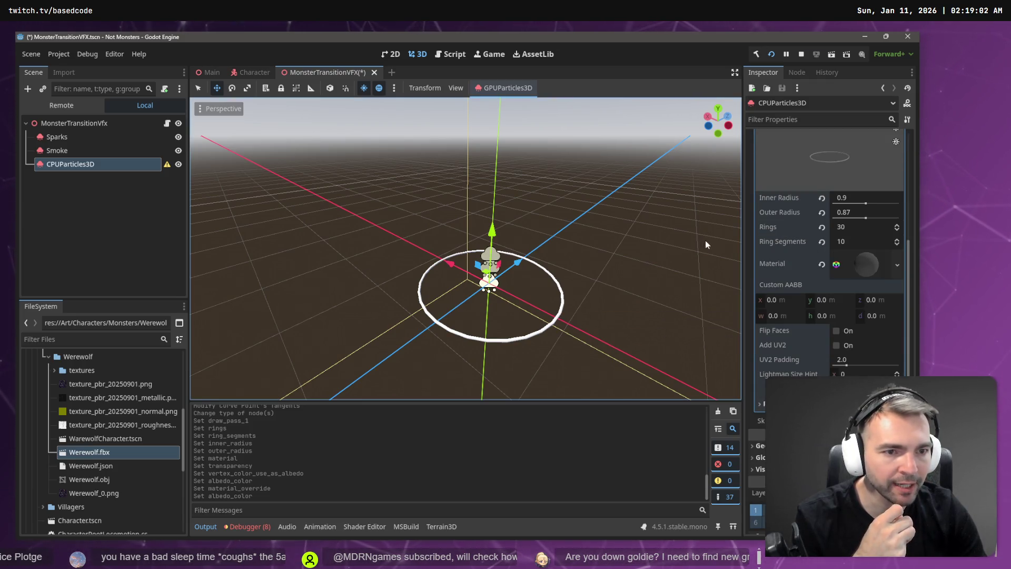
scroll(830, 297, "up", 4)
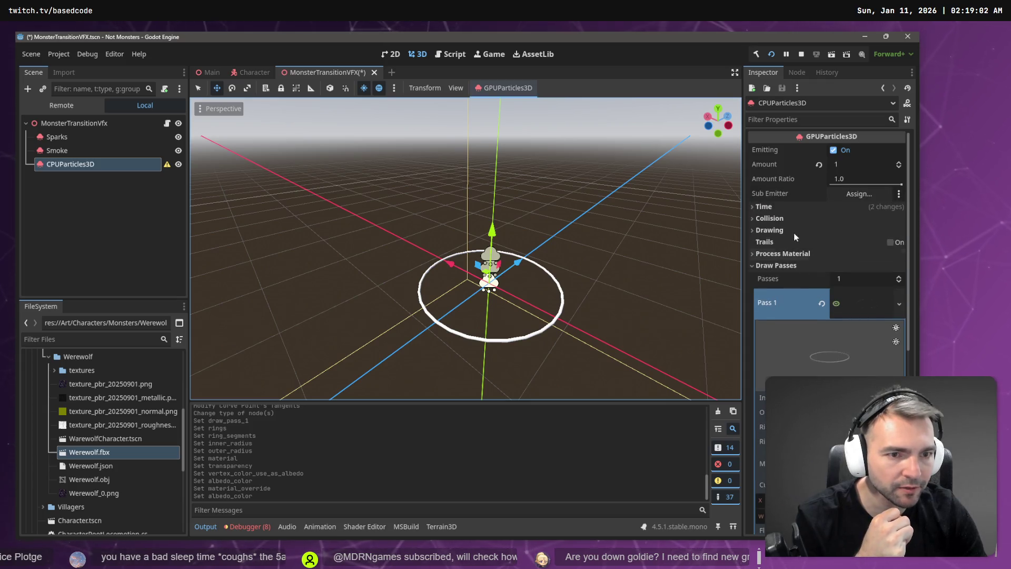
left_click(776, 230)
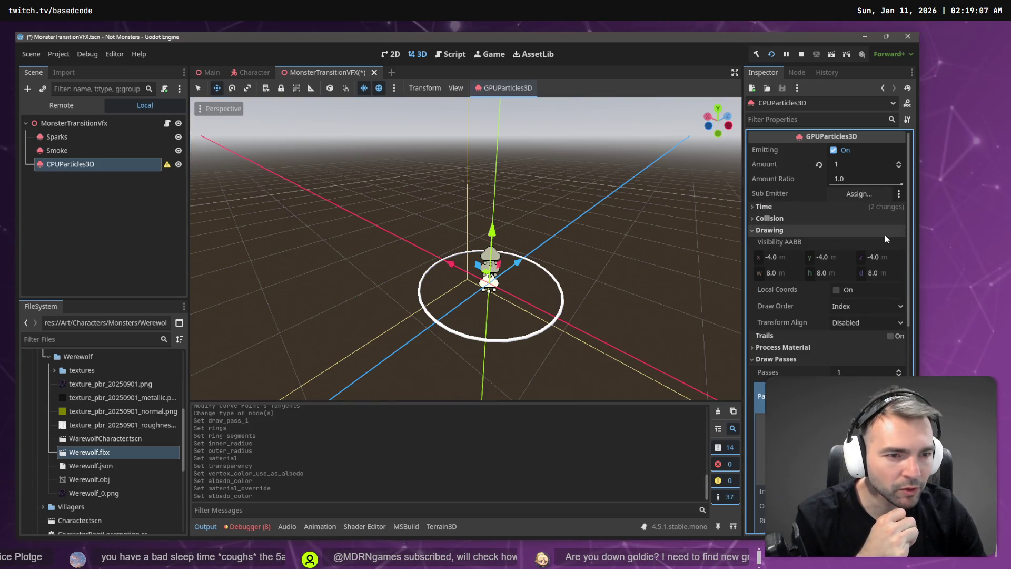
left_click(770, 230)
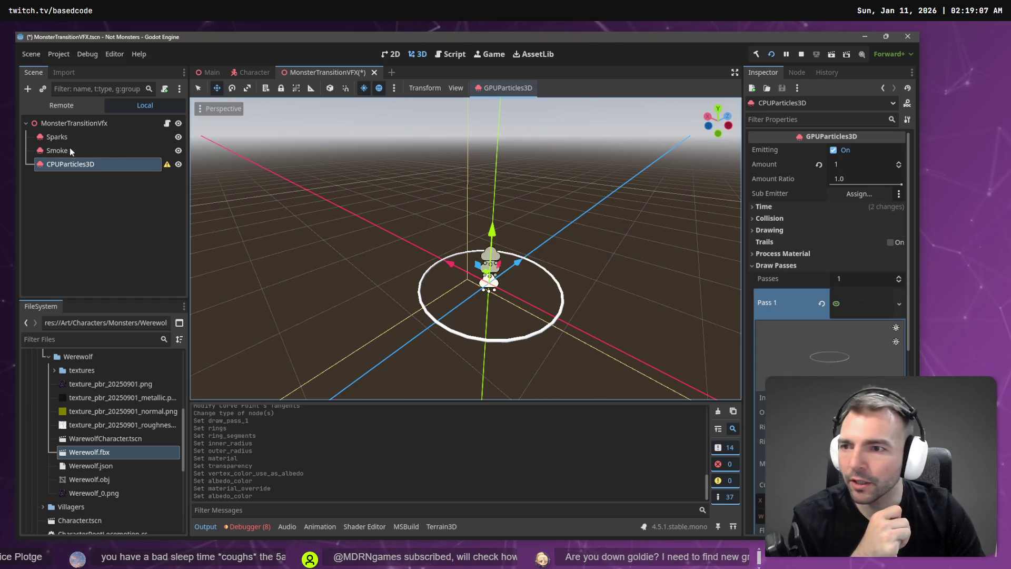
Undo the ring's transparency and material edits, keeping the flat ring shape, then switch to the whiteboard
mouse_move(164, 164)
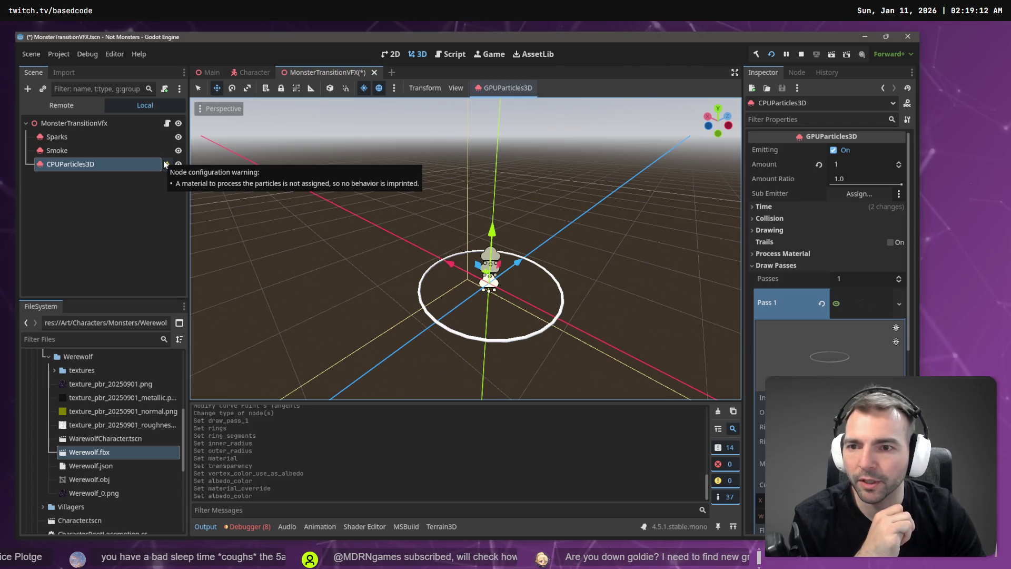
key("ctrl+z")
key("ctrl+z")
key("ctrl+z")
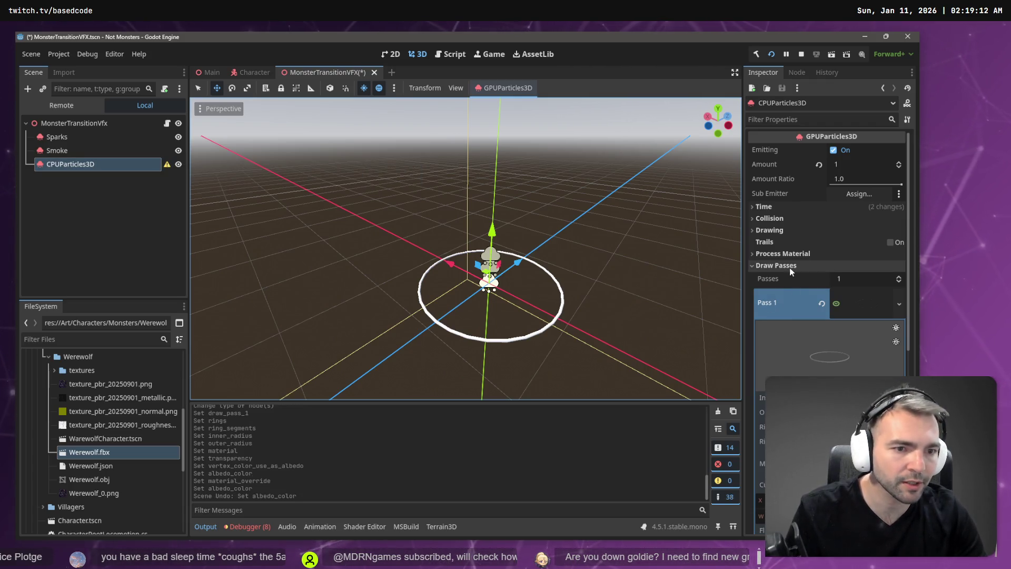
key("ctrl+z")
key("ctrl+z")
key("ctrl+z")
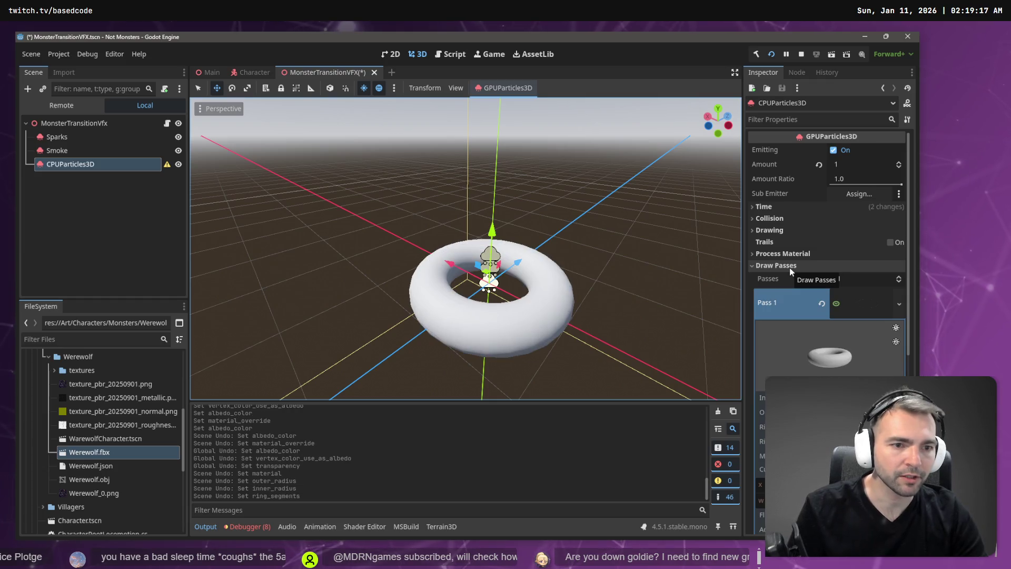
key("ctrl+shift+z")
key("ctrl+shift+z")
key("ctrl+shift+z")
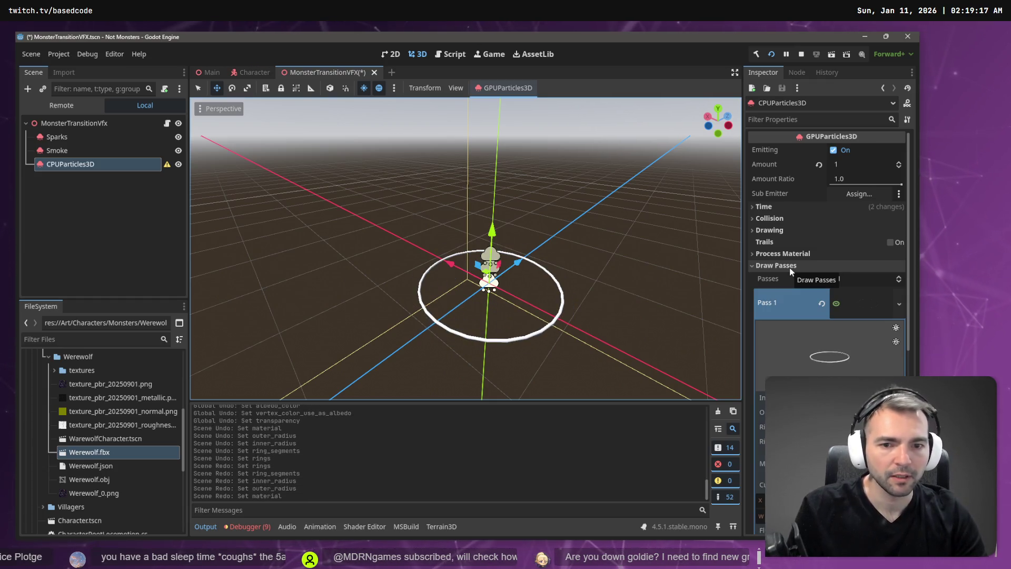
key("ctrl+z")
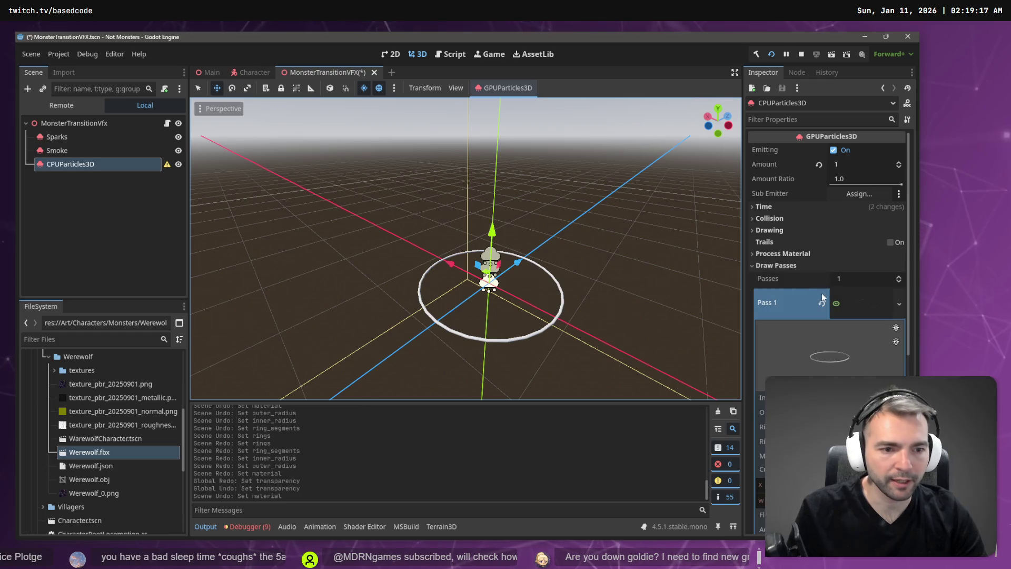
scroll(822, 292, "down", 3)
key("ctrl+z")
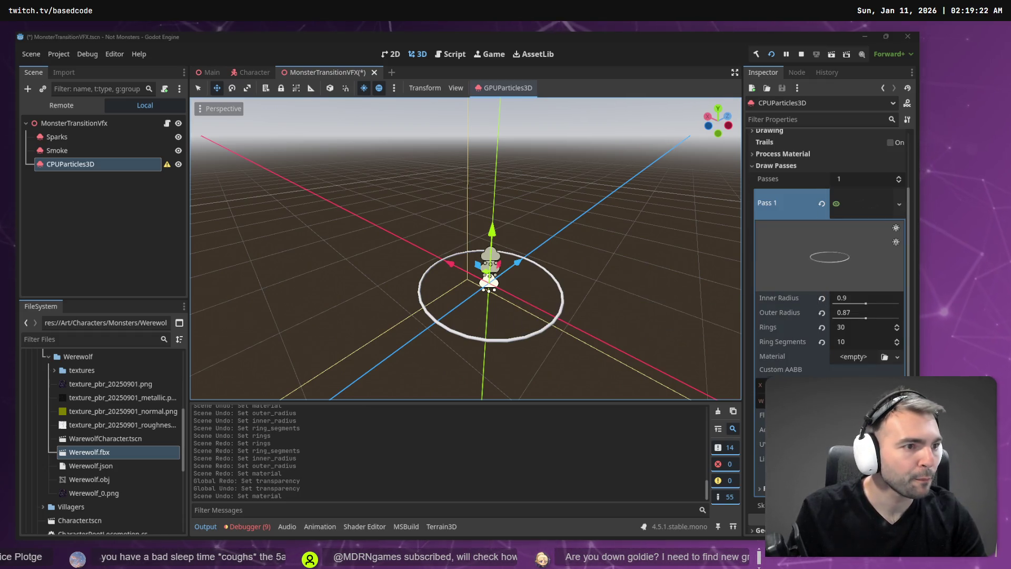
key("alt+Tab")
scroll(416, 295, "up", 5)
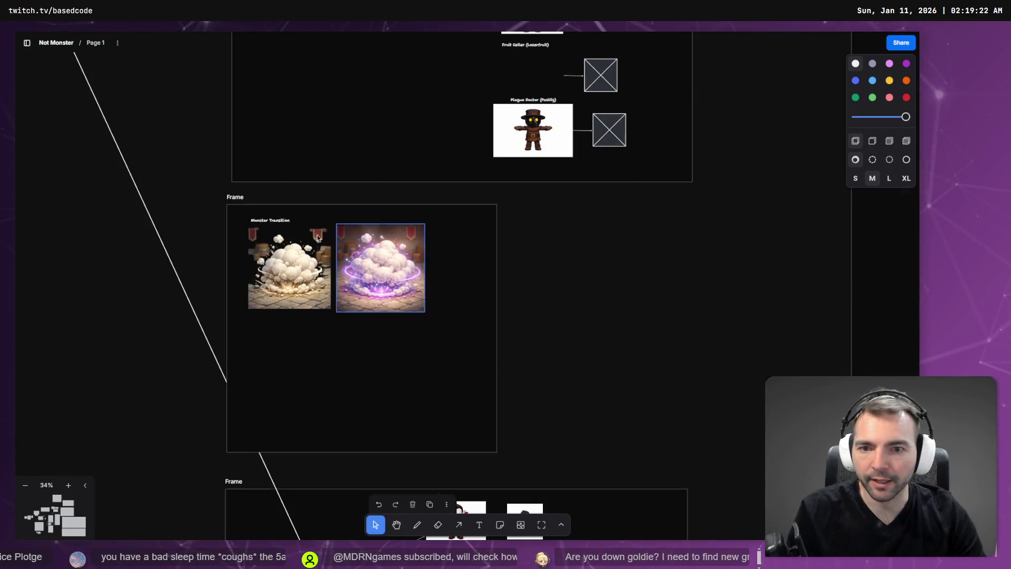
Watch the Easy Explosion Effect tutorial from the board's Explosions embed, then return to Godot
scroll(420, 290, "down", 5)
scroll(598, 389, "up", 5)
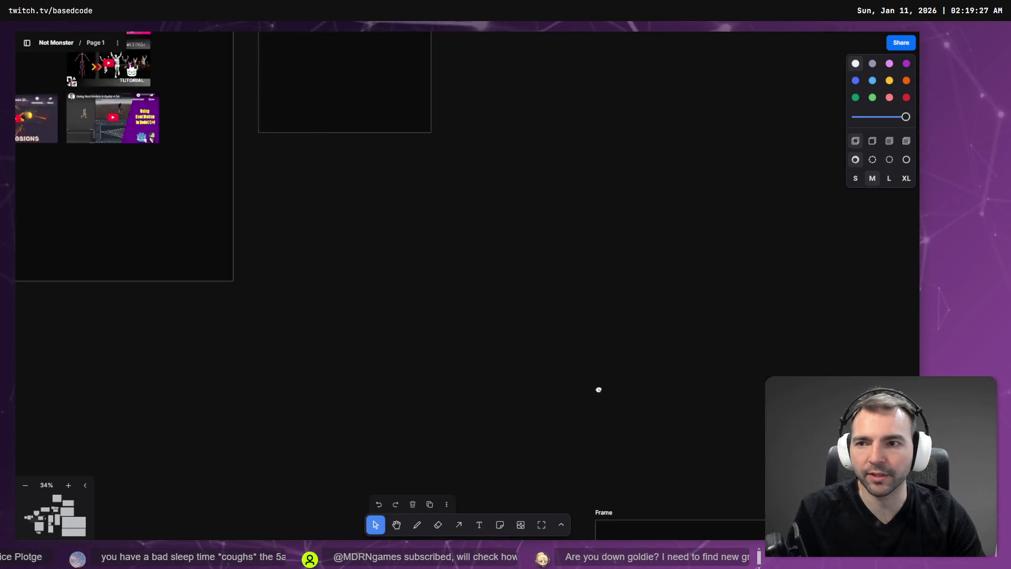
left_click(399, 291)
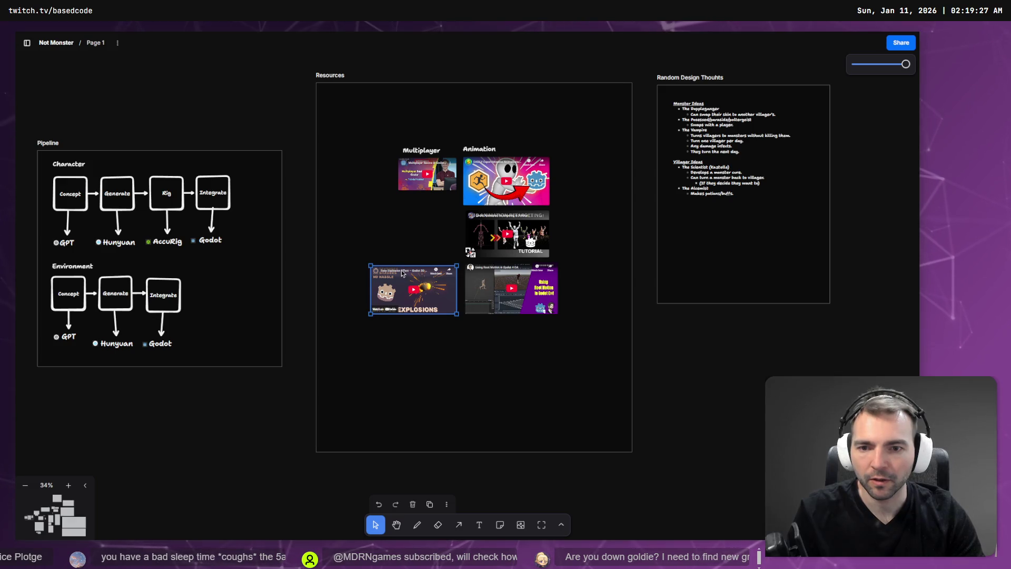
scroll(402, 273, "up", 5)
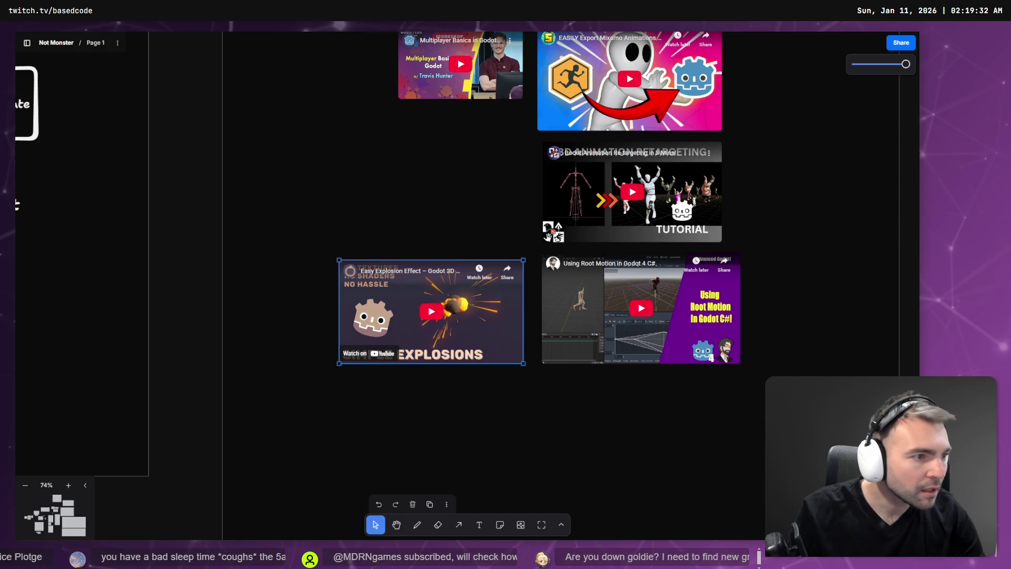
double_click(431, 312)
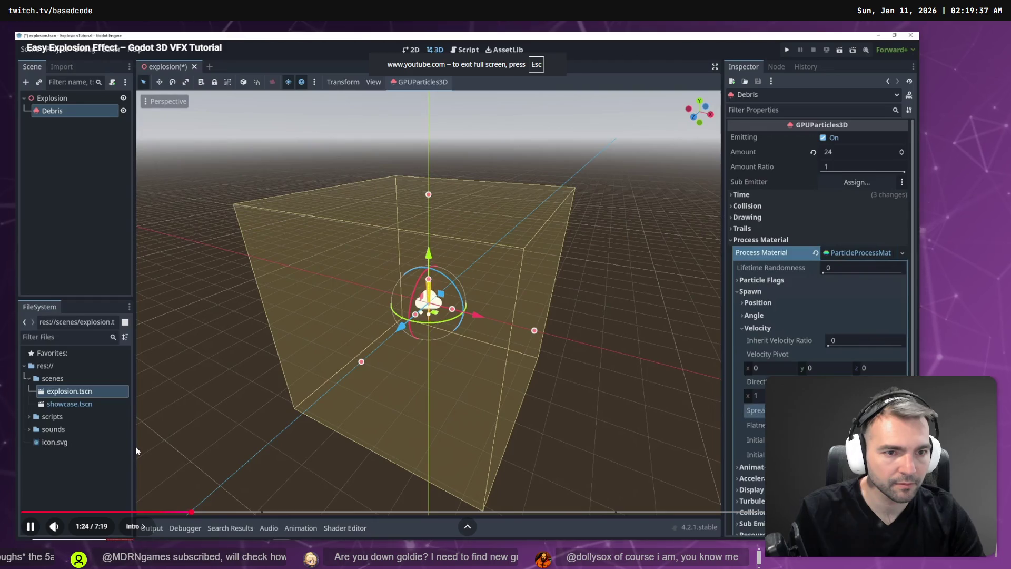
double_click(836, 253)
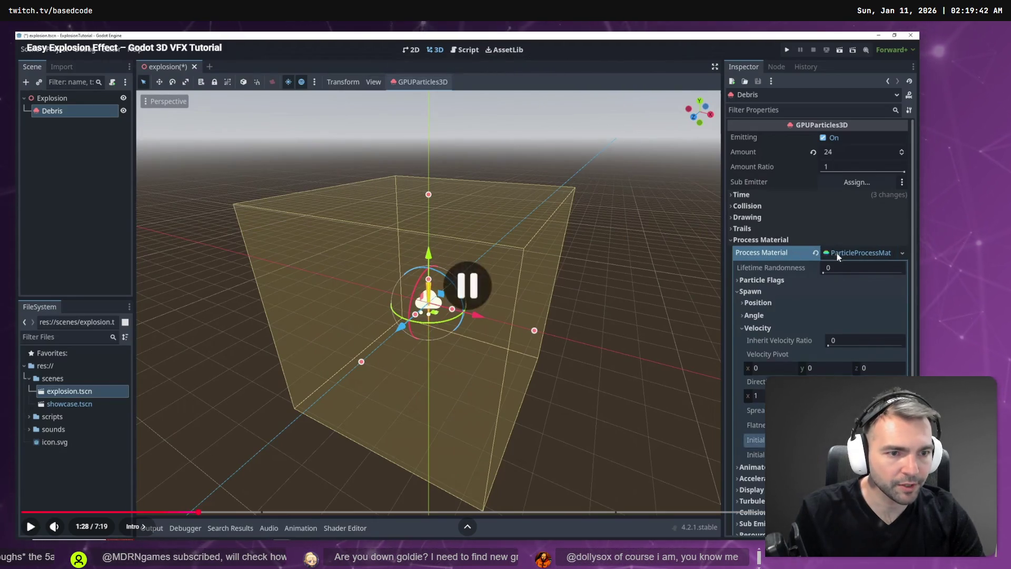
key("alt+Tab")
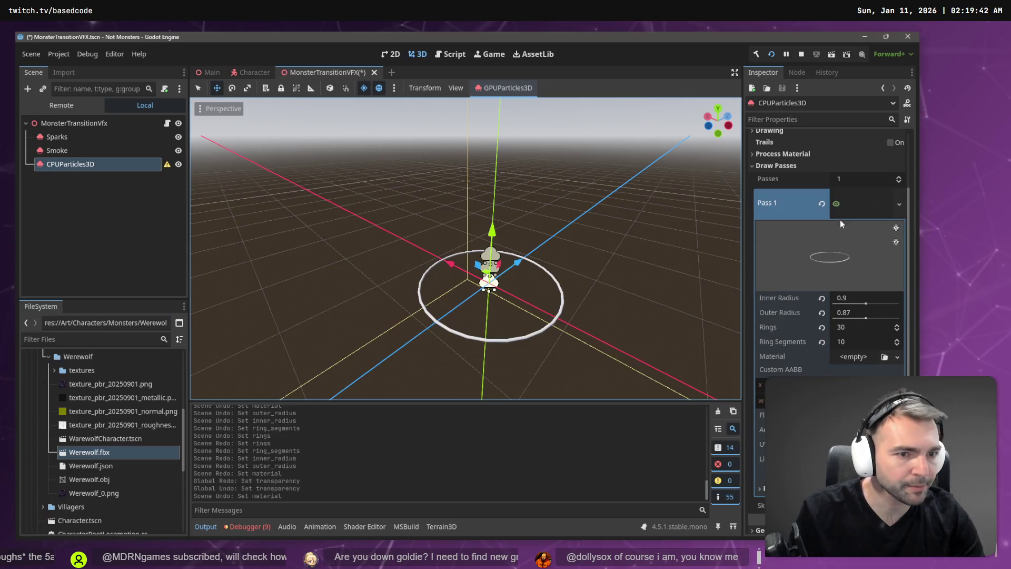
Assign a New ParticleProcessMaterial to the particles' empty Process Material slot
scroll(817, 200, "up", 5)
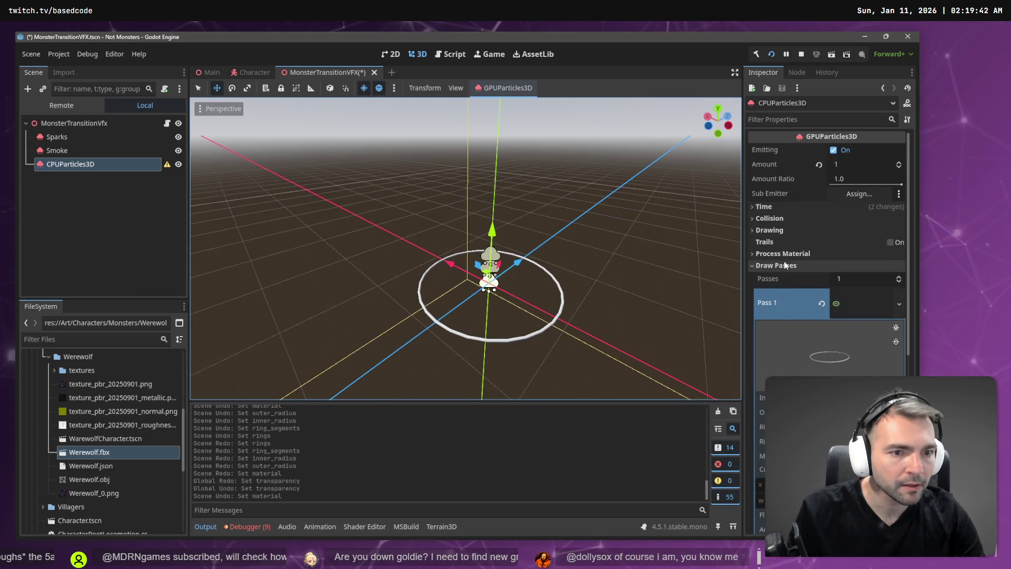
left_click(780, 263)
left_click(783, 253)
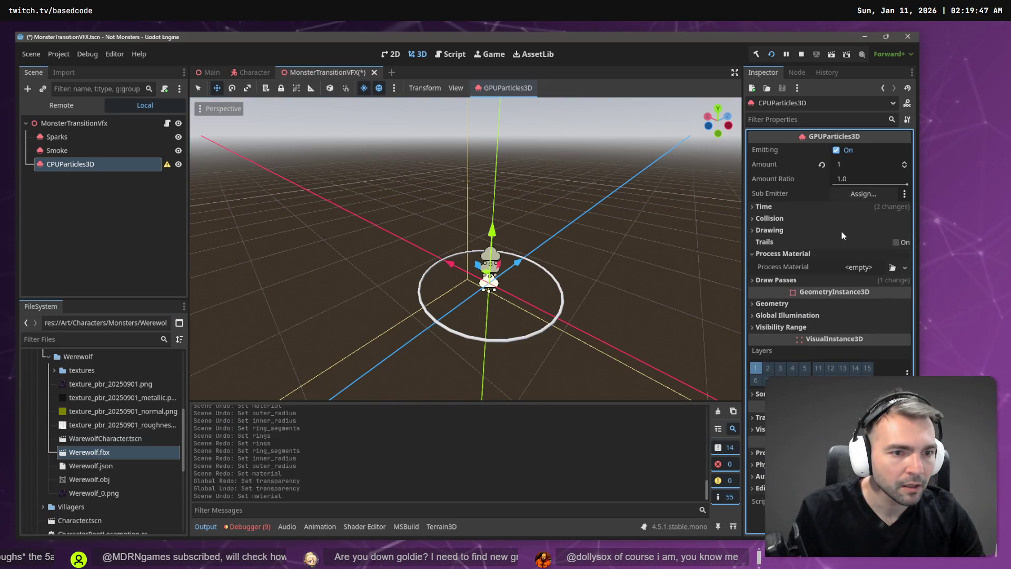
left_click(905, 267)
left_click(878, 295)
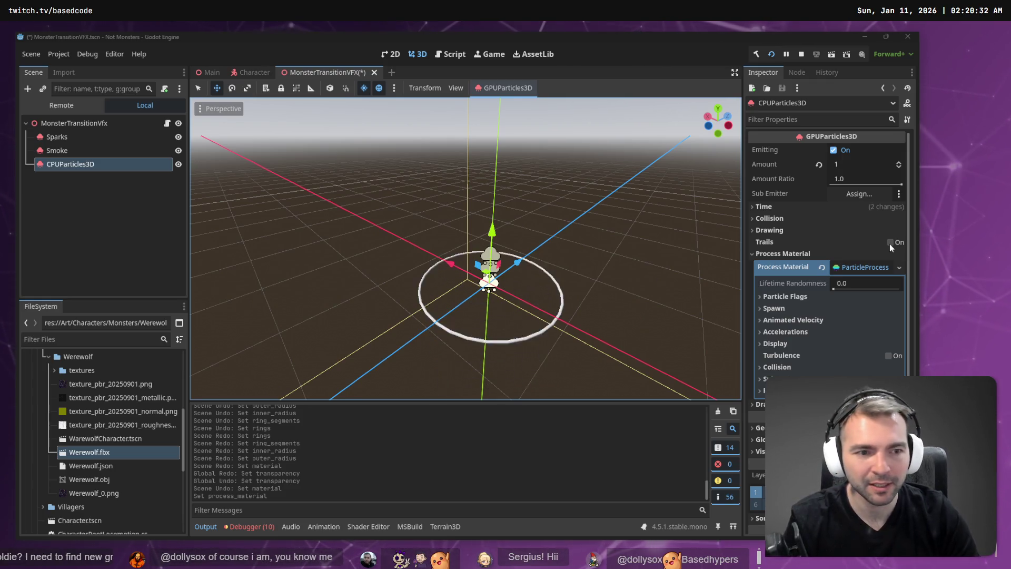
left_click(789, 310)
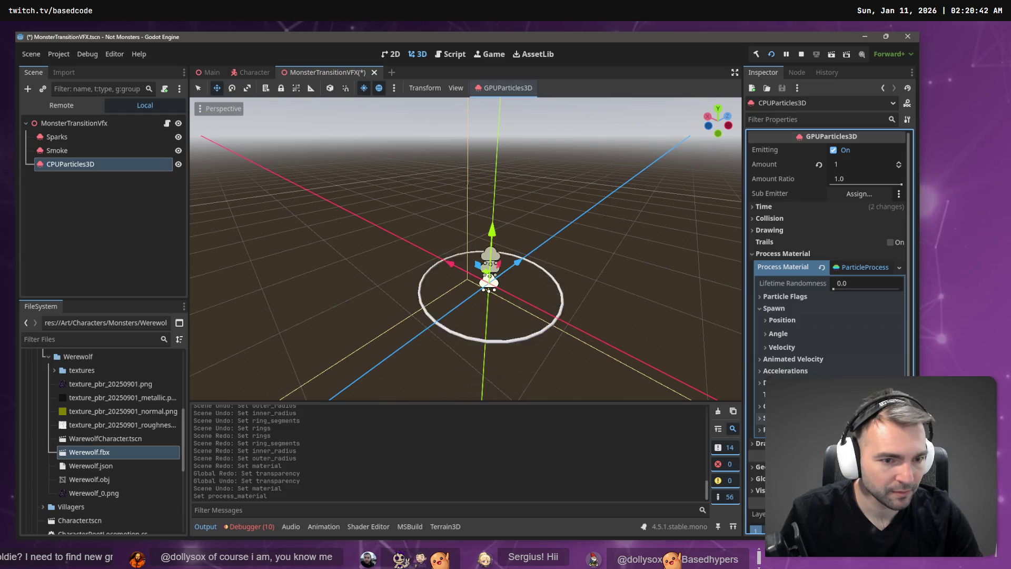
left_click(774, 309)
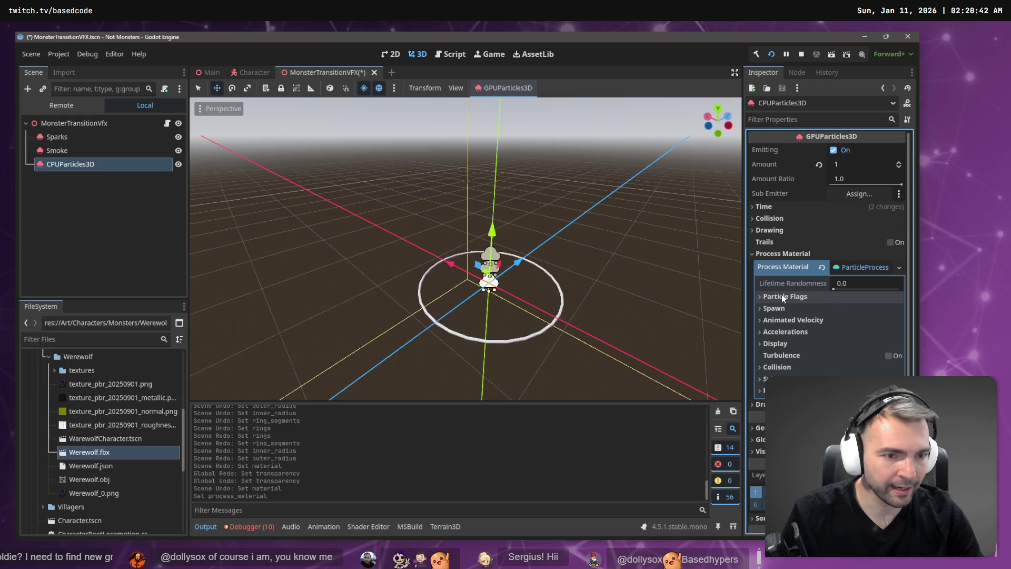
Set the process material's Gravity y to 5.0 under Accelerations
left_click(791, 331)
left_click(809, 343)
left_click(835, 370)
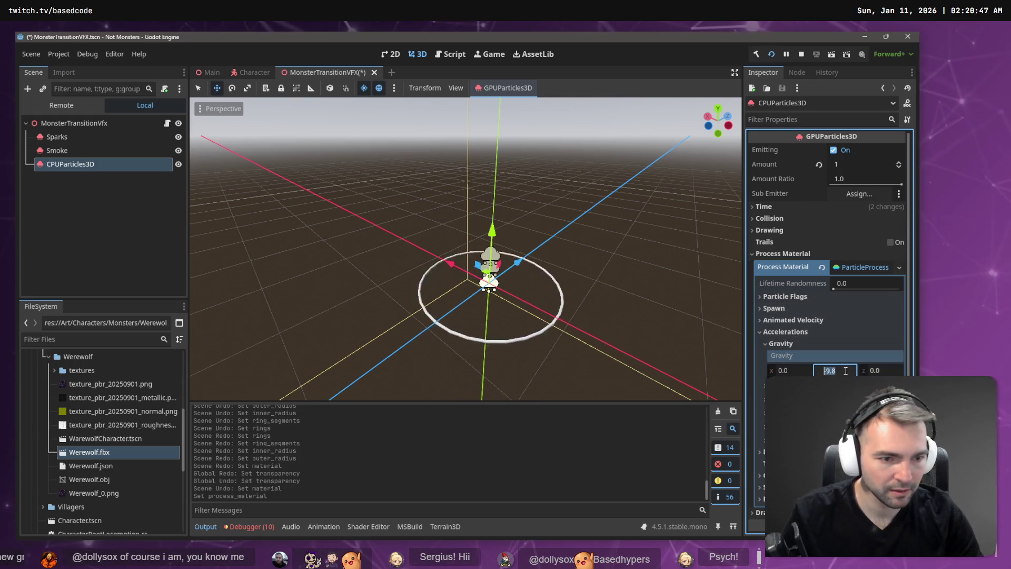
key("Return")
type("5")
key("Return")
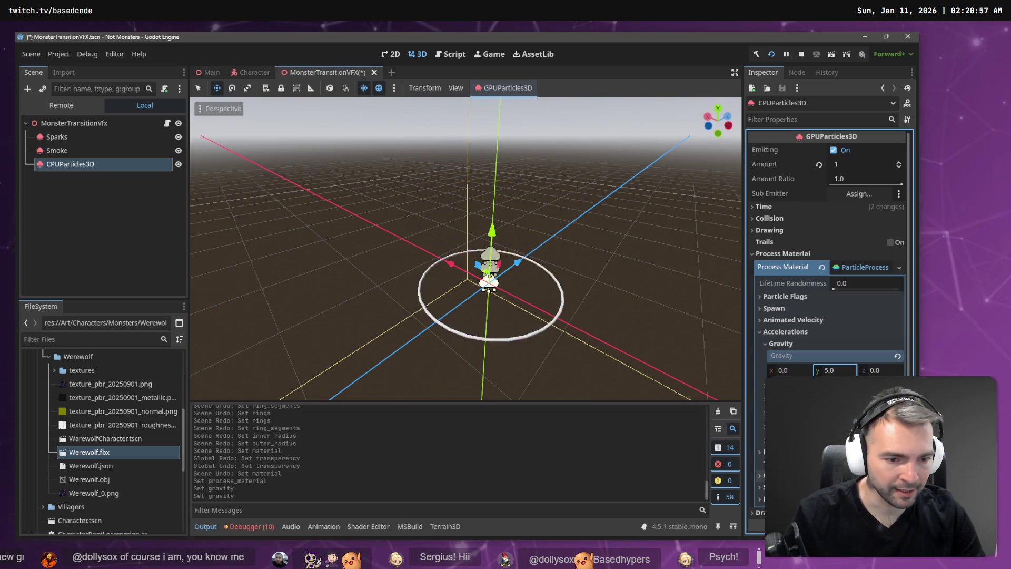
Expand the Spawn section of the process material
left_click(785, 308)
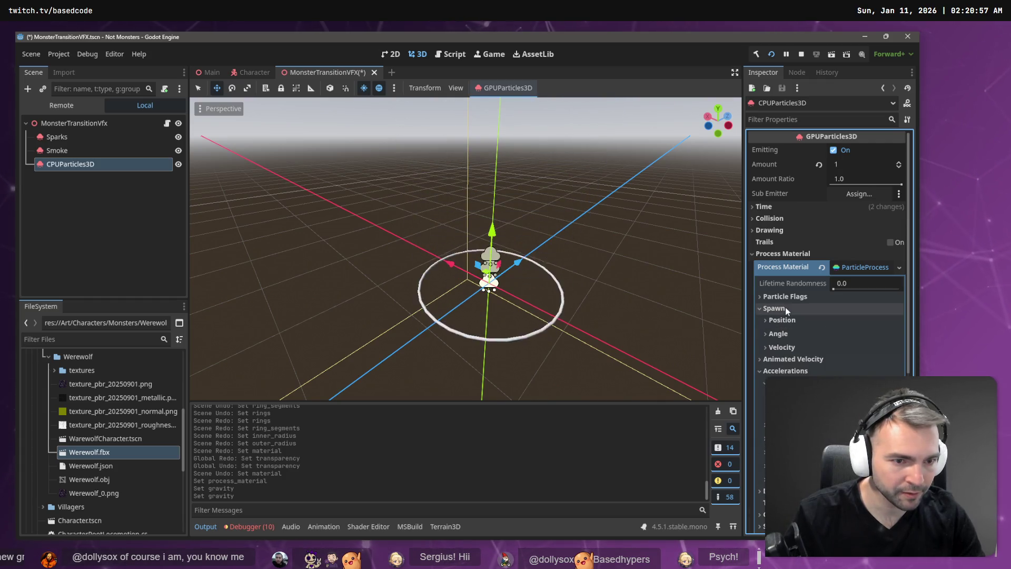
left_click(784, 308)
left_click(783, 307)
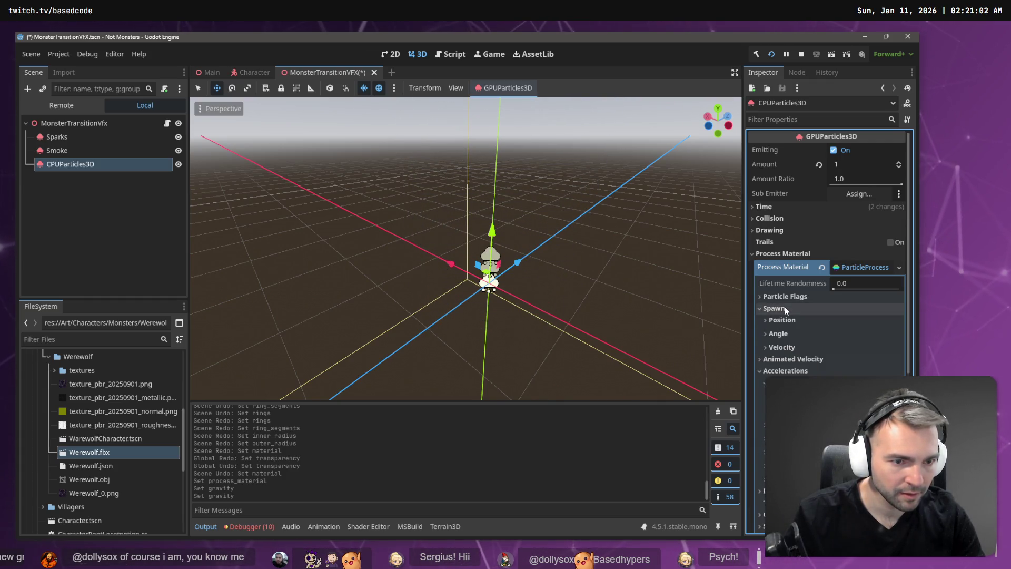
left_click(784, 307)
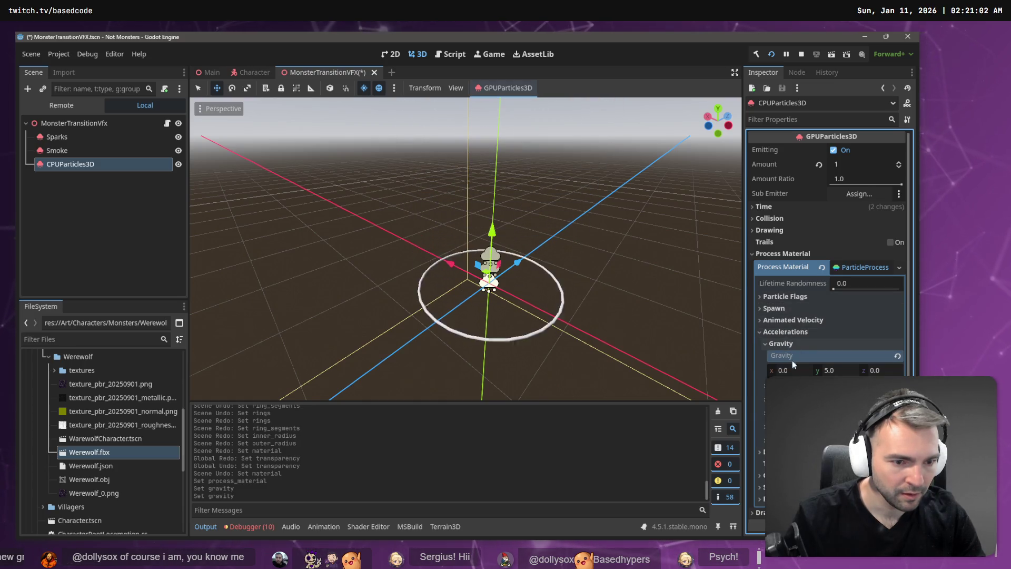
scroll(827, 263, "down", 2)
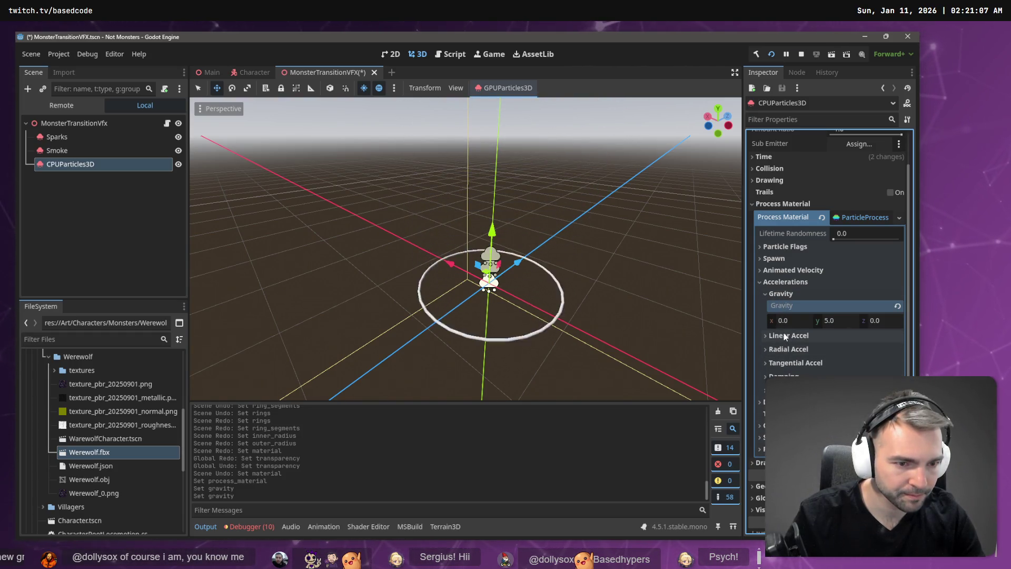
left_click(783, 258)
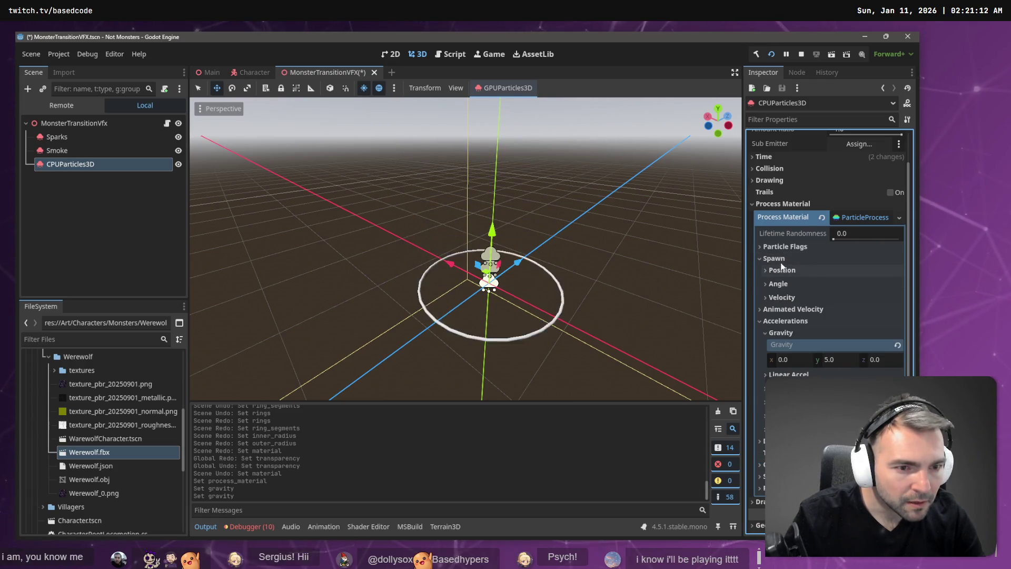
Set the velocity Direction to x 0, y 1, undoing an accidental Spread change
left_click(785, 298)
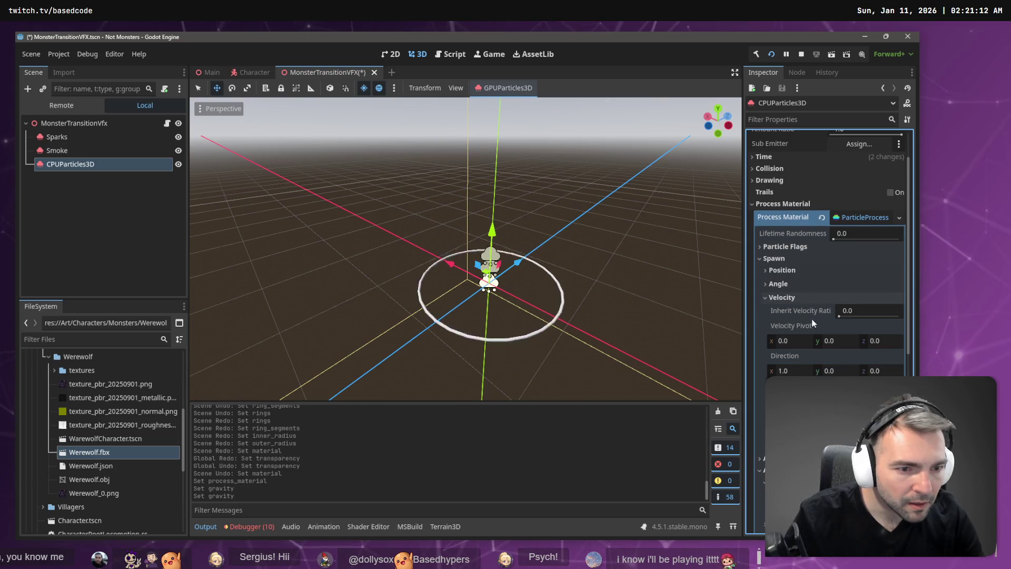
left_click(792, 371)
type("0")
left_click(841, 371)
type("1")
key("Return")
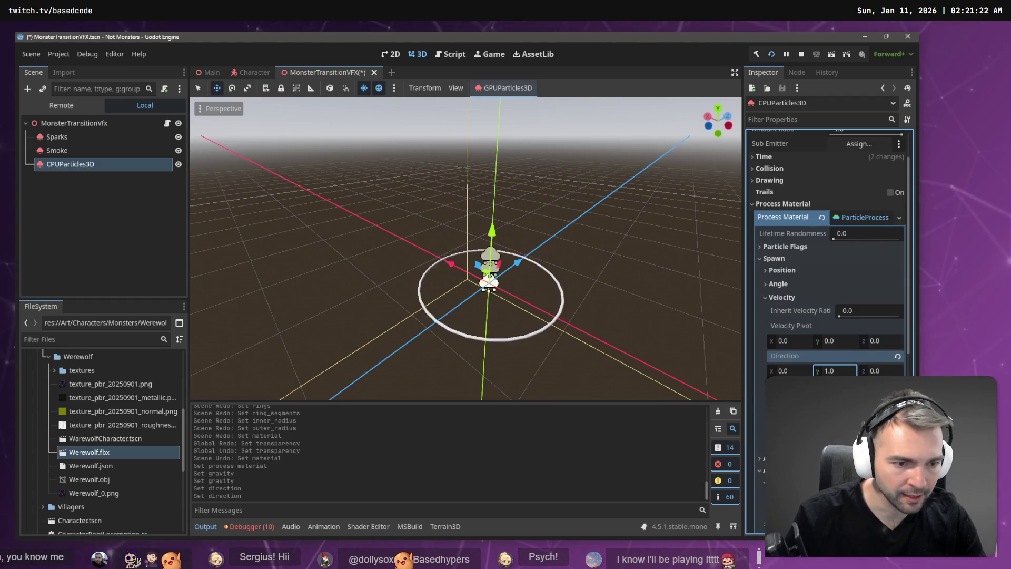
left_click(842, 386)
key("ctrl+z")
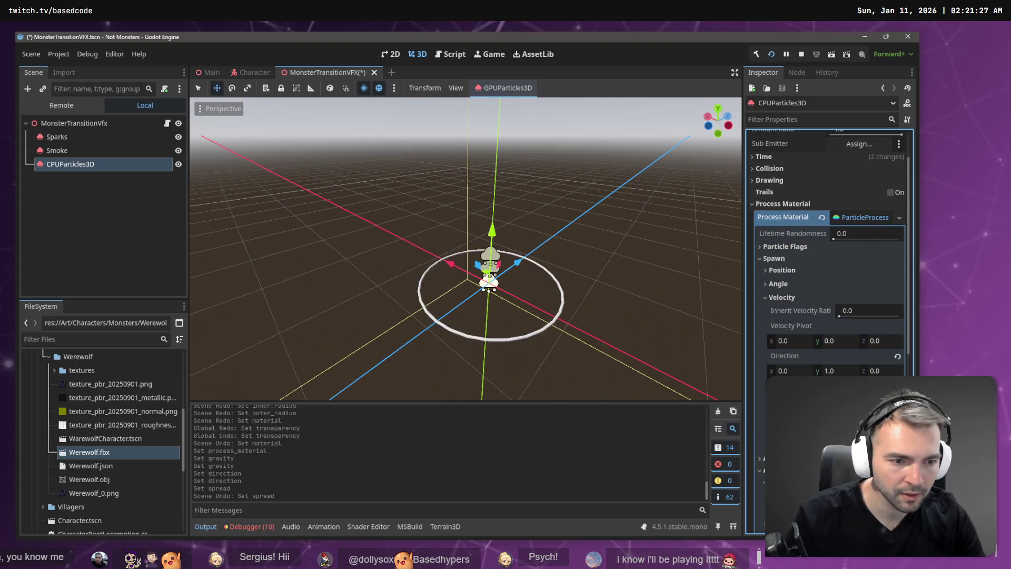
Look over the Spawn Angle settings, then expand Spawn Position
scroll(829, 253, "down", 2)
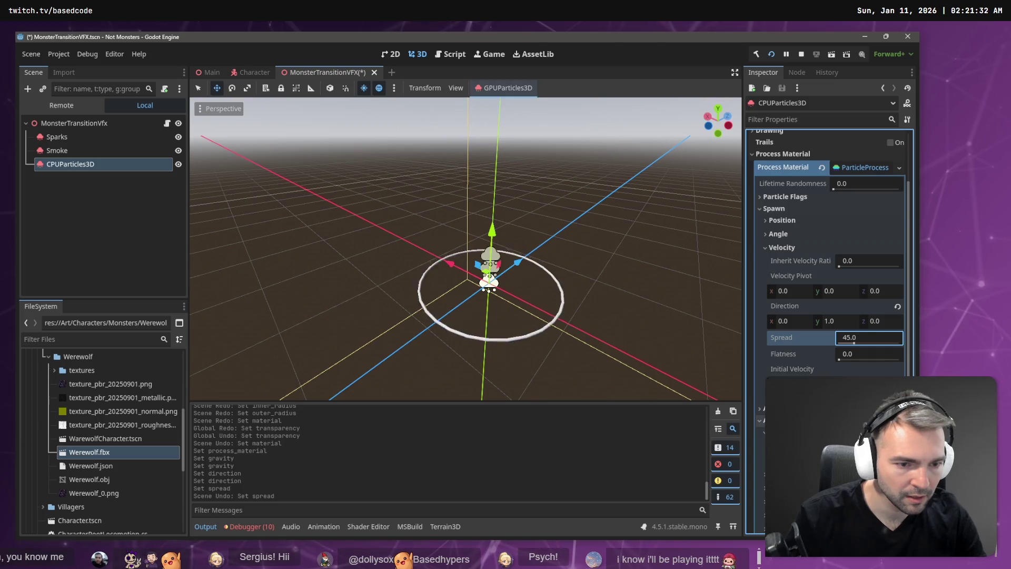
scroll(828, 374, "down", 2)
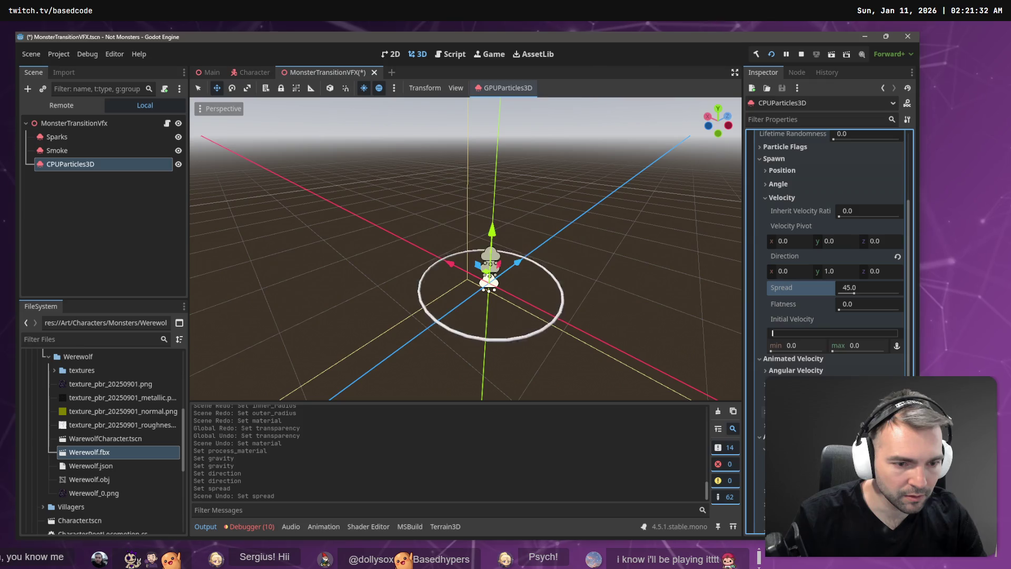
scroll(792, 283, "up", 4)
left_click(793, 286)
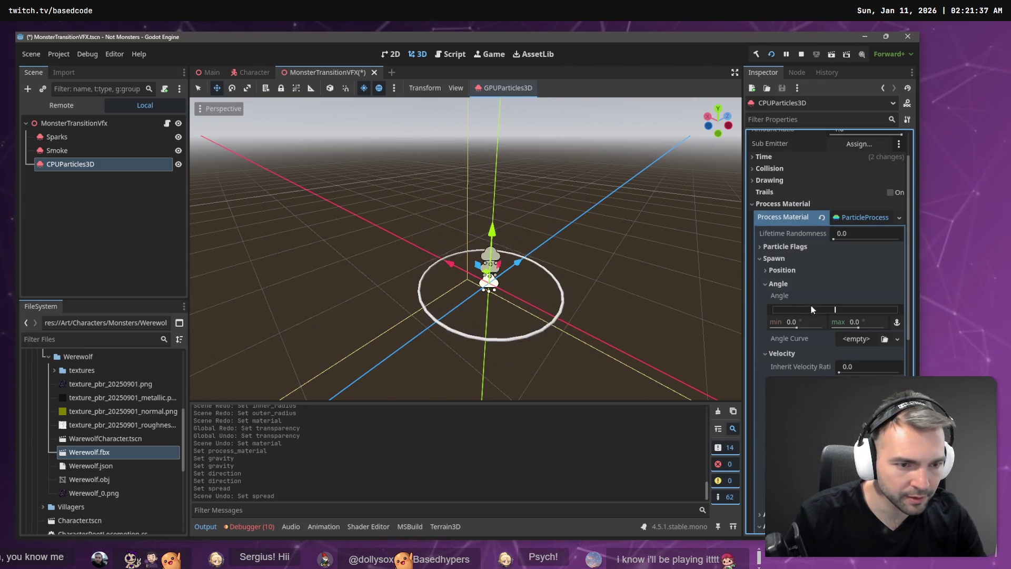
left_click(778, 284)
left_click(785, 270)
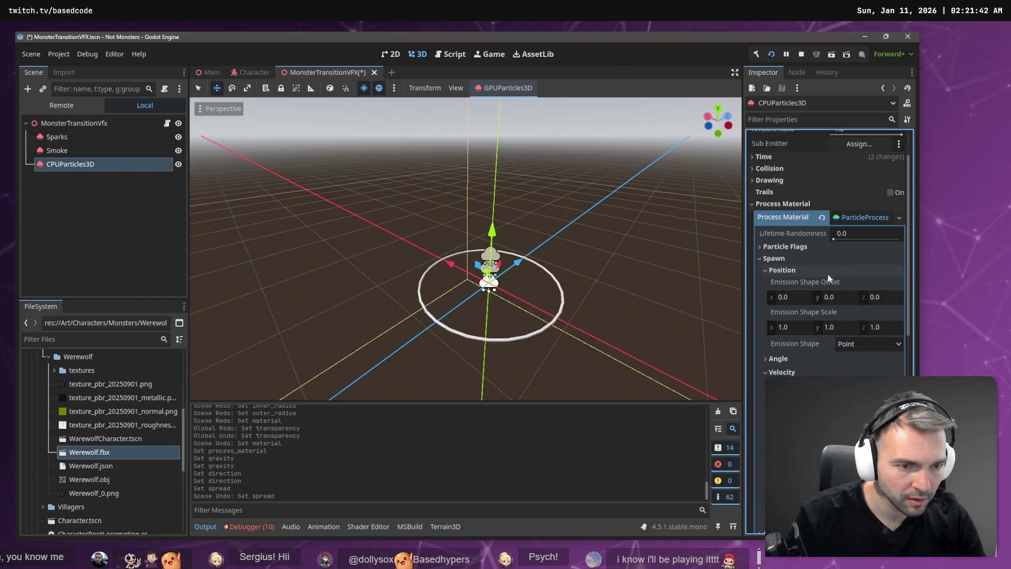
left_click(789, 270)
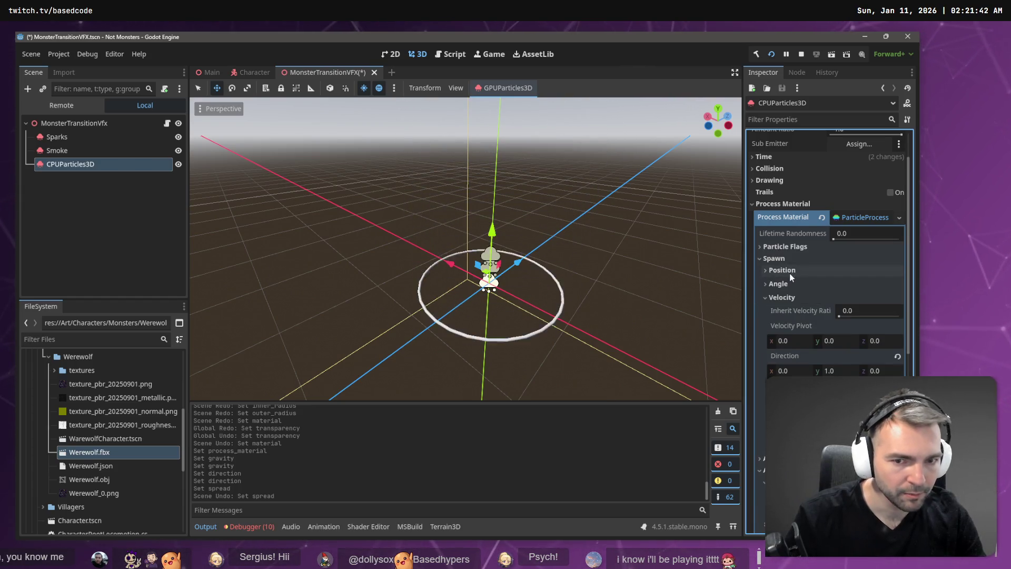
scroll(807, 345, "down", 5)
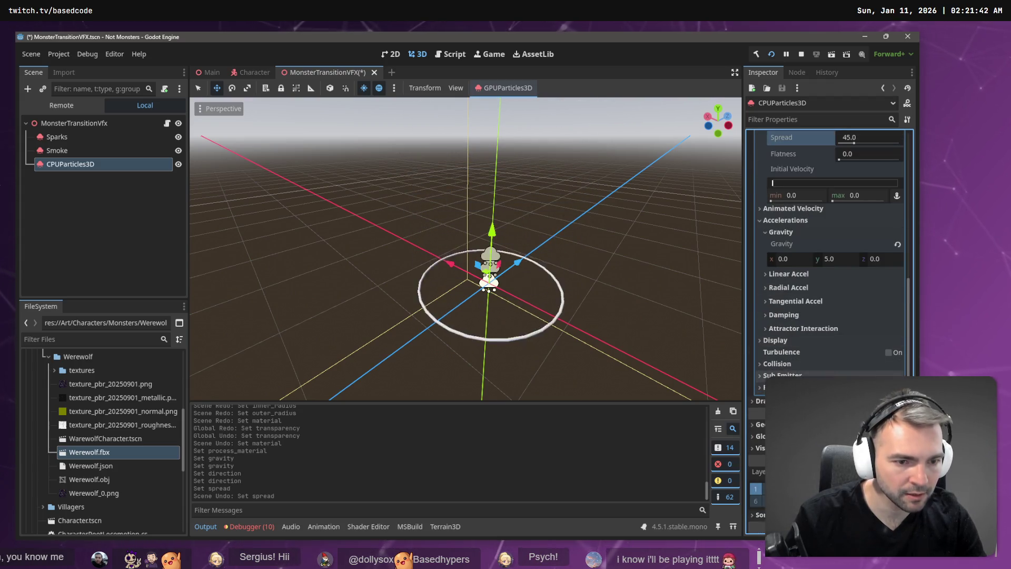
scroll(781, 312, "up", 6)
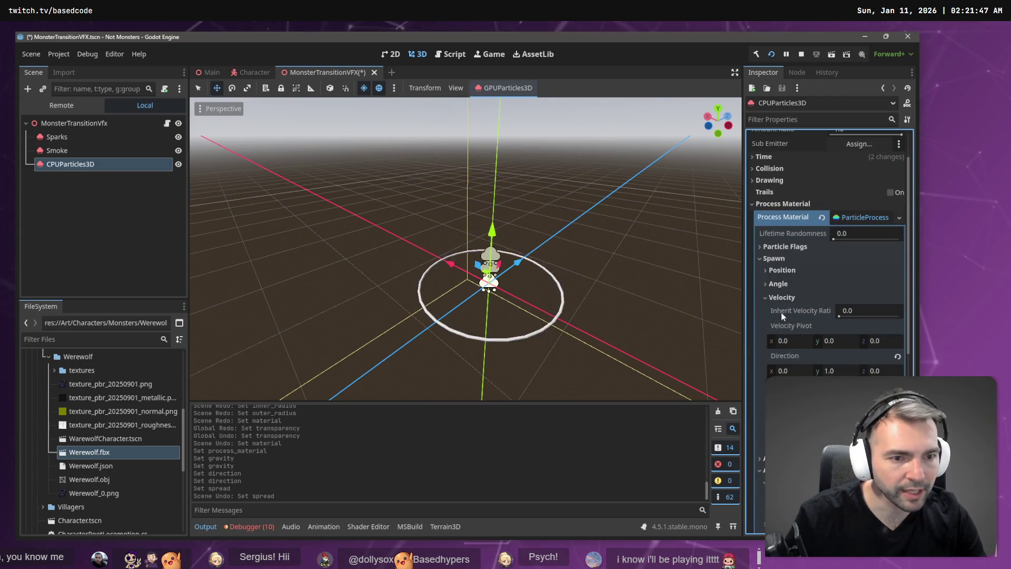
left_click(768, 297)
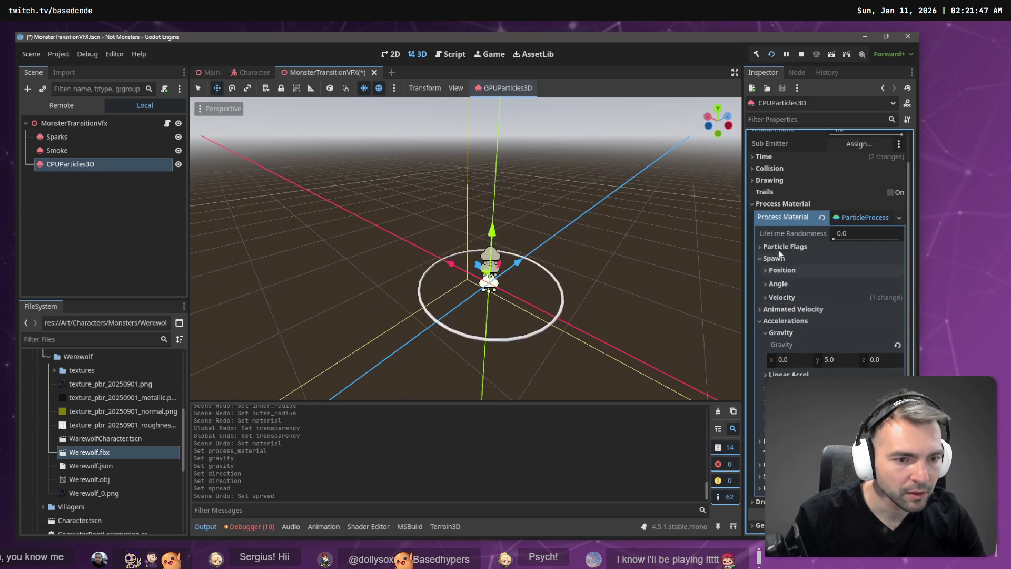
left_click(783, 310)
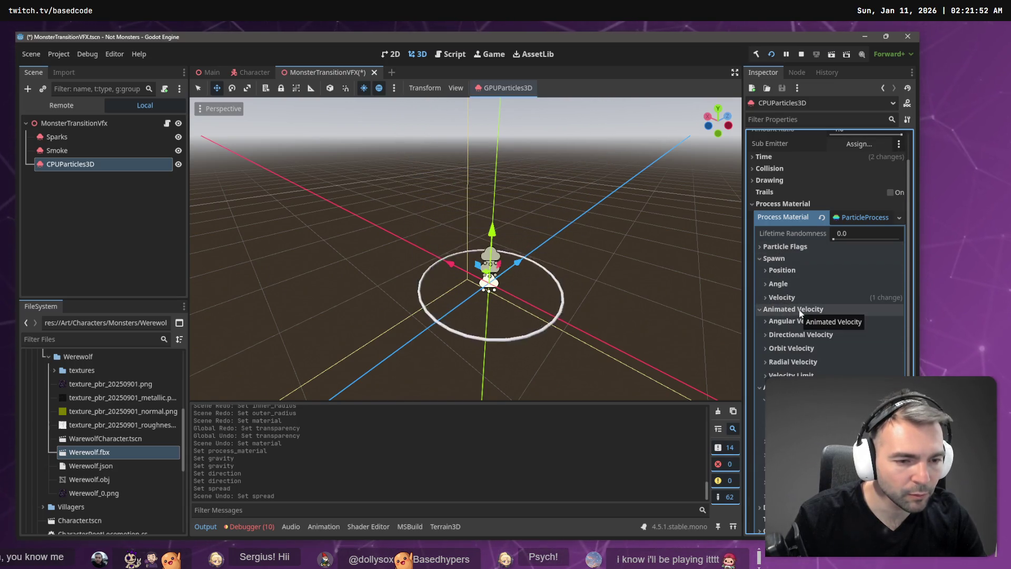
left_click(800, 310)
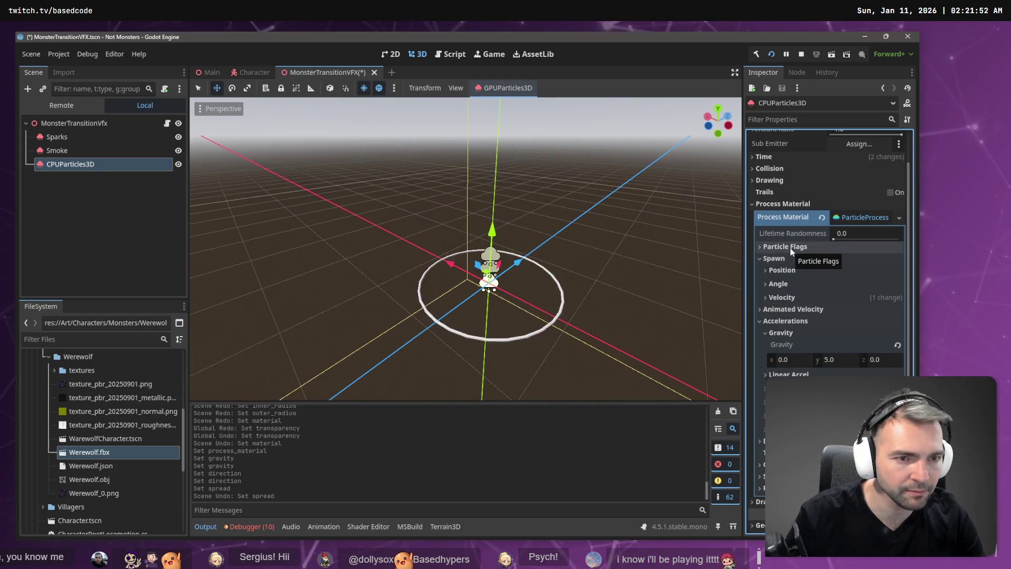
left_click(787, 181)
left_click(794, 181)
scroll(796, 185, "up", 2)
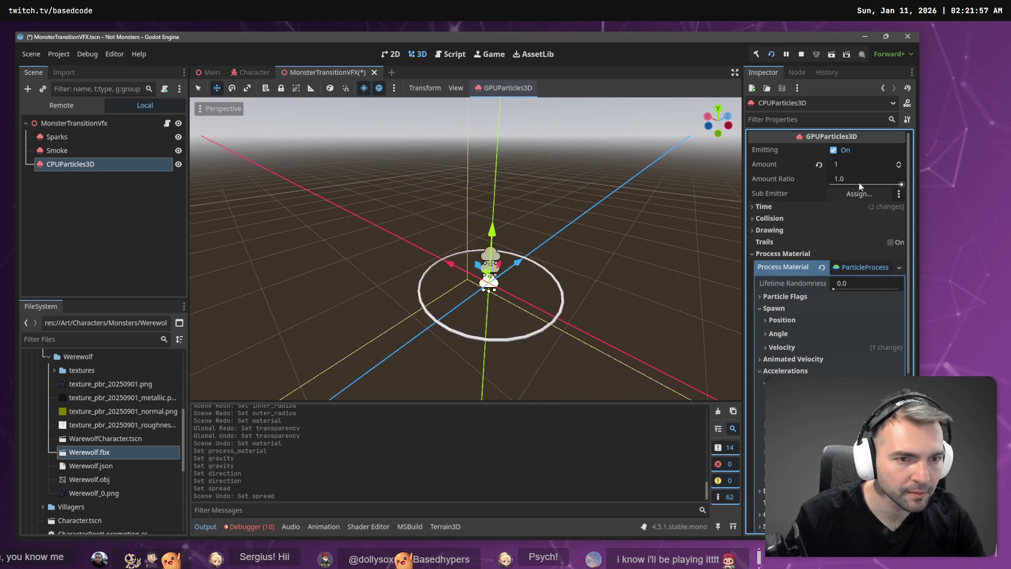
scroll(814, 299, "down", 3)
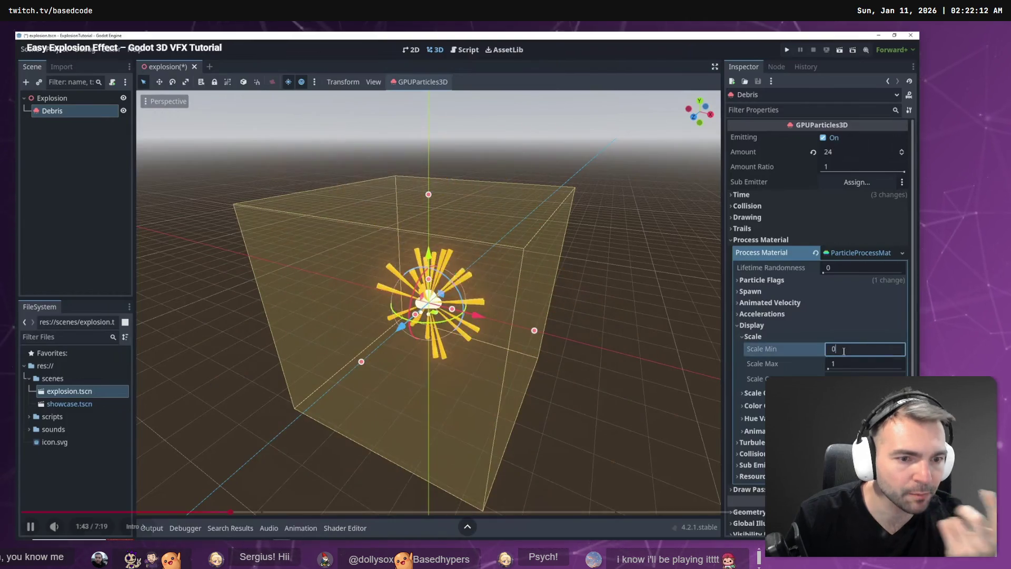
key("alt+Tab")
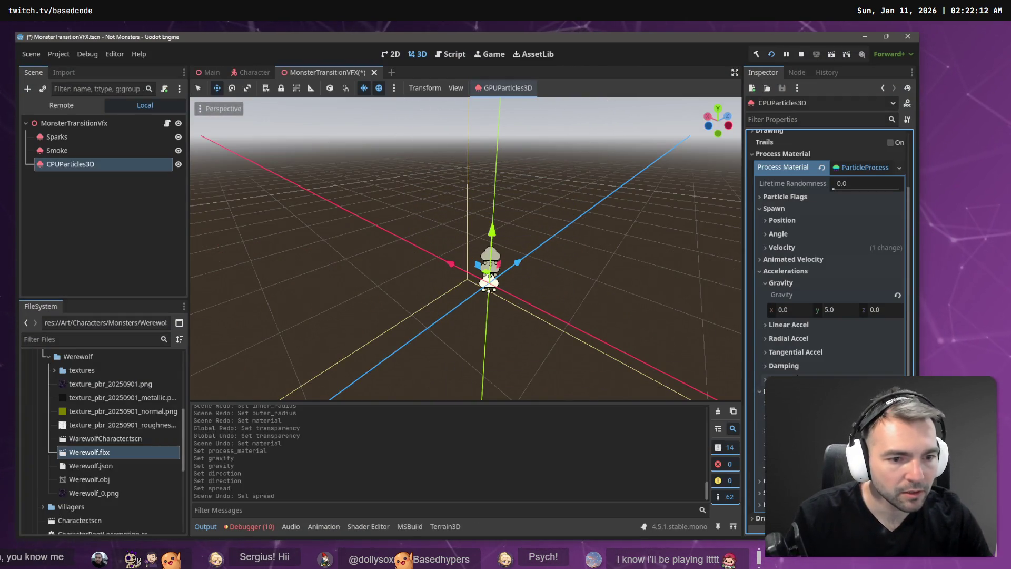
Add a New CurveTexture scale curve, drag its point and tangent up to 1.0, and save
scroll(841, 367, "down", 3)
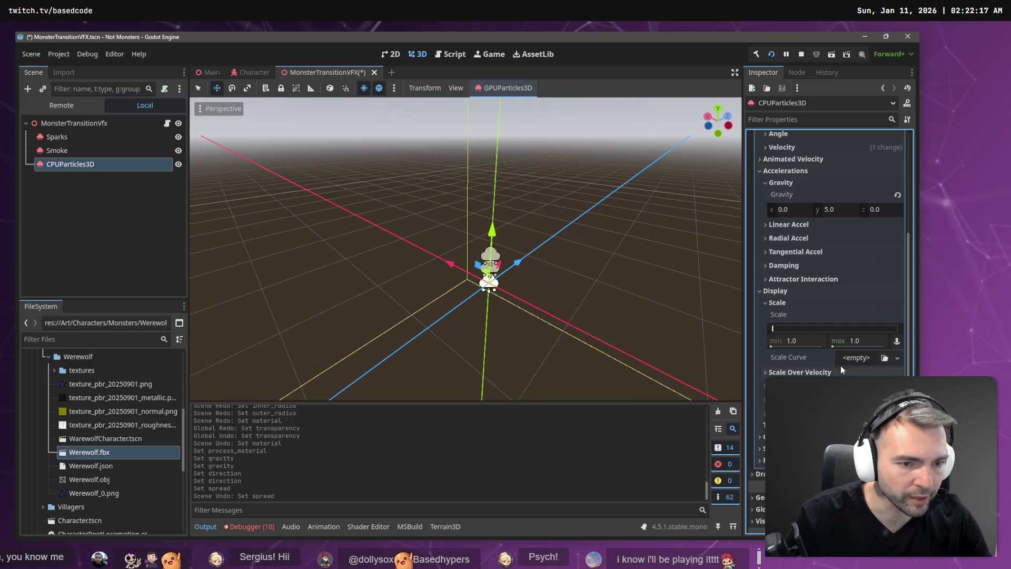
left_click(896, 358)
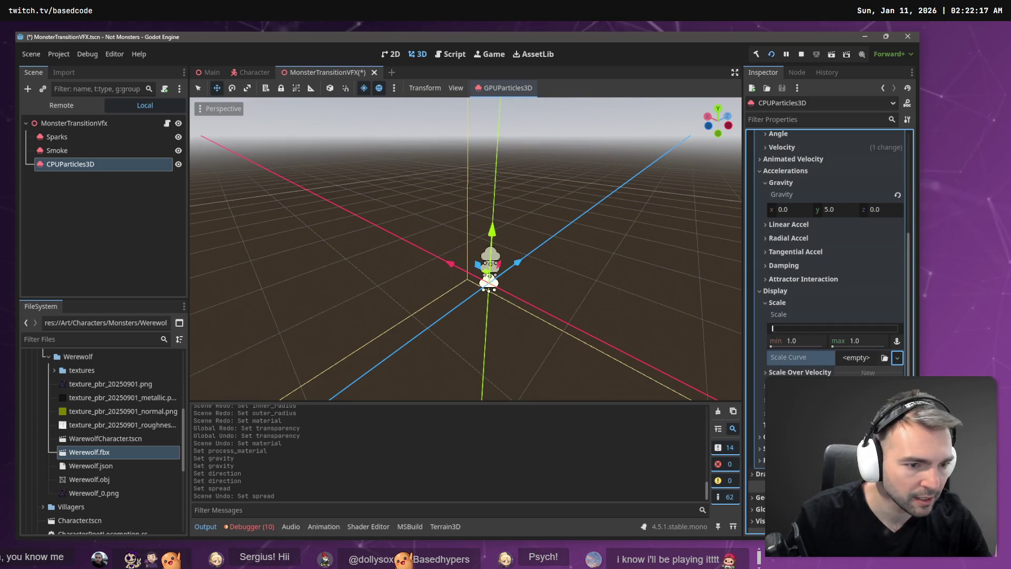
left_click(853, 385)
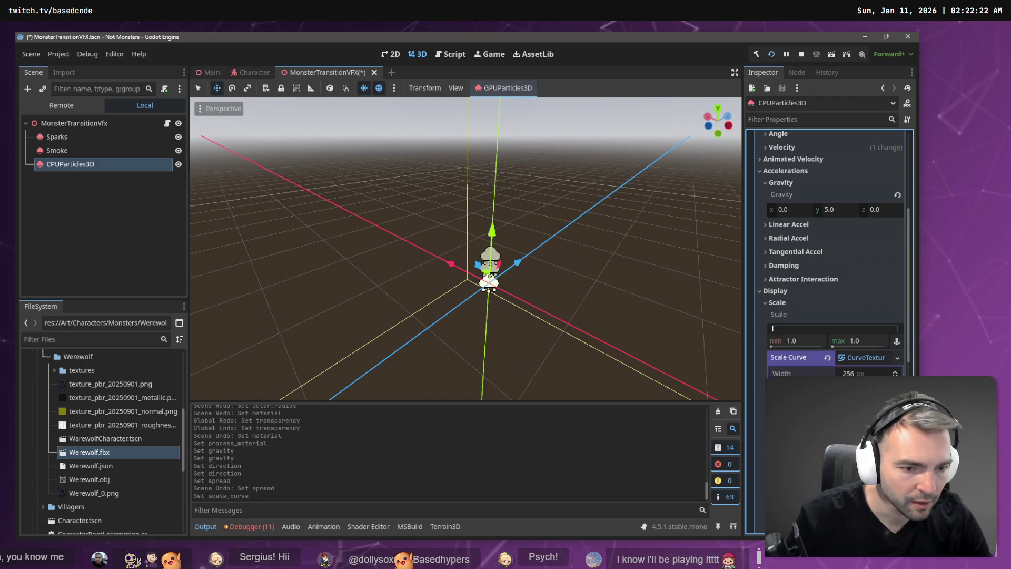
left_click_drag(837, 421, 837, 410)
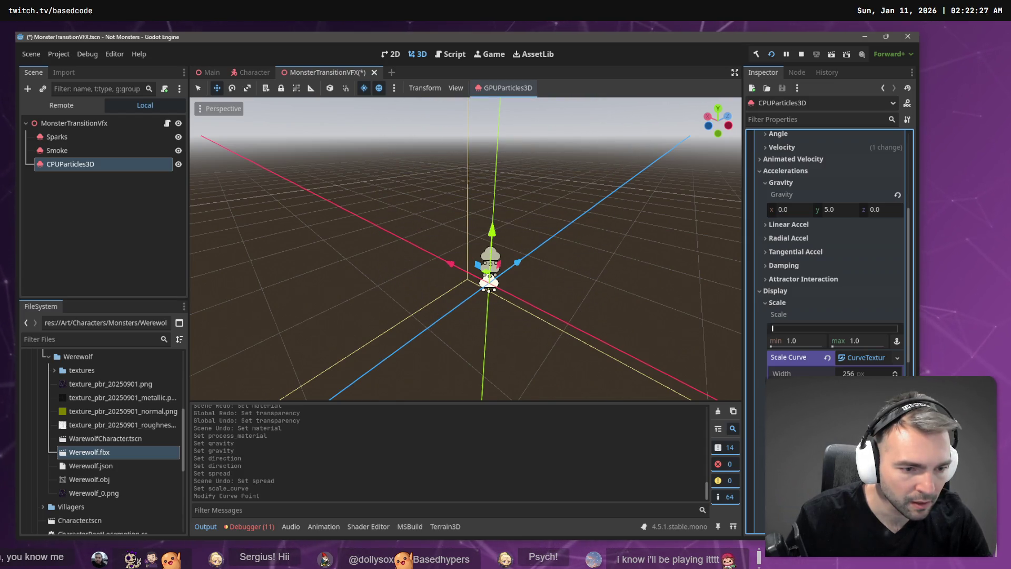
left_click_drag(843, 416, 853, 405)
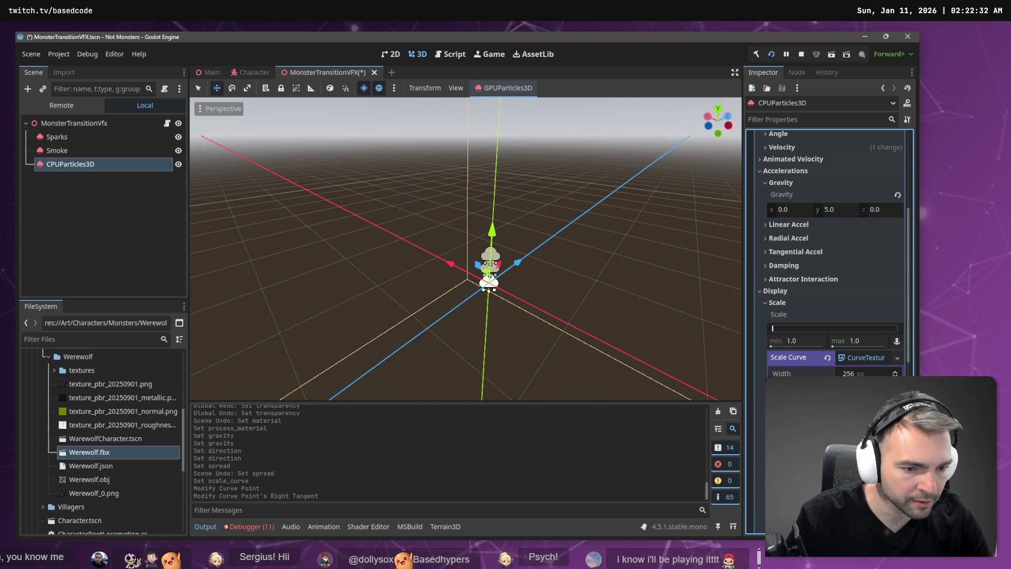
left_click_drag(842, 416, 850, 408)
scroll(835, 252, "down", 3)
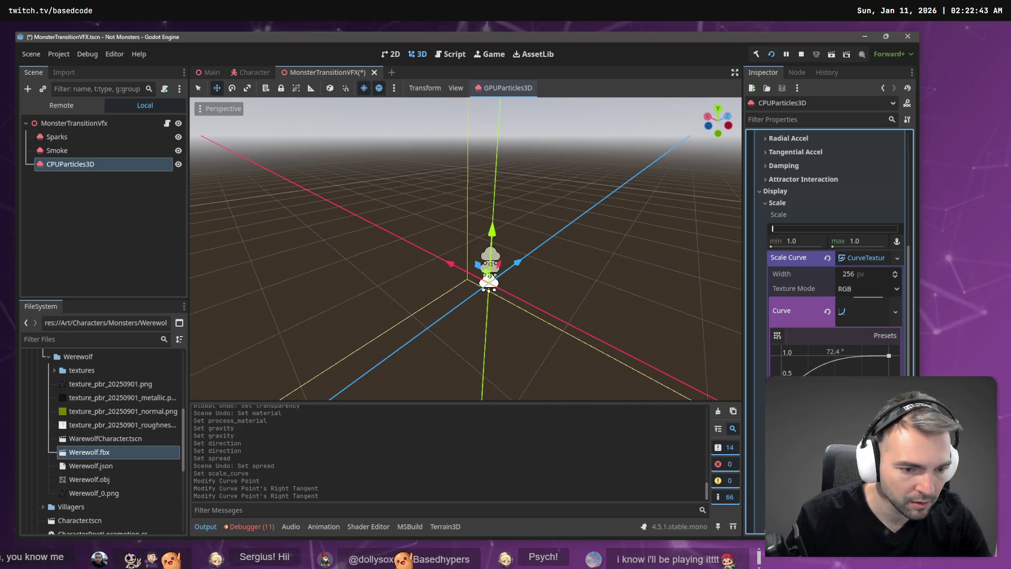
key("ctrl+s")
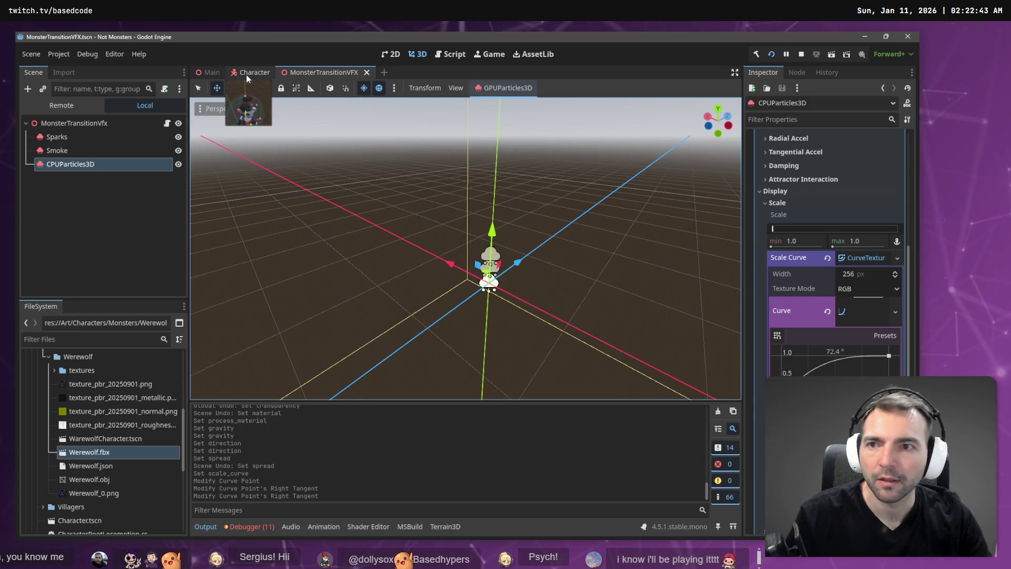
Check the CharacterSwapper's Transition Vfx in the Main scene, then return to MonsterTransitionVFX
left_click(248, 73)
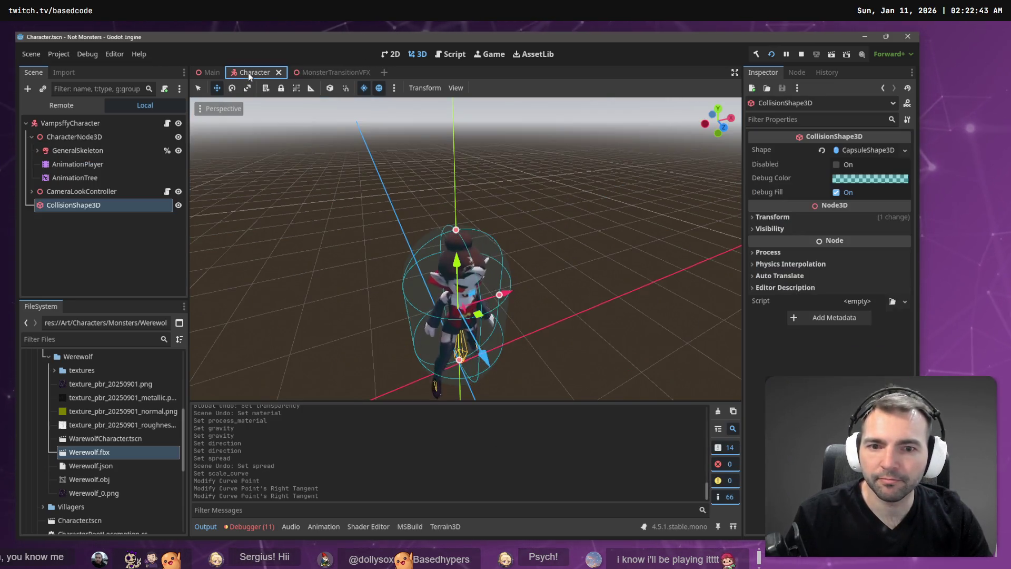
left_click(213, 72)
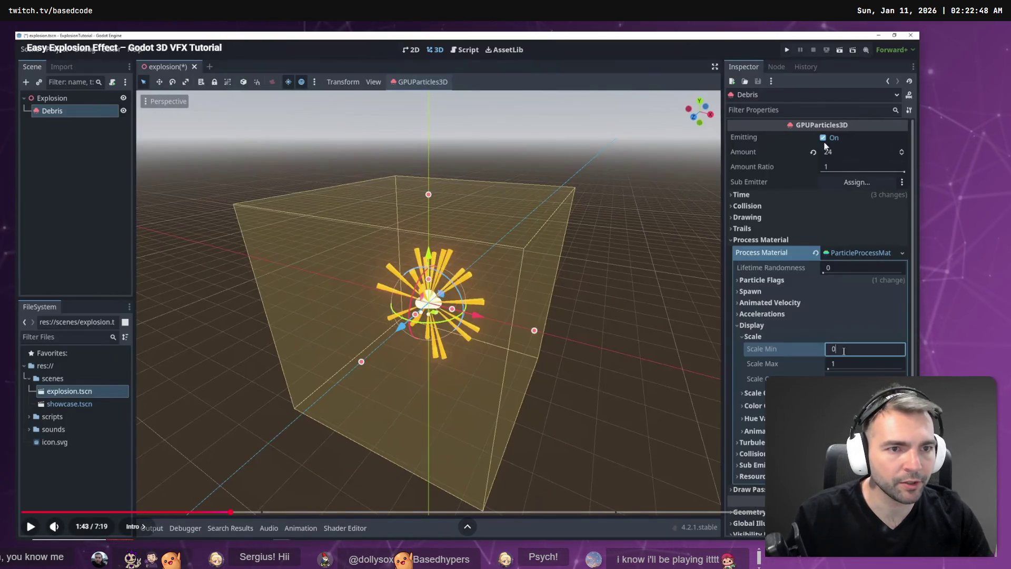
key("space")
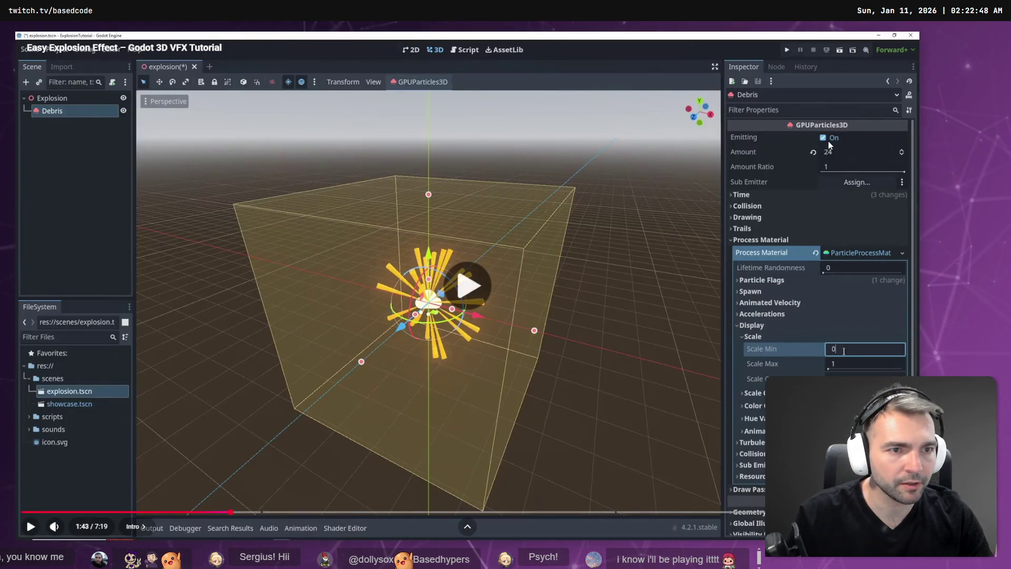
key("space")
key("alt+Tab")
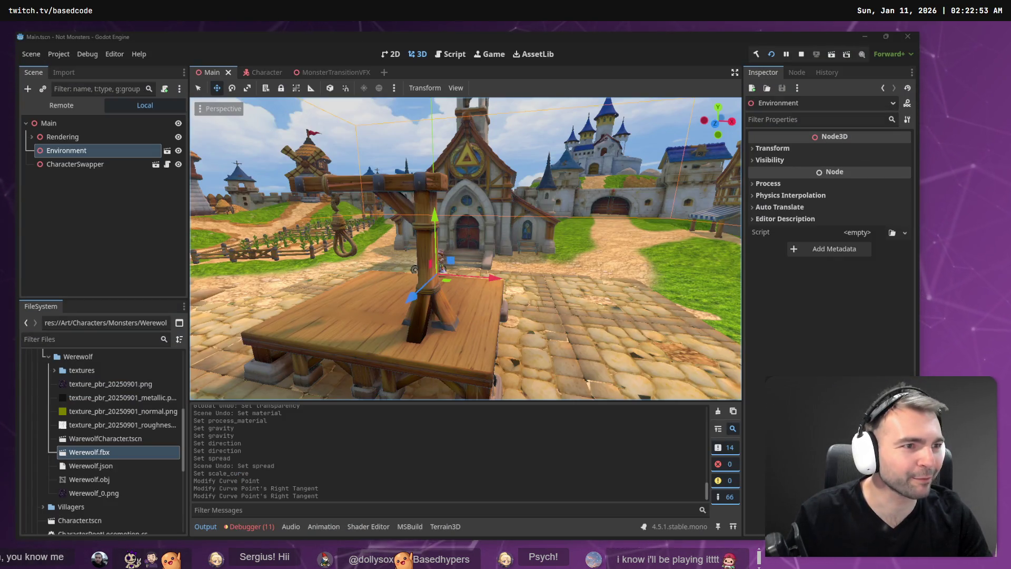
left_click(75, 165)
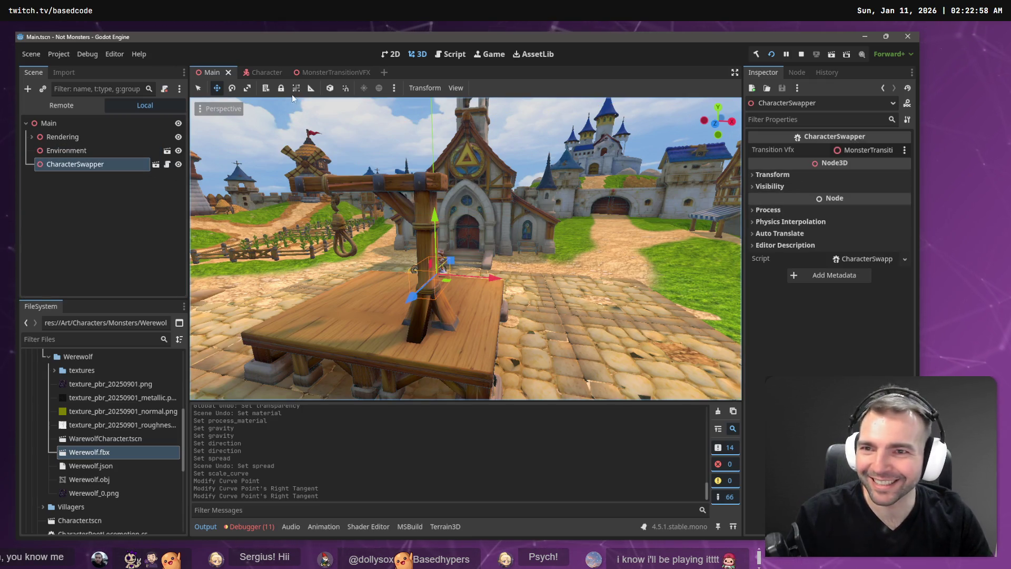
left_click(326, 72)
scroll(815, 214, "up", 3)
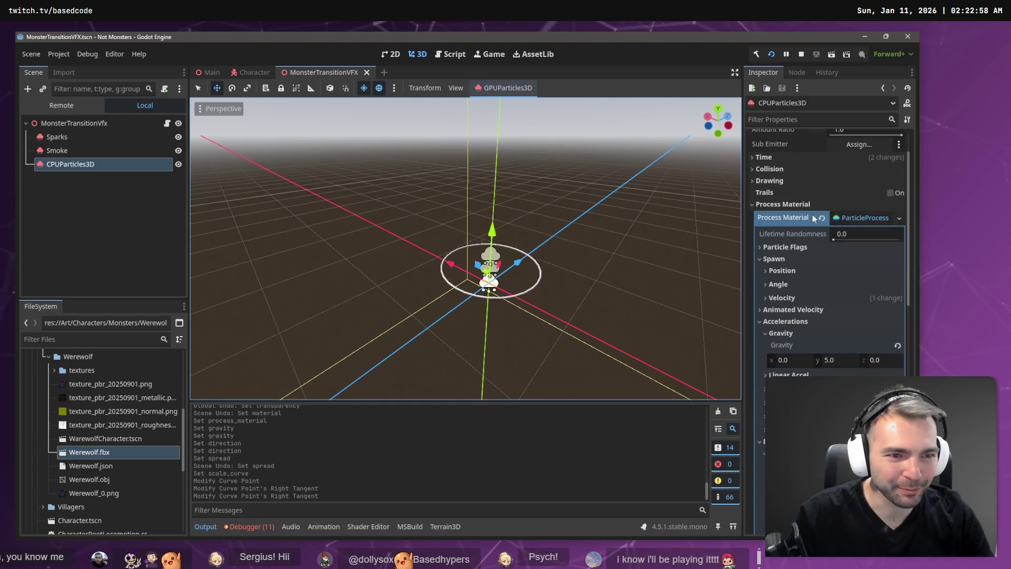
scroll(854, 224, "up", 2)
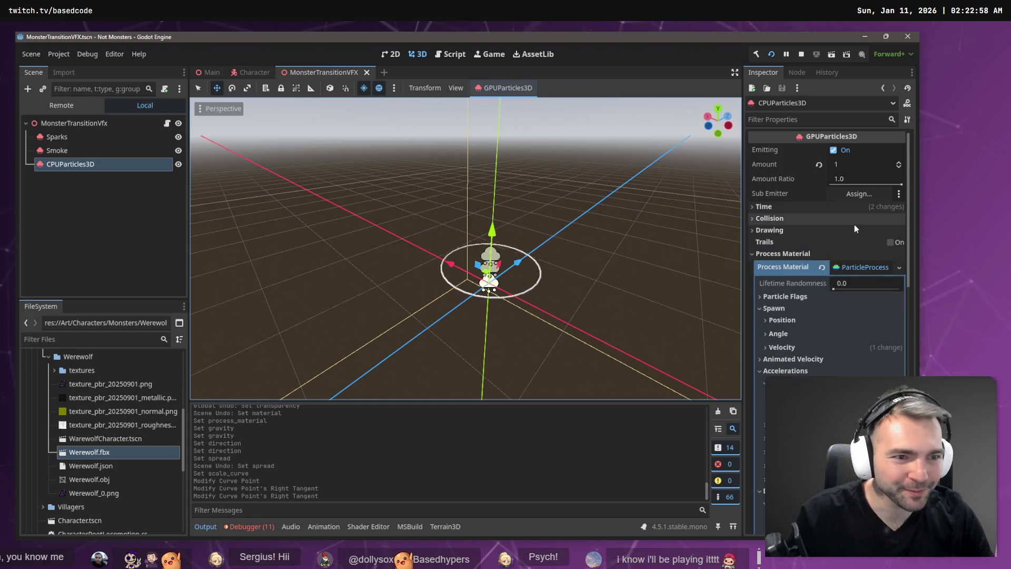
Turn off Emitting, enable One Shot under Time, save the scene and run the game
left_click(832, 150)
left_click(768, 253)
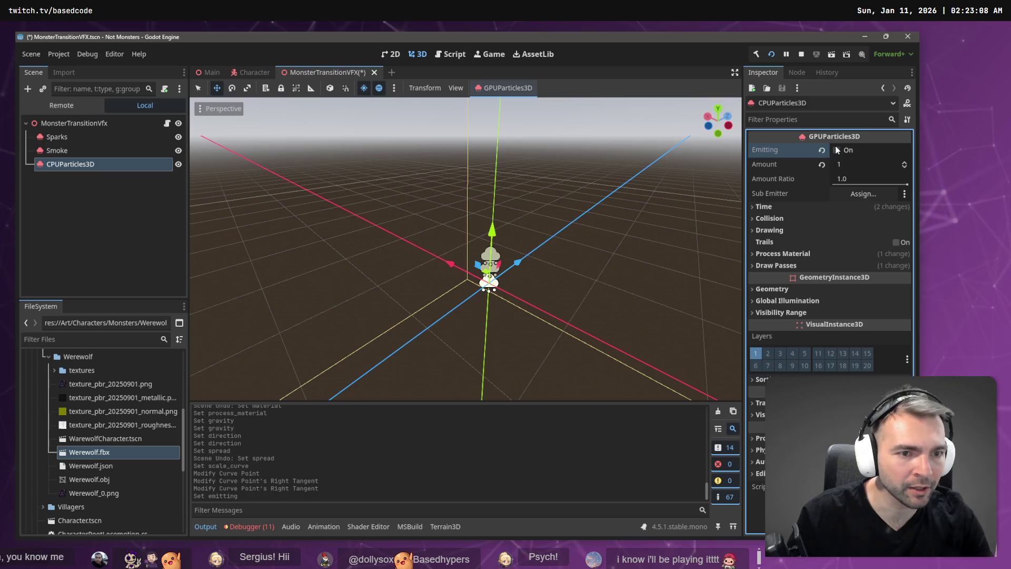
left_click(787, 208)
left_click(845, 252)
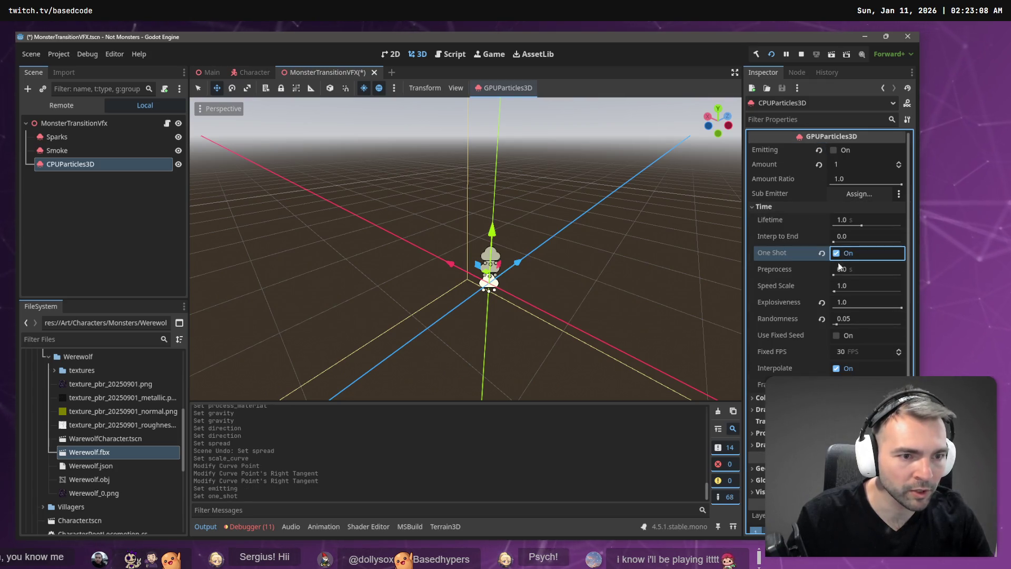
key("alt+Tab")
key("alt+Tab")
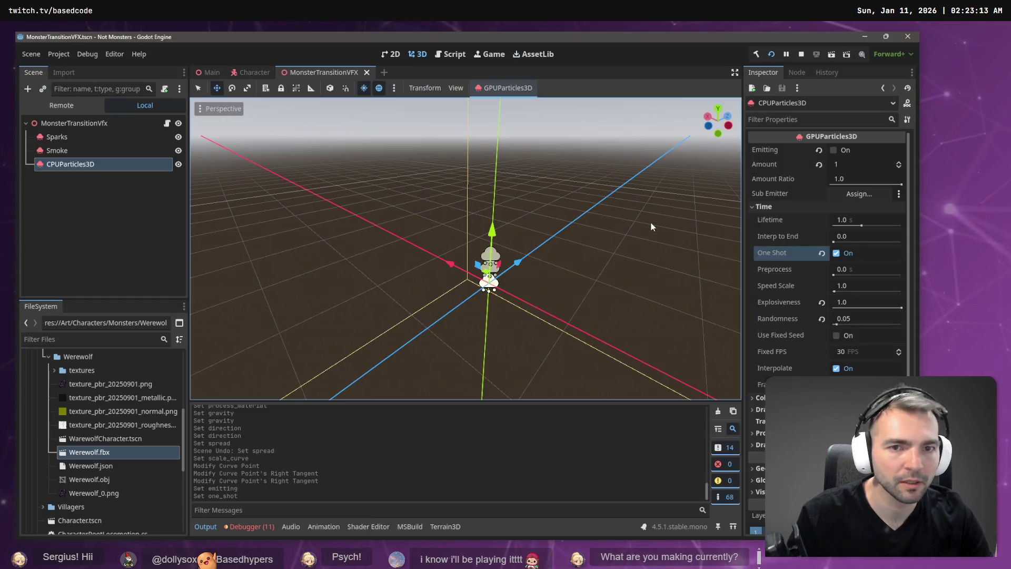
key("alt+Tab")
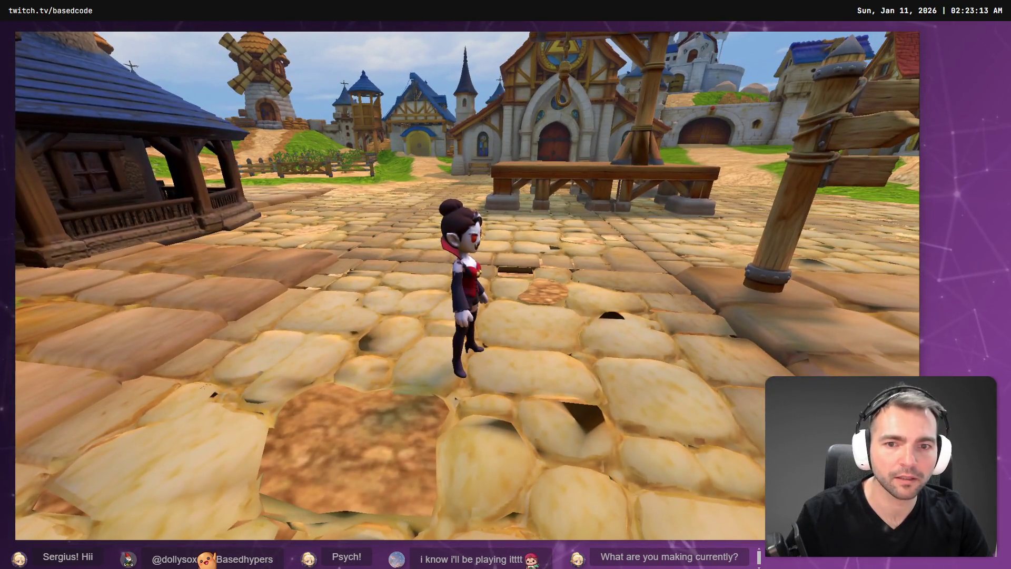
Trigger two character transformations in the running game to see the puff, then stop it
key("w")
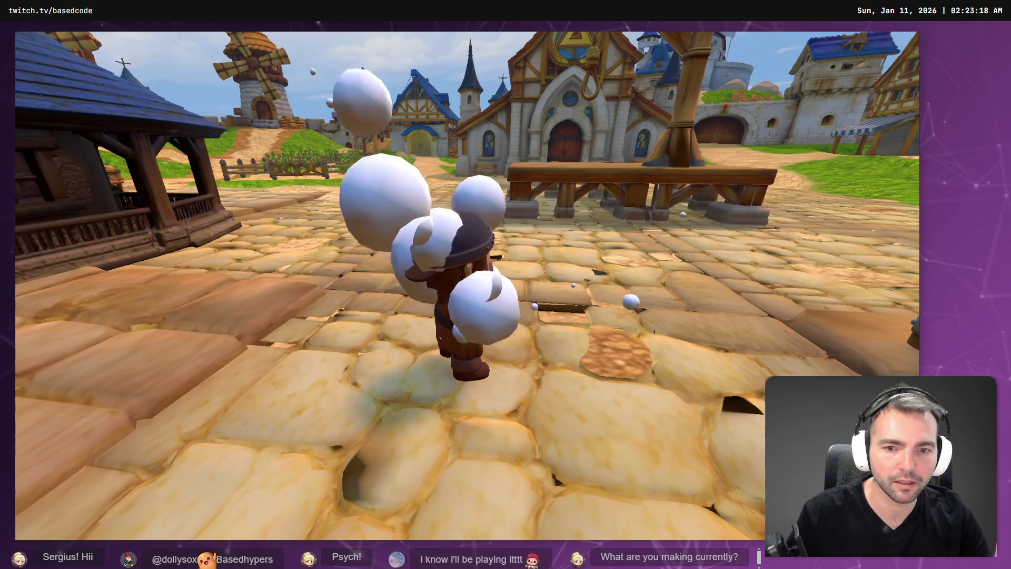
key("s")
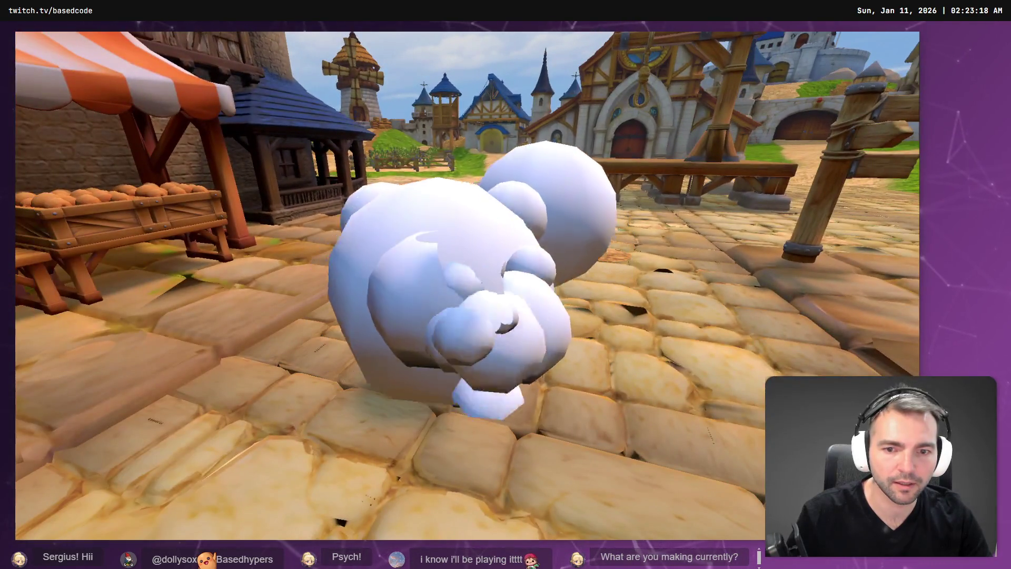
key("alt+Tab")
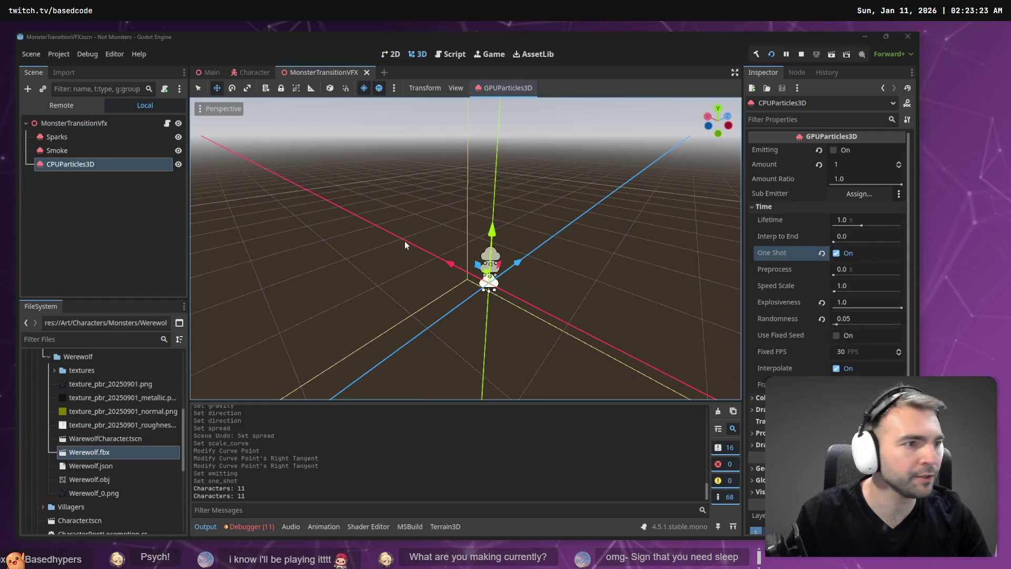
key("F8")
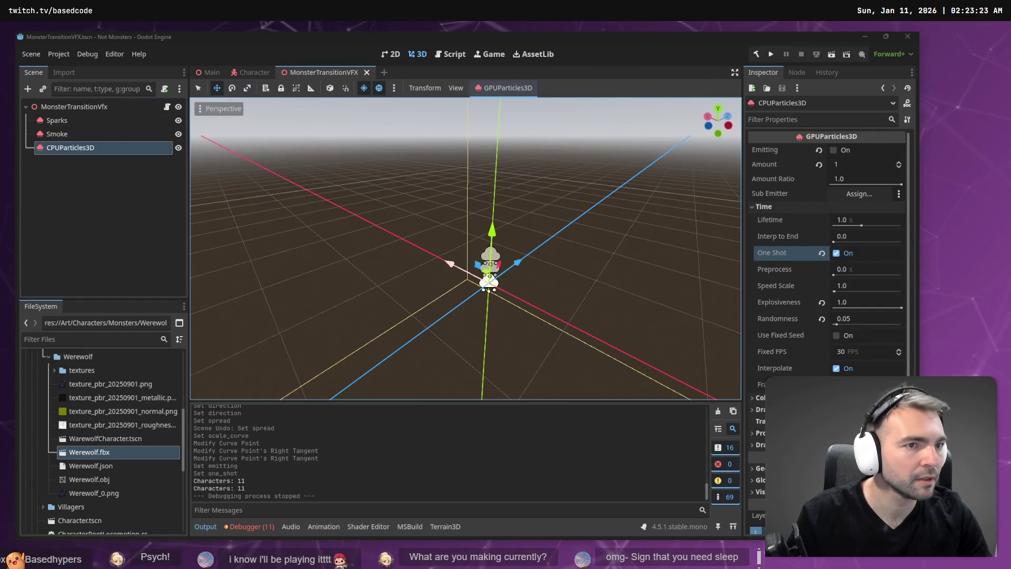
Run the game again and cycle through five transformations with C to test the puff
left_click(770, 54)
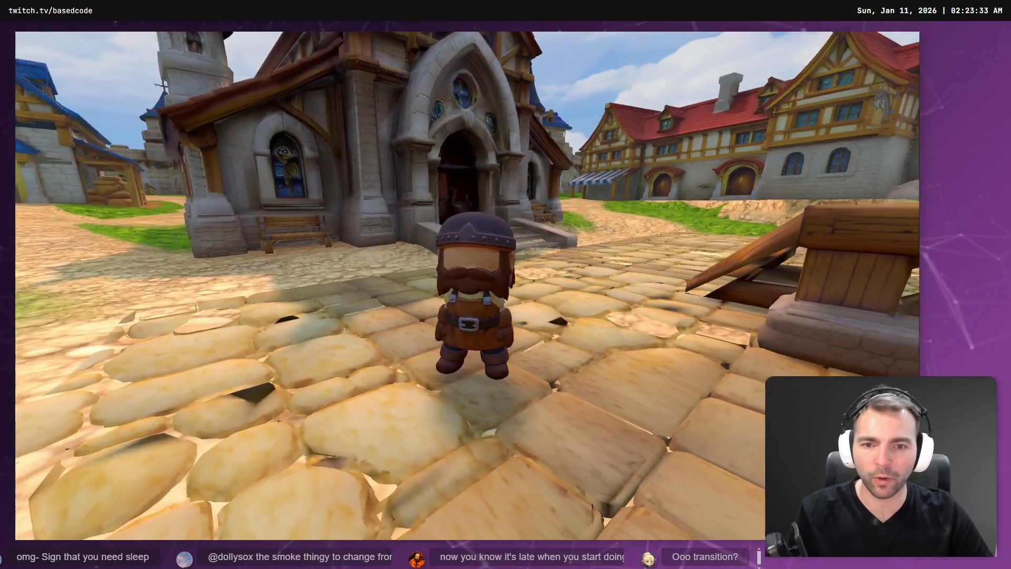
key("c")
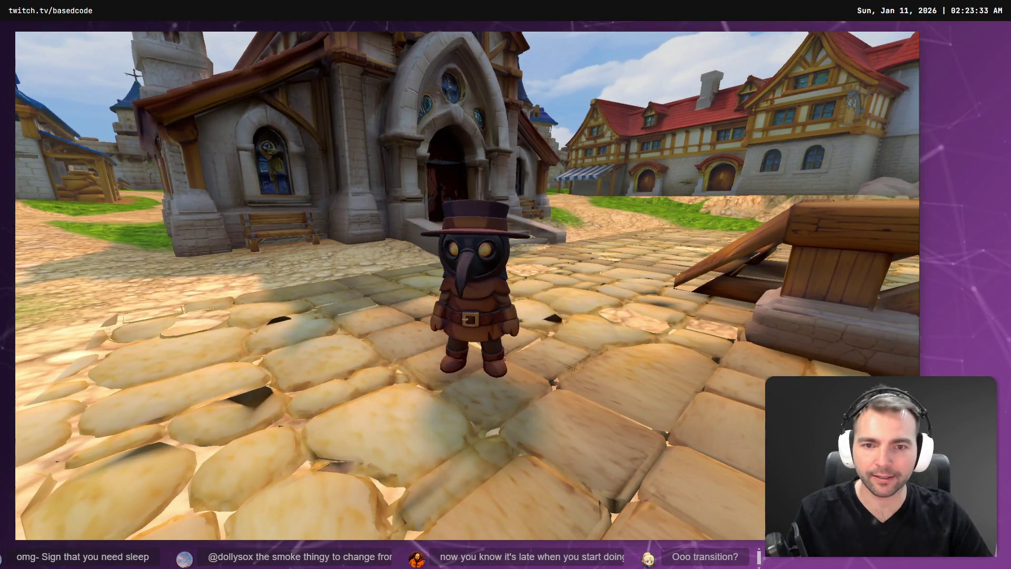
key("c")
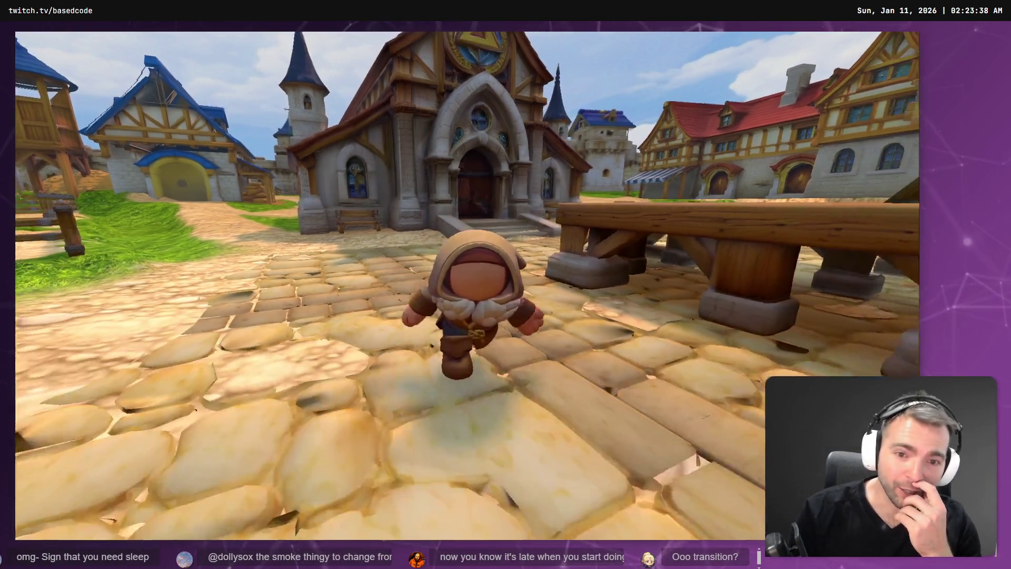
key("c")
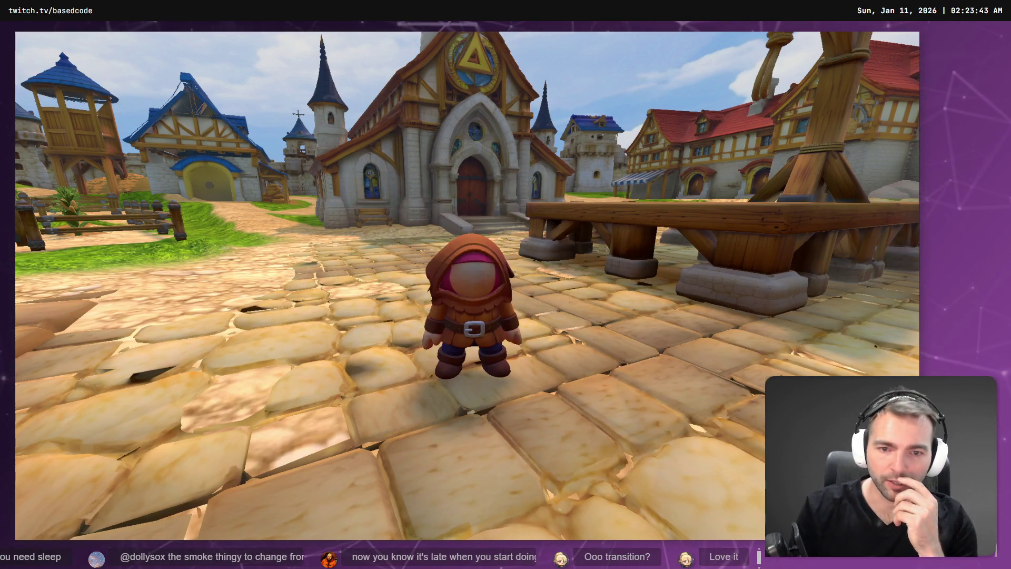
key("c")
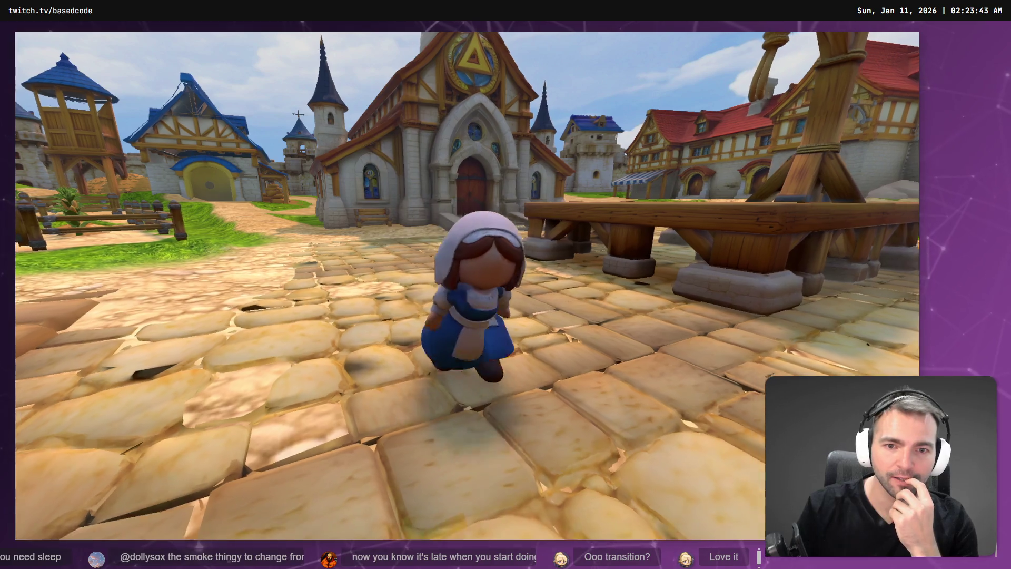
key("c")
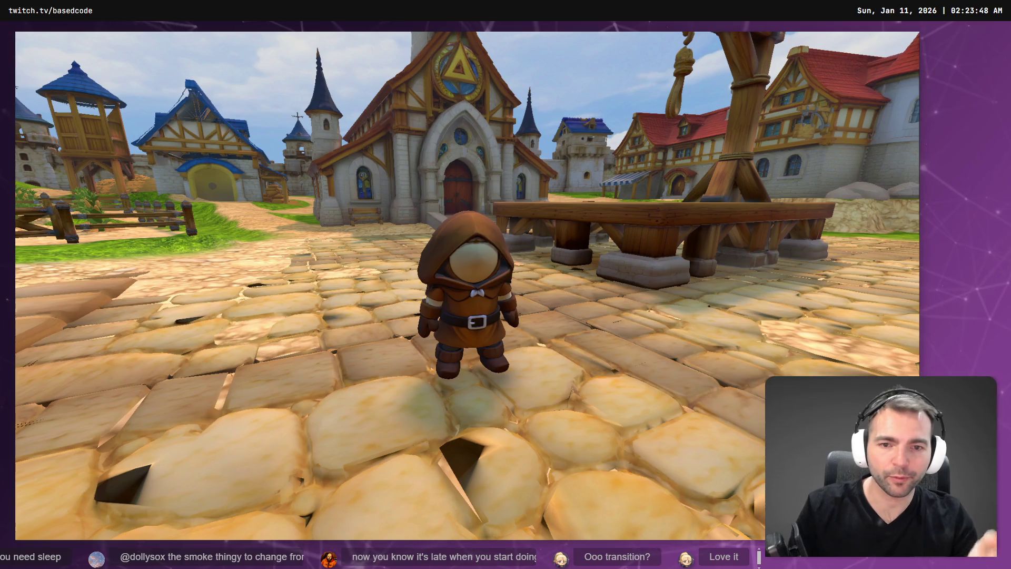
key("F8")
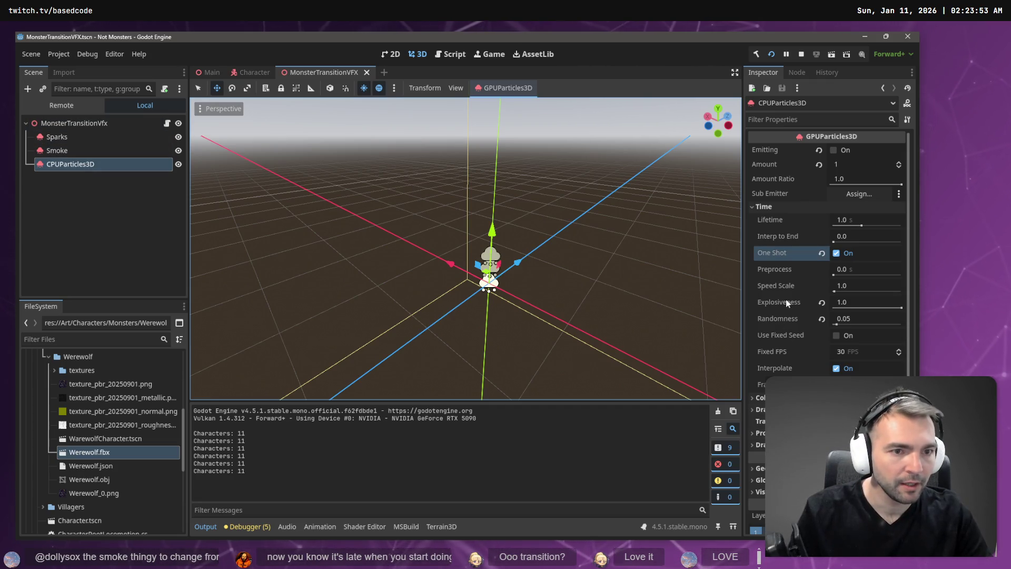
left_click(756, 205)
Set the Display Scale max to 3.0, save, and test the puff in the game
left_click(795, 255)
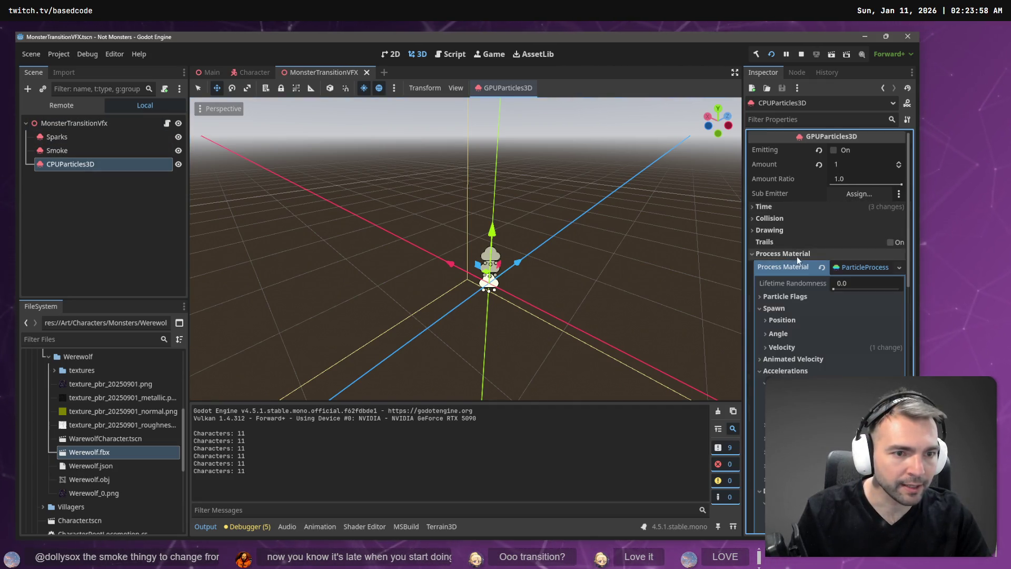
scroll(839, 261, "down", 2)
scroll(839, 256, "down", 3)
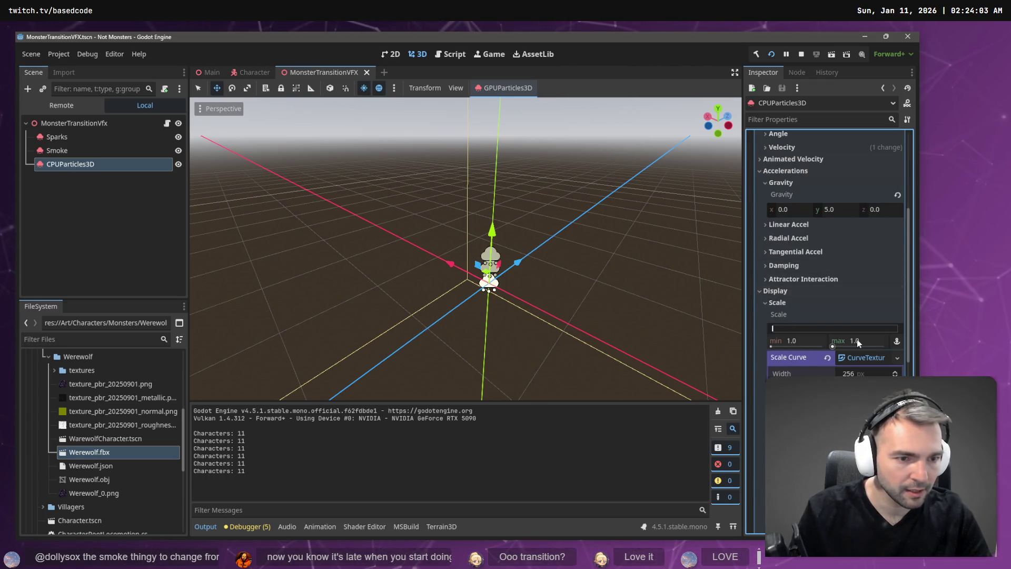
scroll(848, 337, "down", 1)
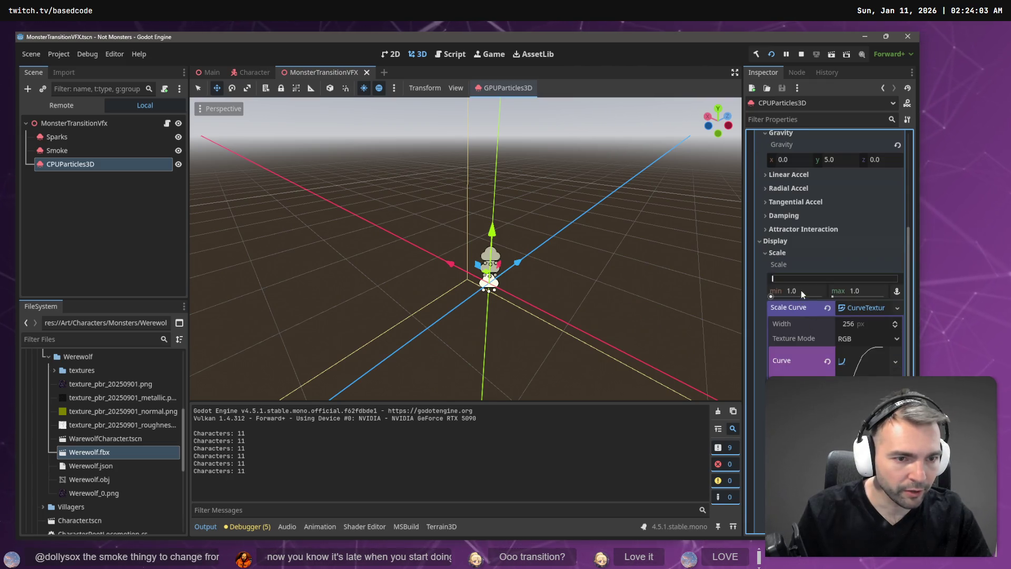
left_click(861, 293)
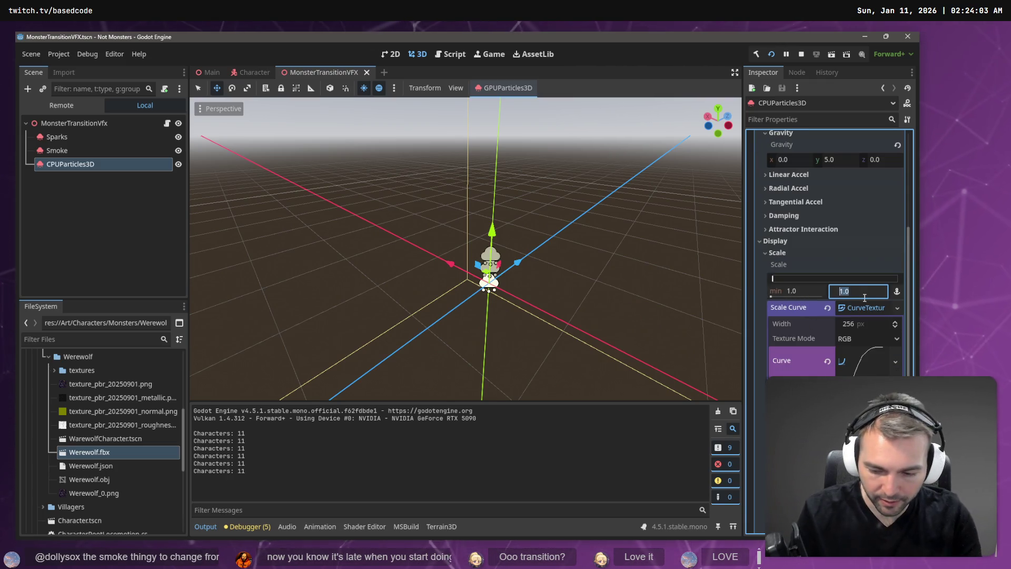
type("3")
key("Return")
key("ctrl+s")
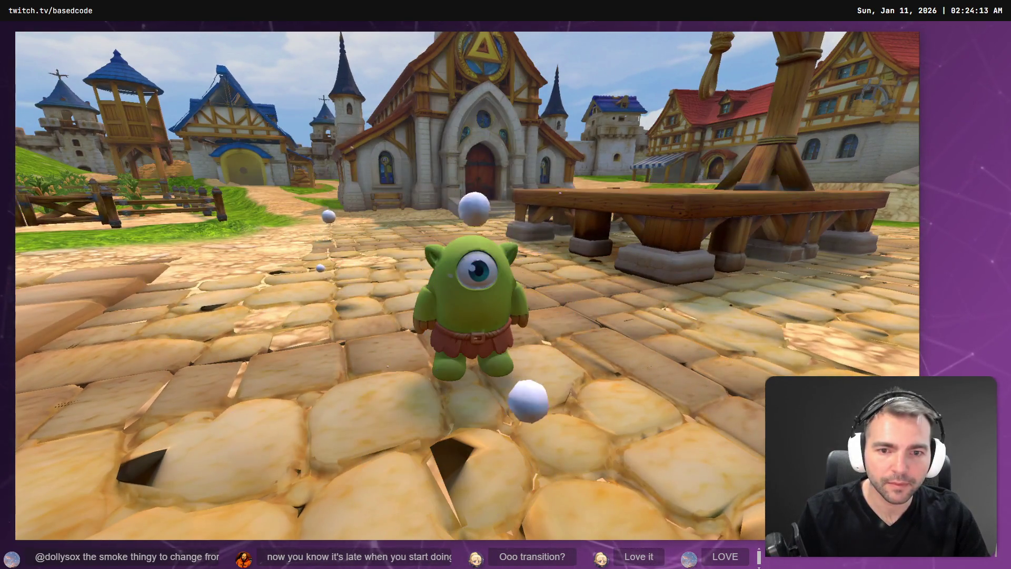
key("w")
key("a")
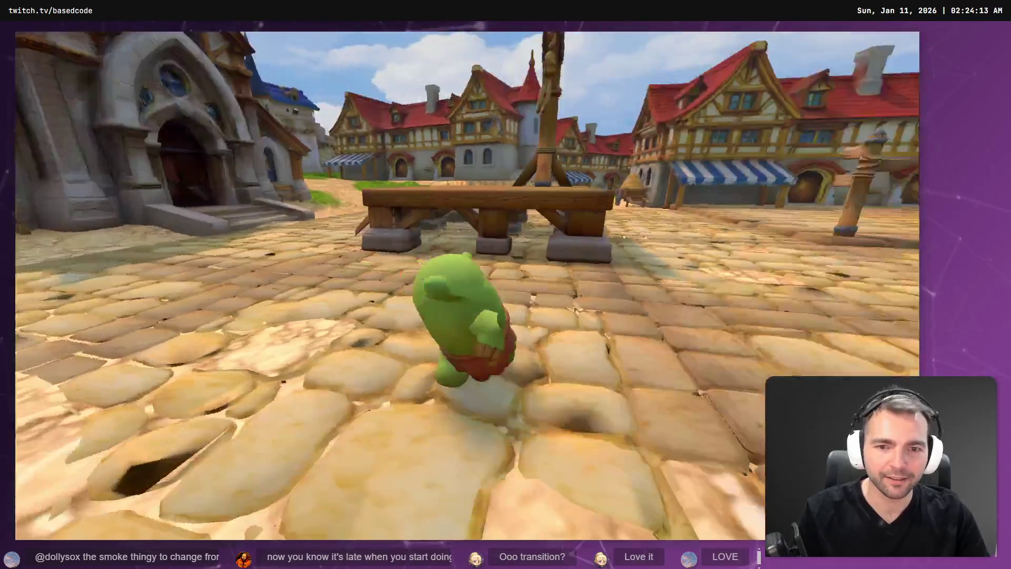
key("s")
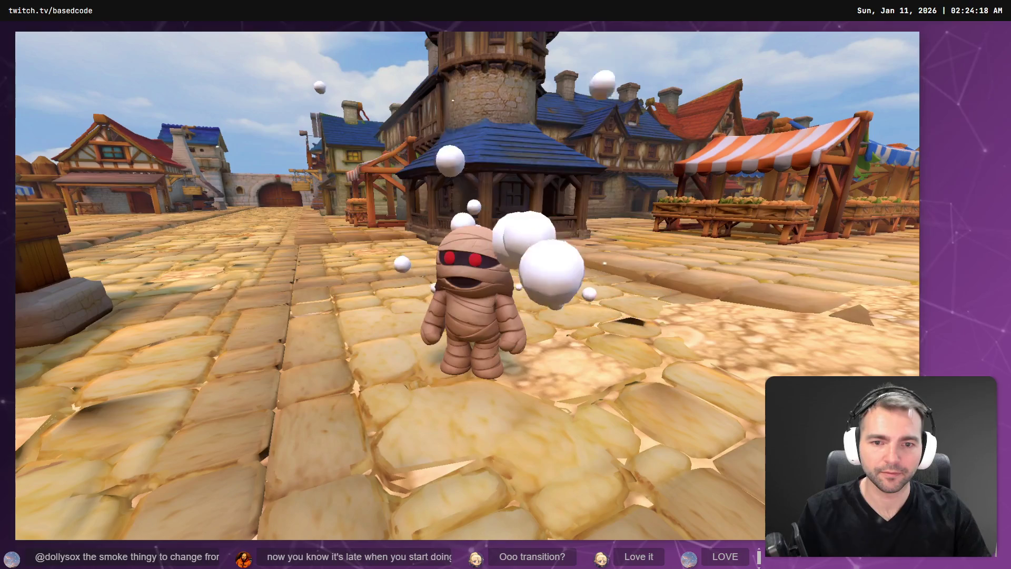
key("F8")
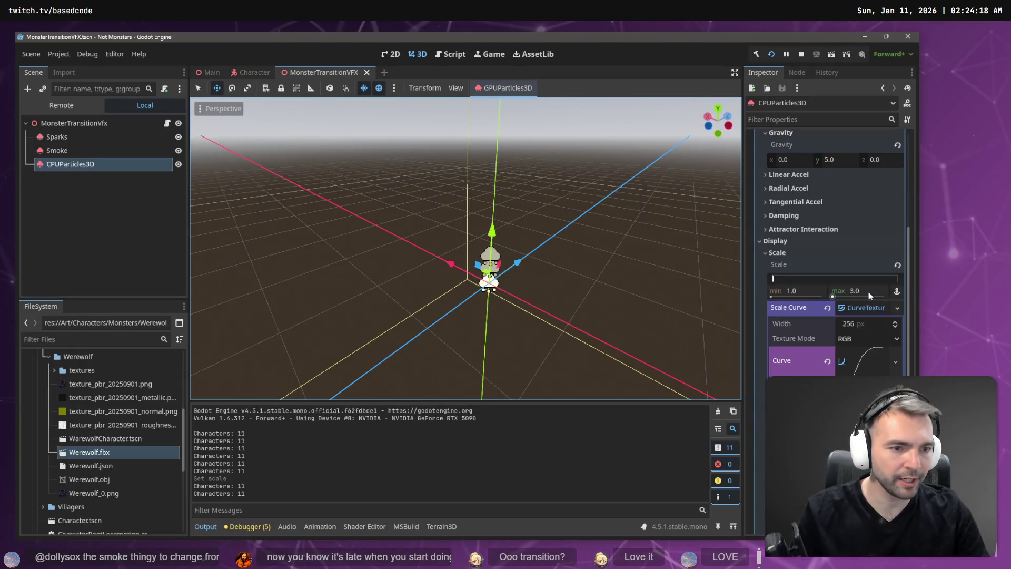
Lower the maximum scale to 2.5 and run the game again to view the puff
left_click(867, 291)
key("BackSpace")
type("2")
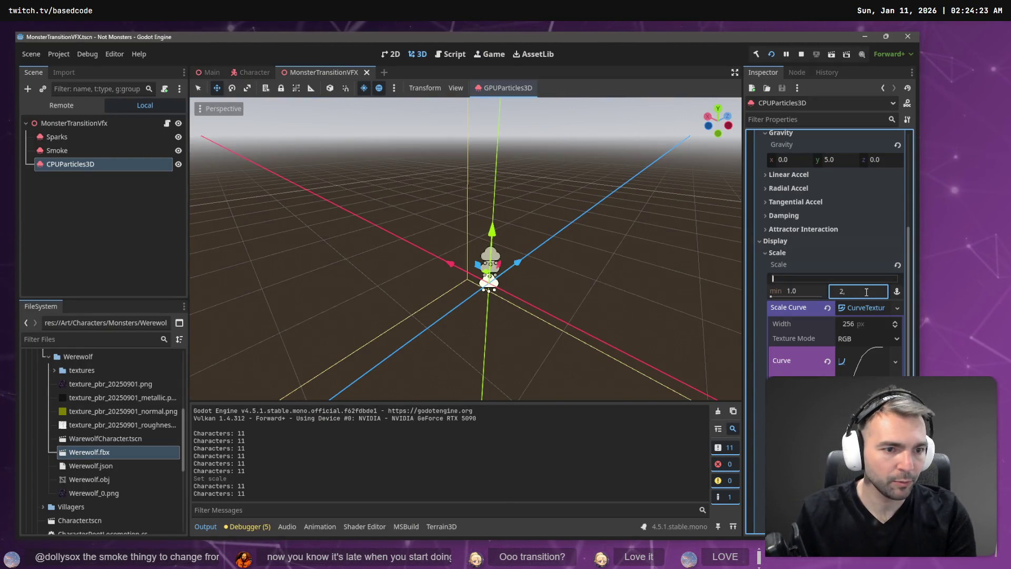
type("5")
key("Return")
key("alt+Tab")
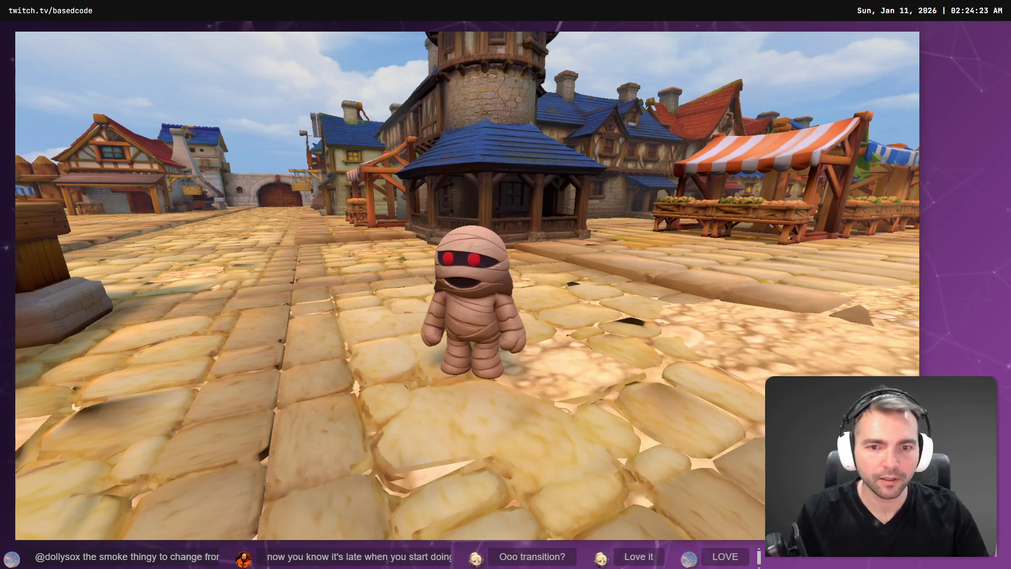
key("s")
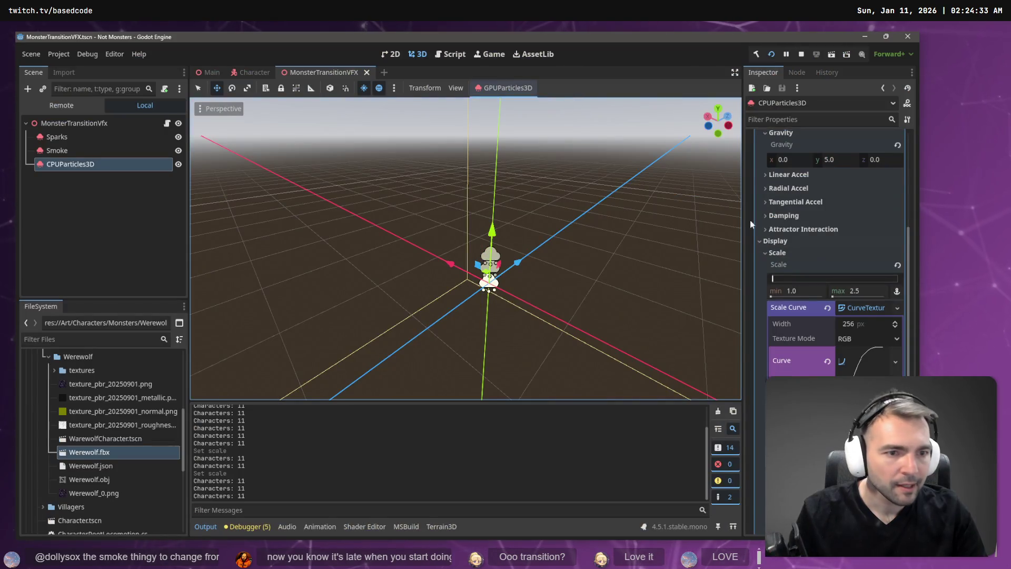
scroll(813, 222, "up", 10)
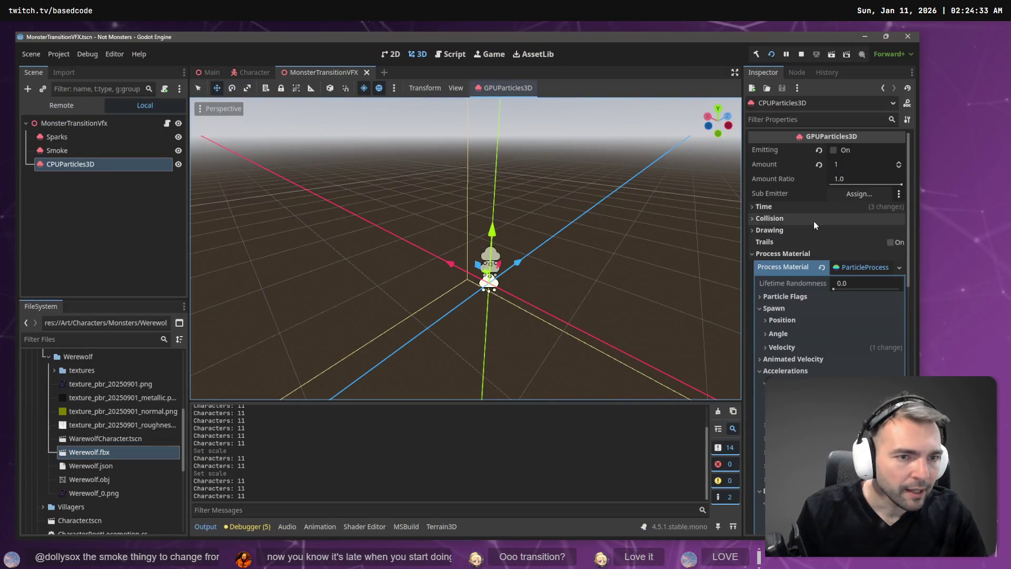
Set the puff's particle Amount to 2 and replay the one-shot burst to preview it
left_click(787, 211)
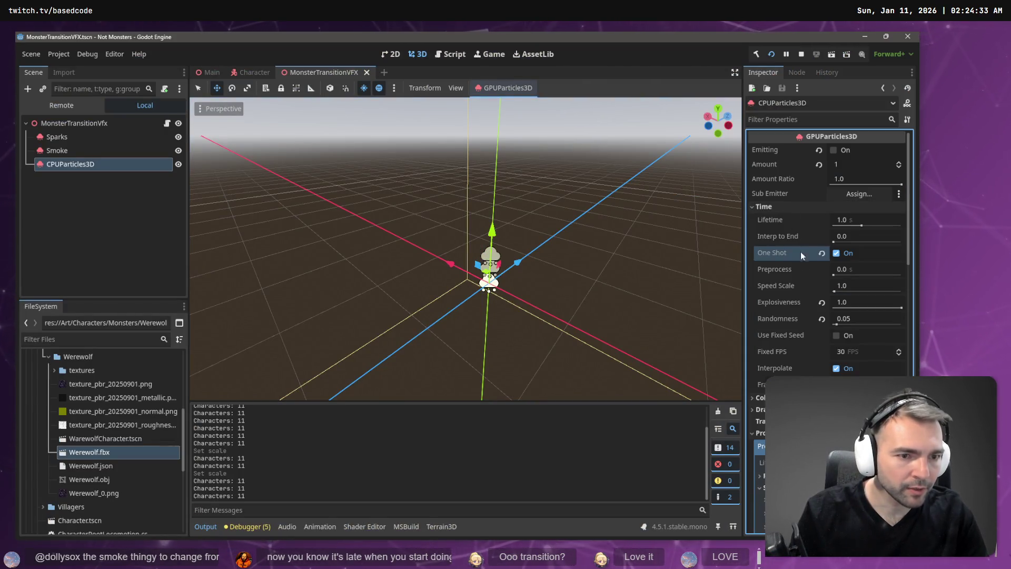
left_click(852, 356)
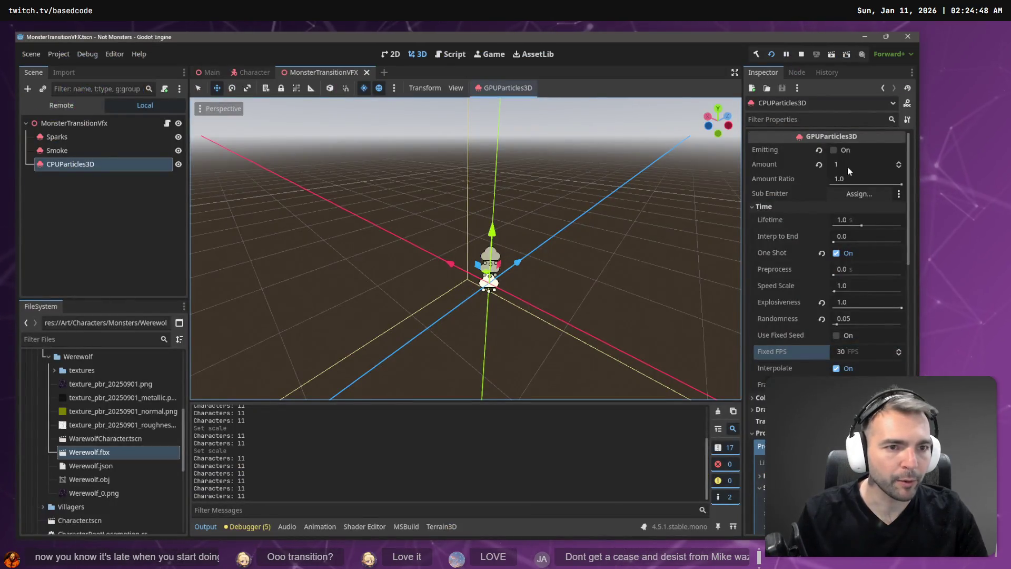
left_click(849, 166)
type("2")
key("Return")
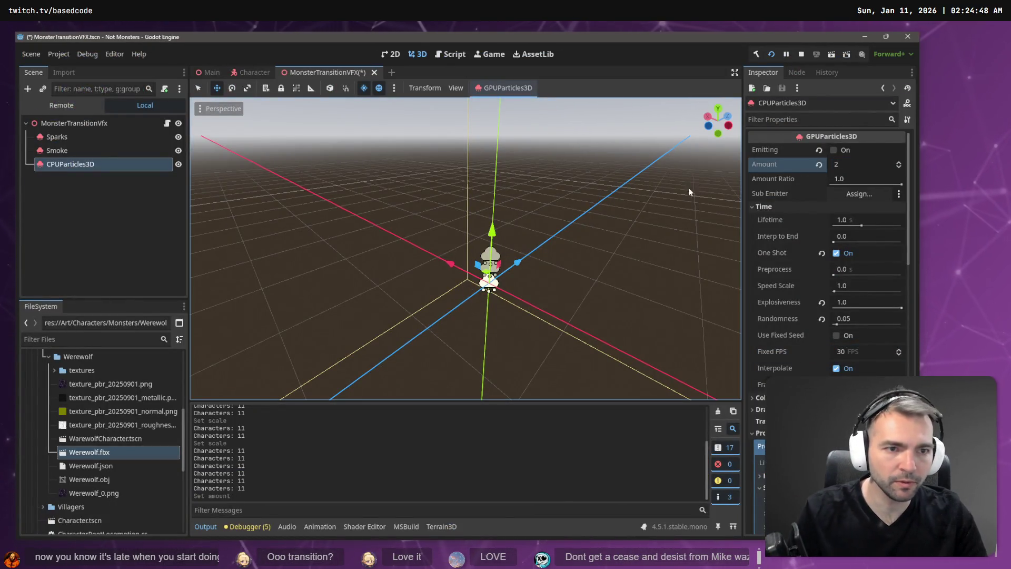
left_click(847, 151)
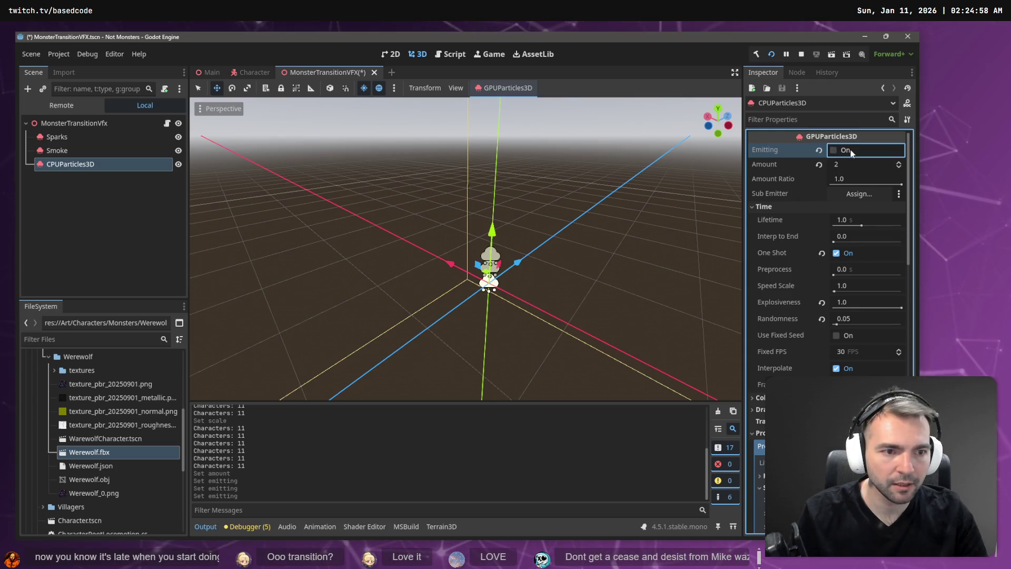
Set Speed Scale to 2.0, save the scene, and replay the faster burst several times
left_click(856, 286)
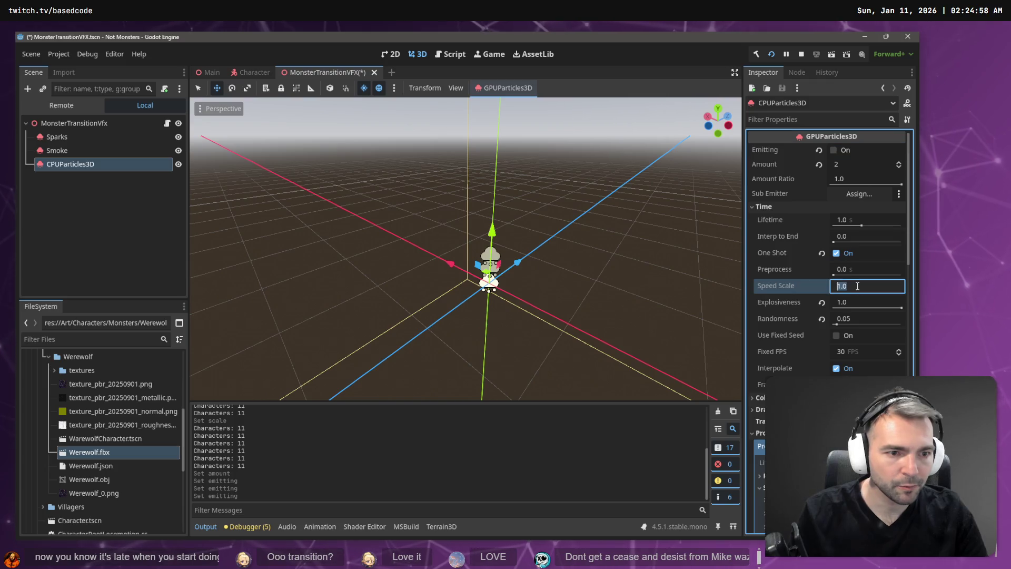
type("2")
key("Return")
key("ctrl+s")
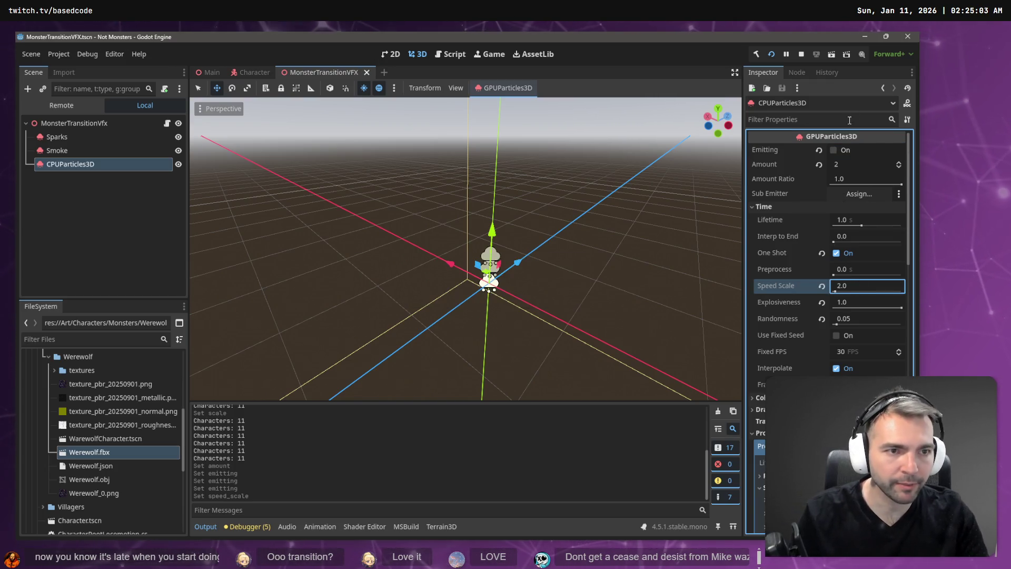
left_click(846, 151)
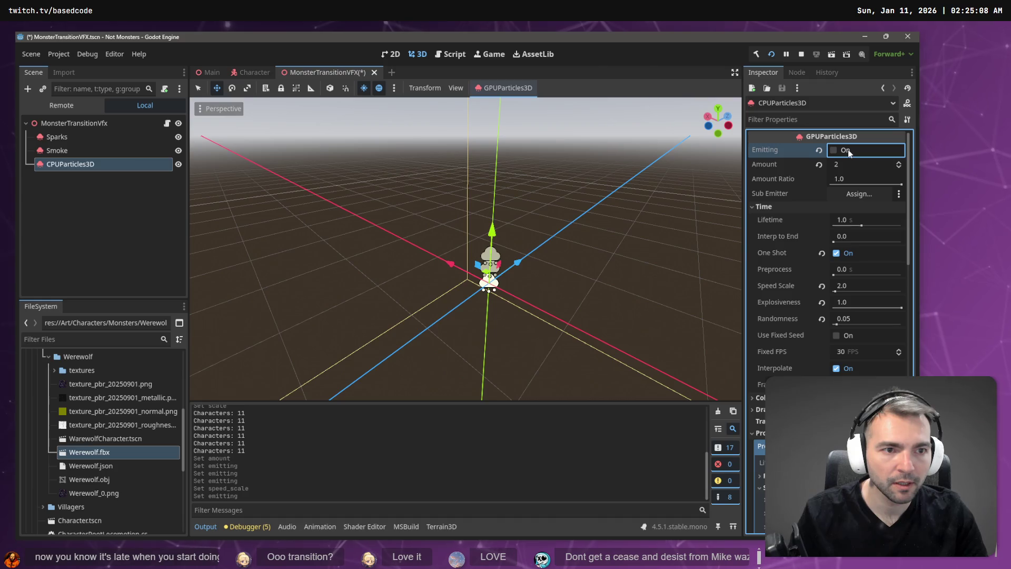
left_click(846, 151)
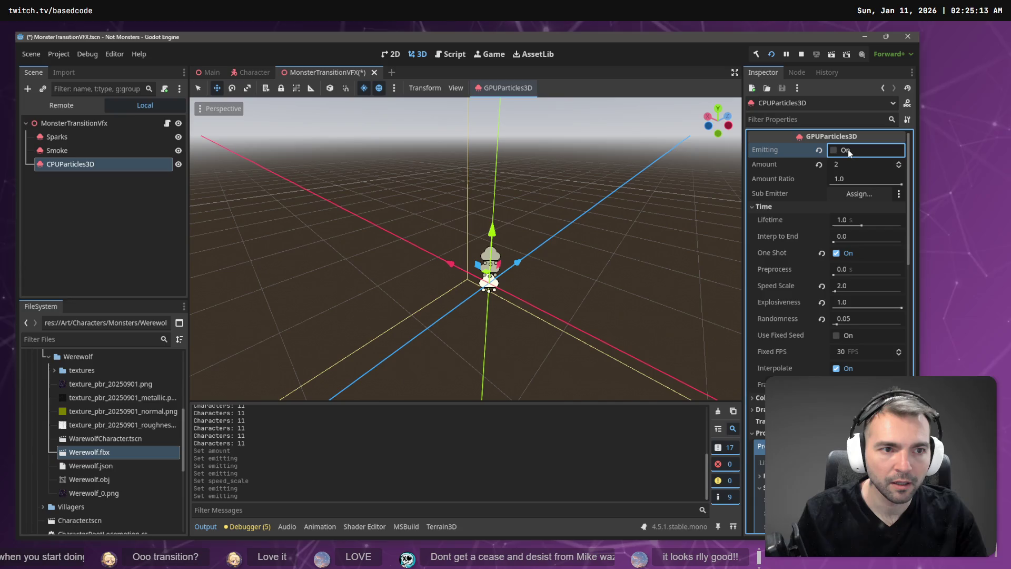
left_click(847, 152)
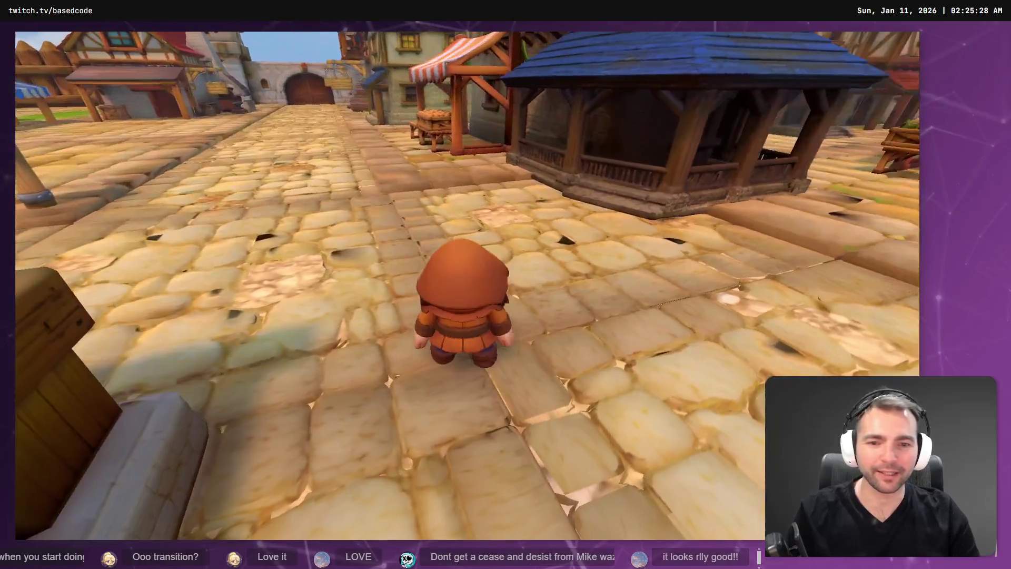
Stop the game, reset Speed Scale to 1.0, and rerun it to trigger the transformation puff
key("F8")
left_click(883, 289)
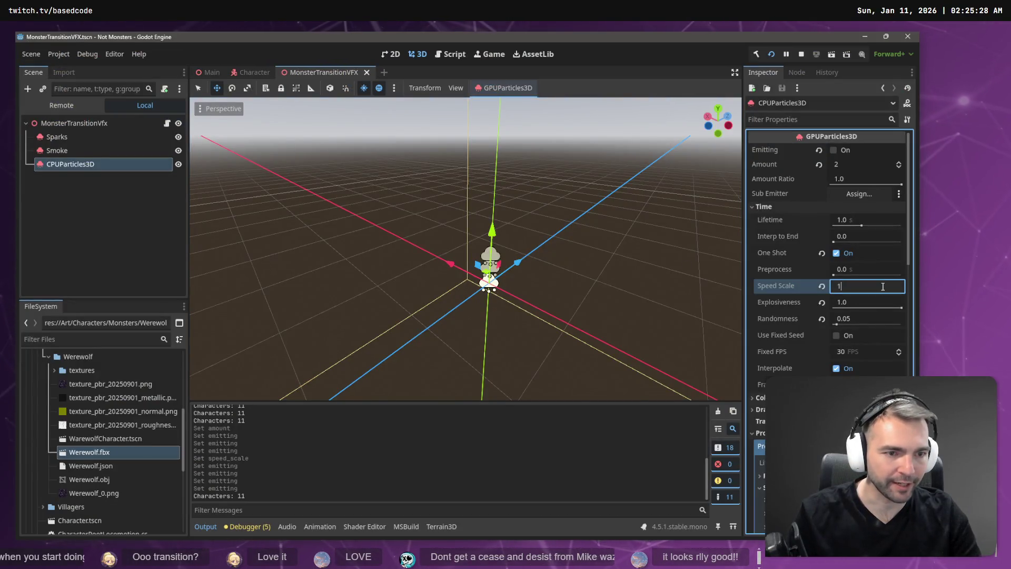
key("F5")
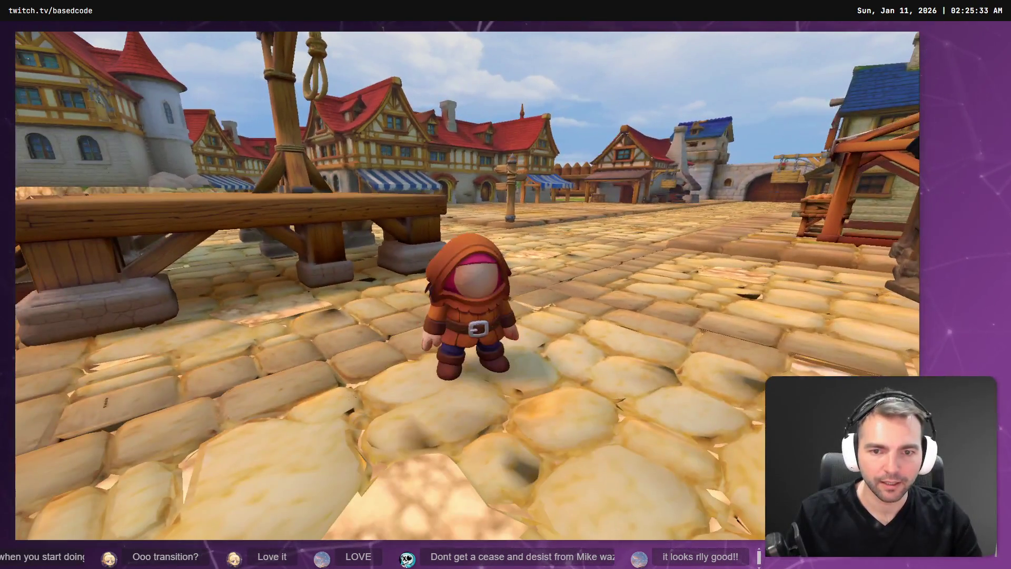
key("space")
key("w")
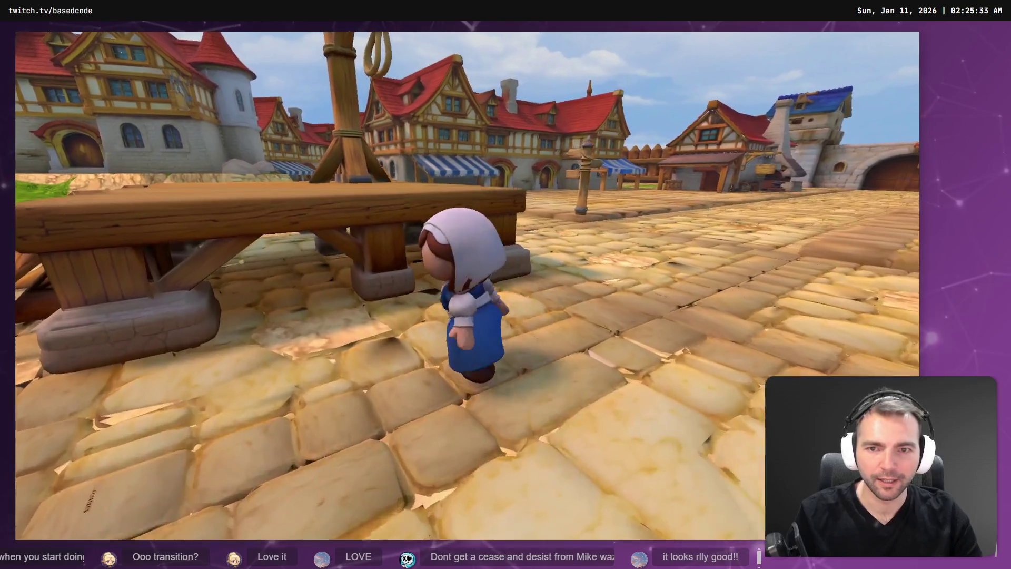
key("space")
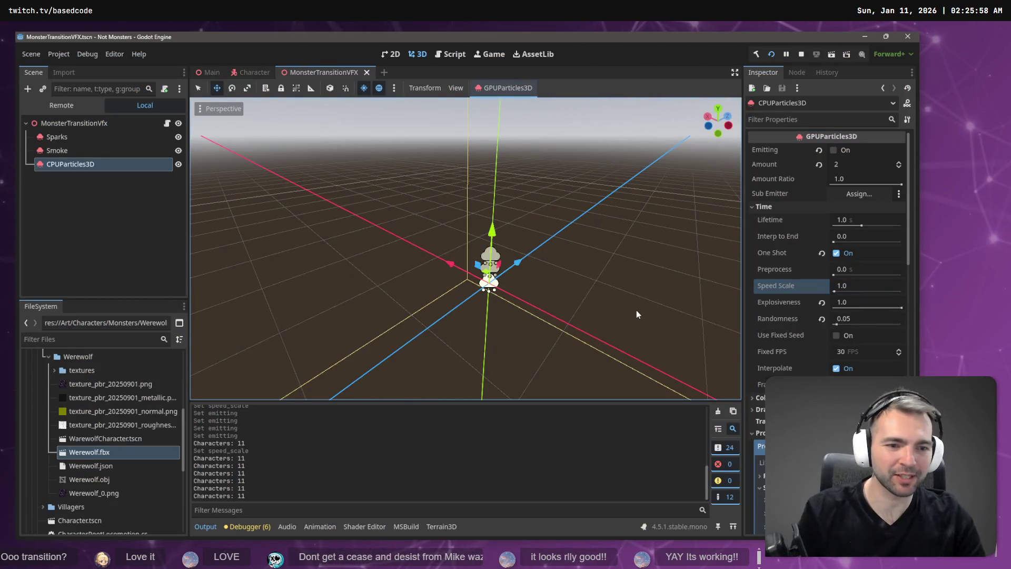
Drag a tangent on the particles' Scale Curve to reshape their size, then rerun the game
scroll(800, 327, "down", 10)
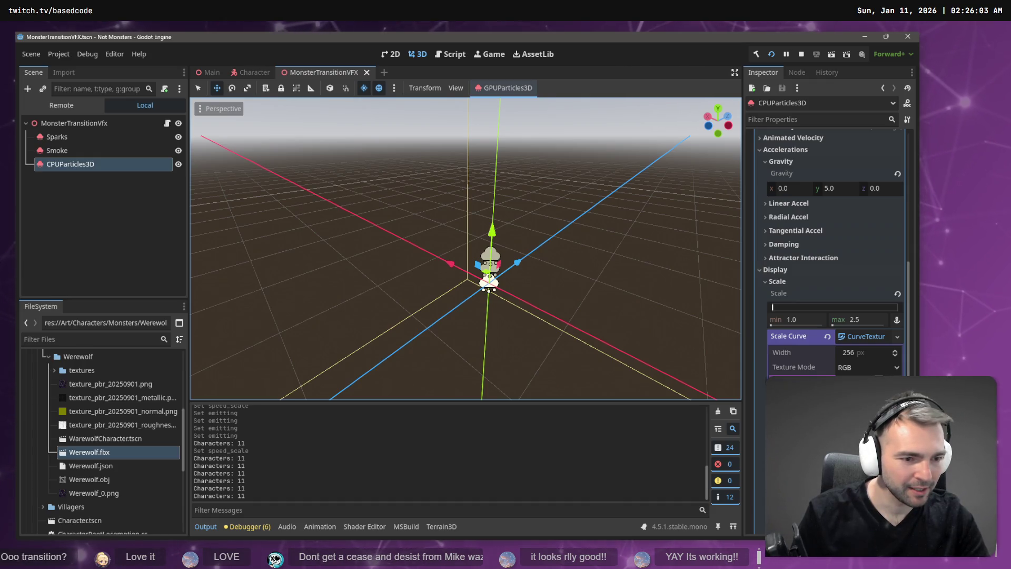
left_click(832, 253)
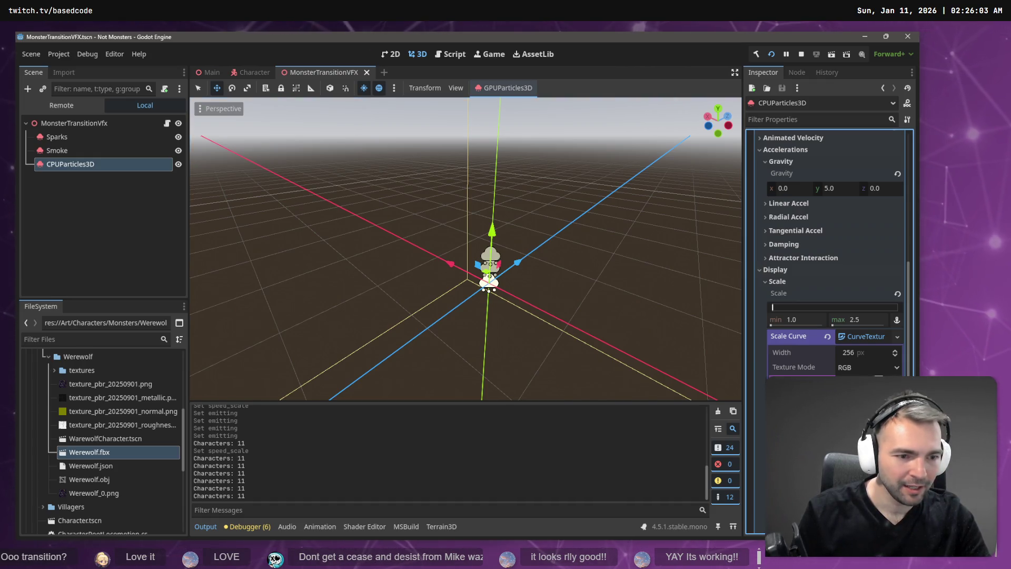
left_click_drag(821, 421, 831, 416)
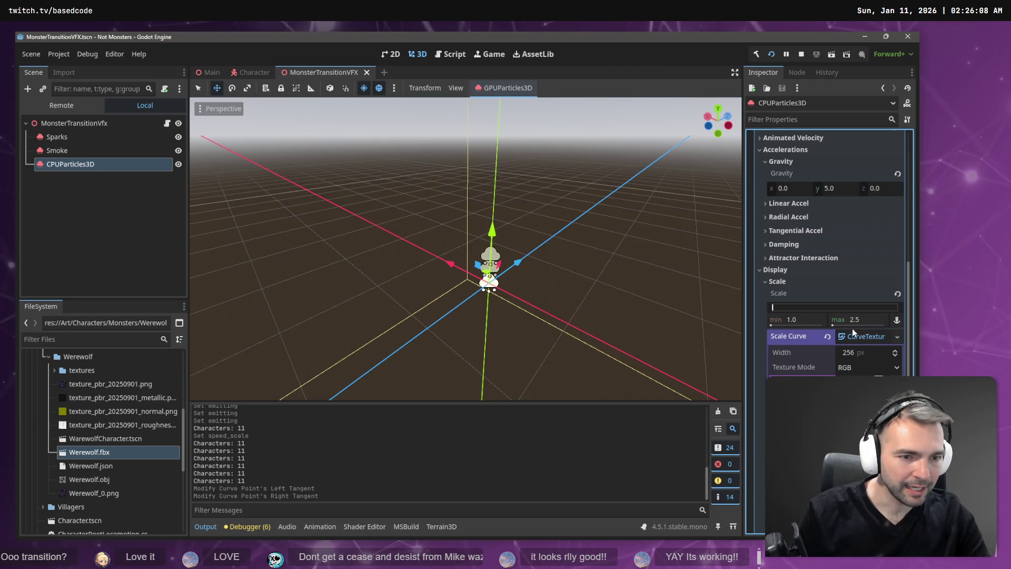
scroll(853, 326, "up", 15)
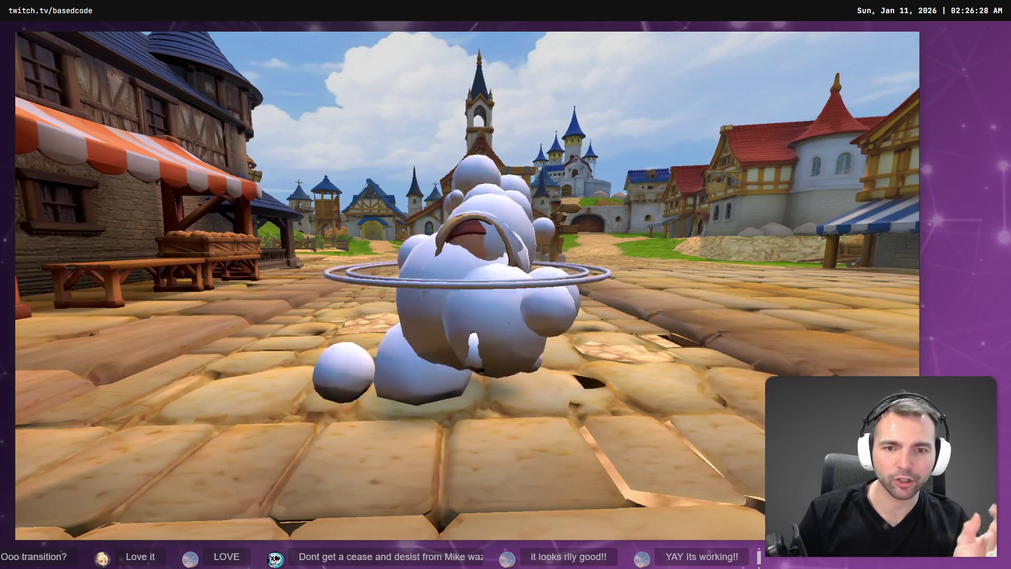
key("F8")
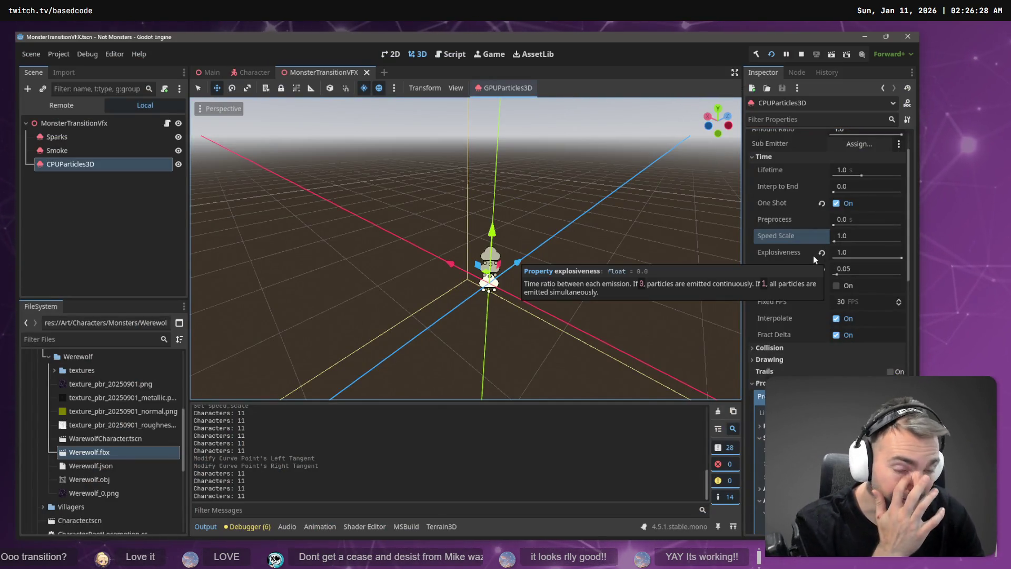
scroll(849, 347, "up", 2)
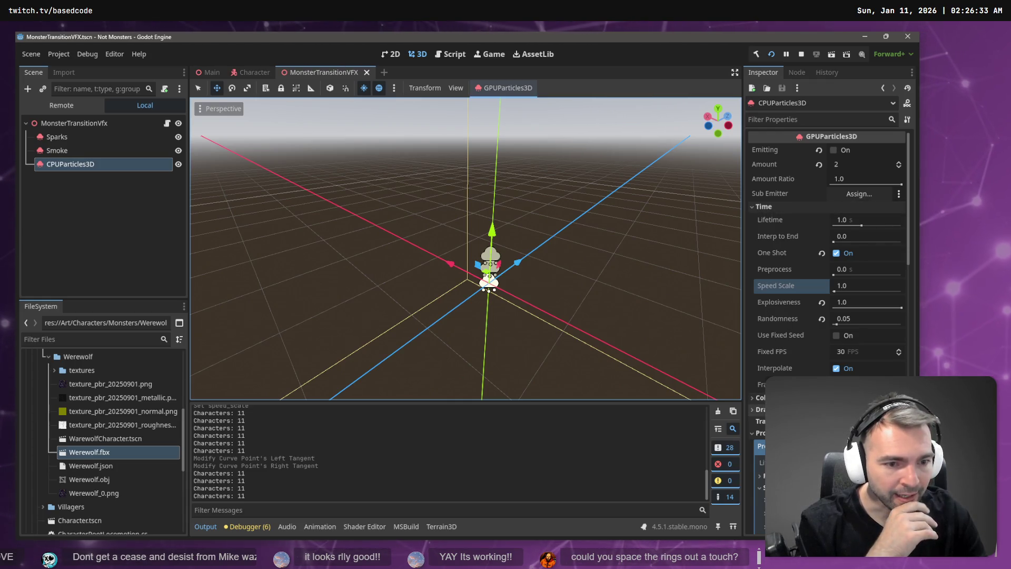
scroll(854, 237, "down", 15)
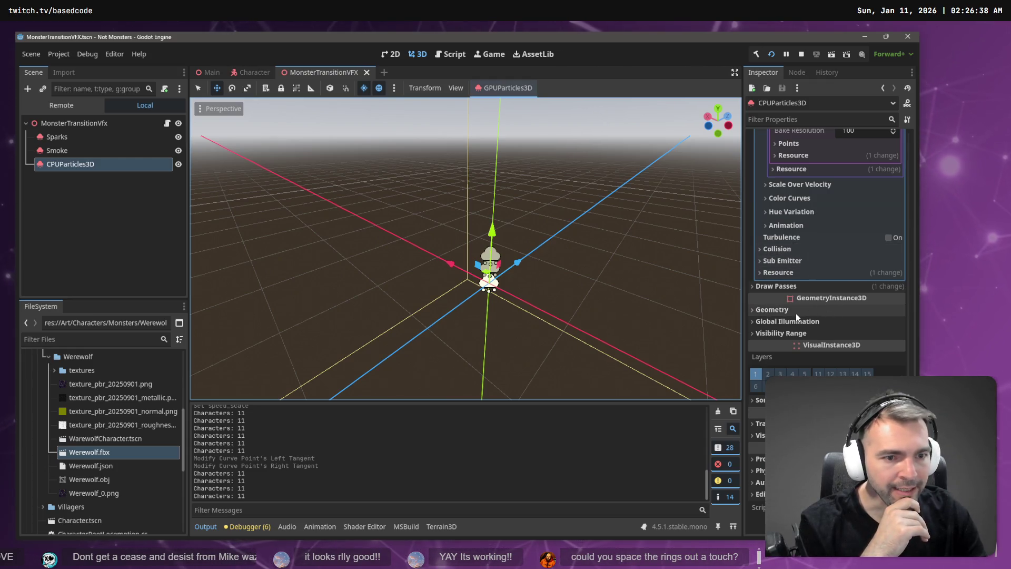
key("F5")
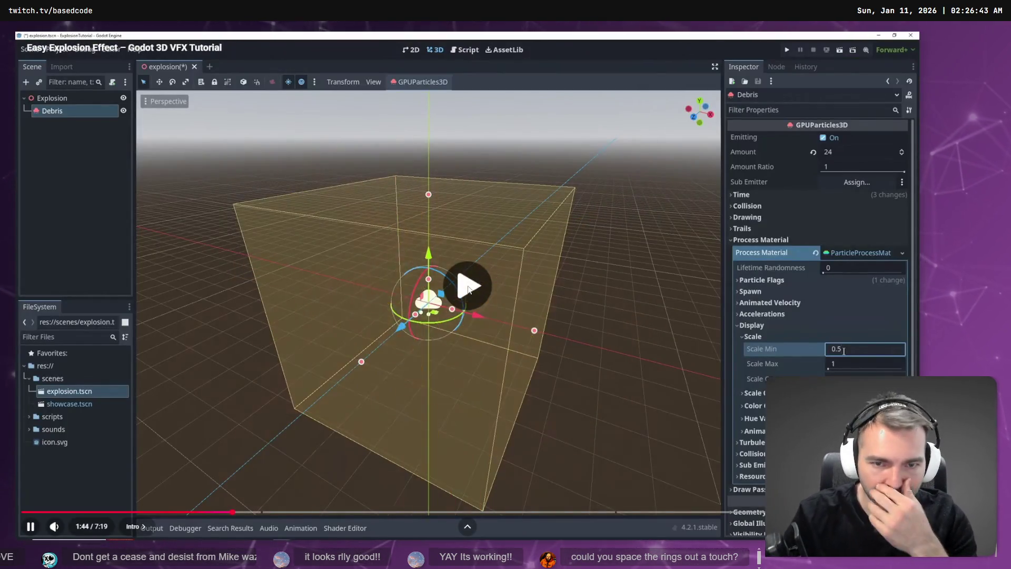
Skip the YouTube explosion tutorial ahead to the Fire chapter's Color Curves section
key("l")
key("l")
key("l")
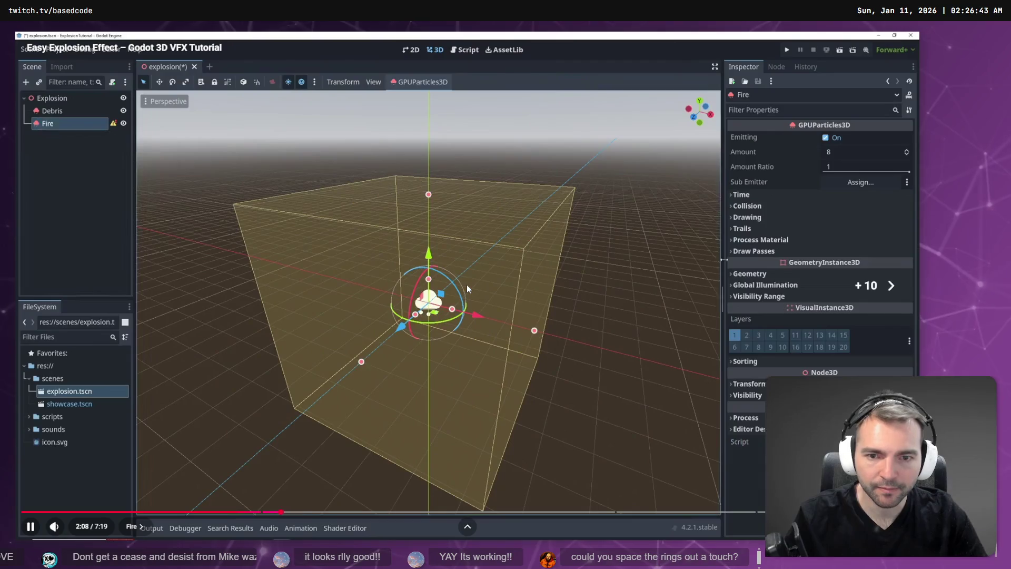
key("Right")
key("Right")
key("Right")
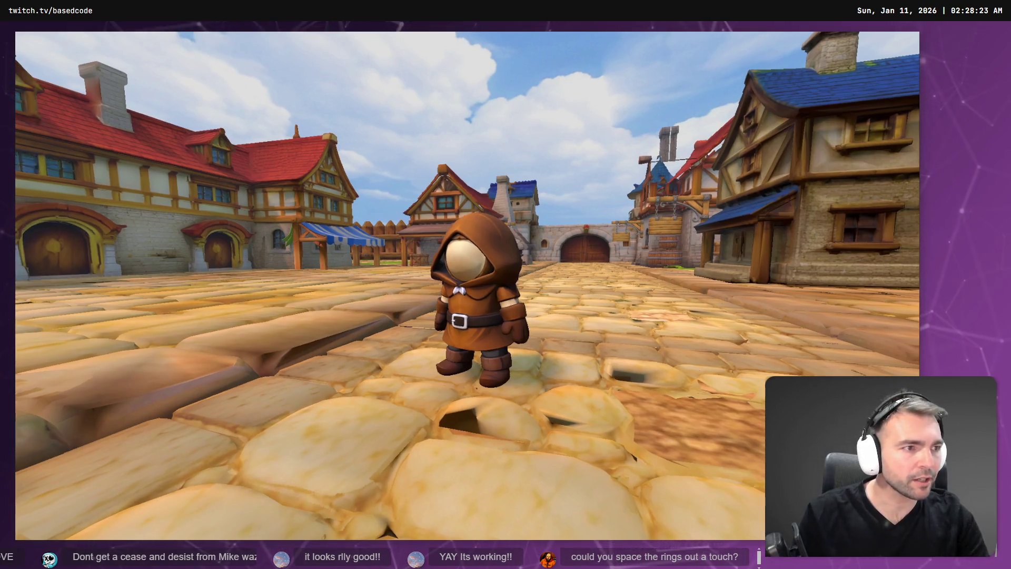
Stop the game, expand the Color Initial Ramp gradient, and slide its white stop left toward black
key("F8")
left_click(869, 229)
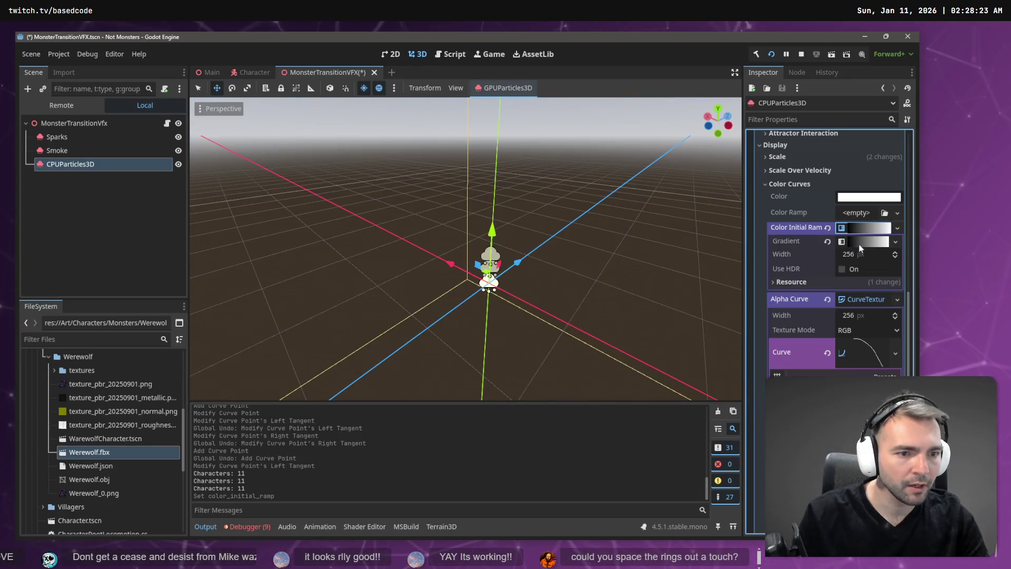
left_click(870, 242)
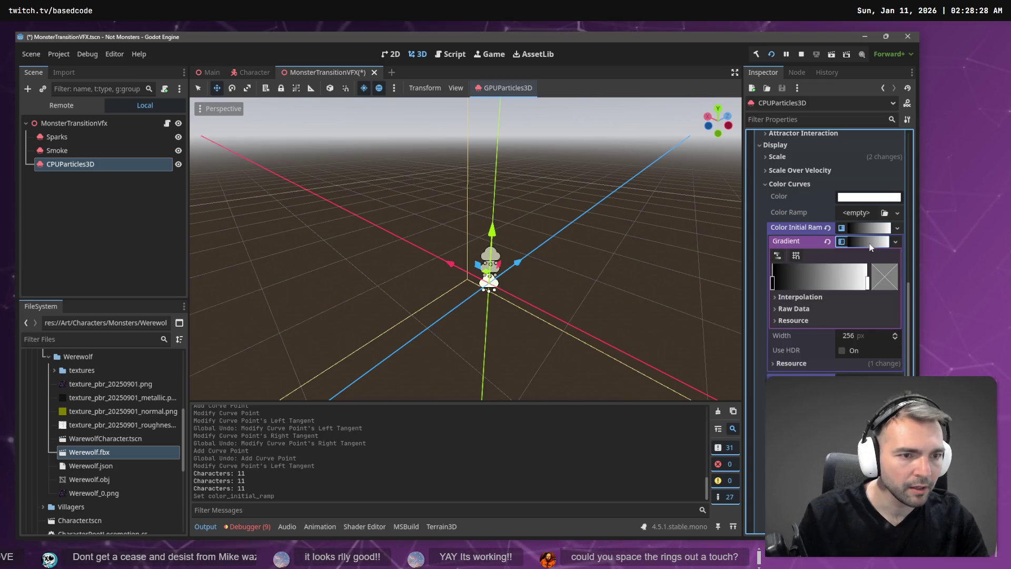
left_click(772, 281)
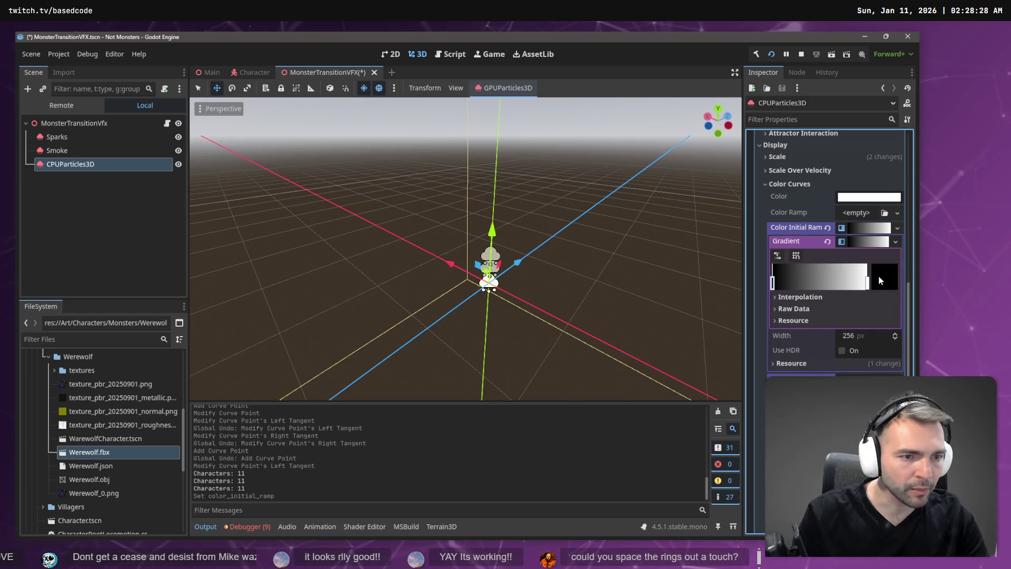
left_click_drag(864, 286, 764, 283)
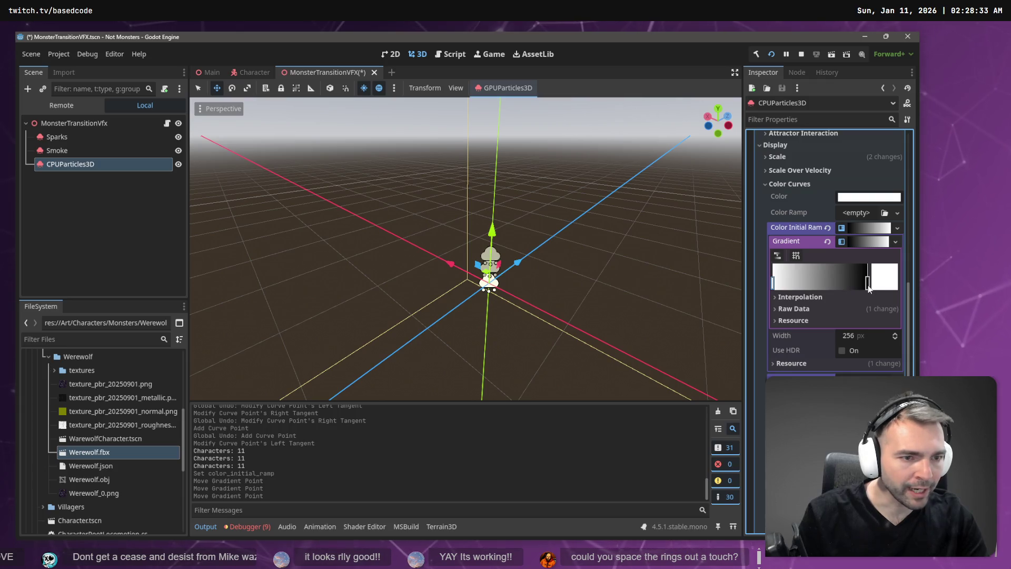